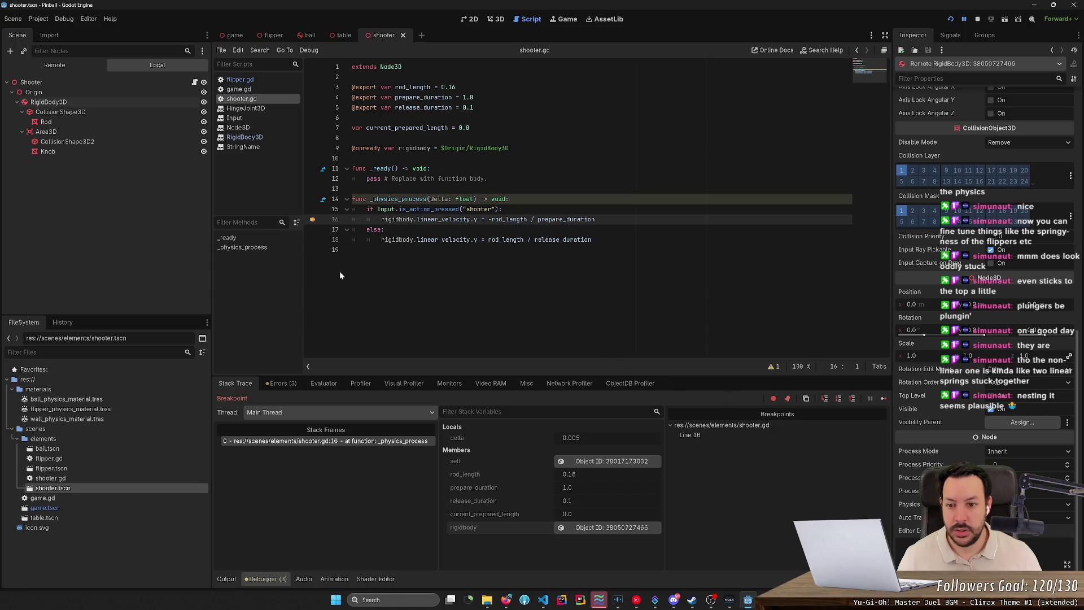
Remove the line 16 breakpoint, resume the game and test both flippers
{"action": "left_click", "coordinate": [312, 219]}
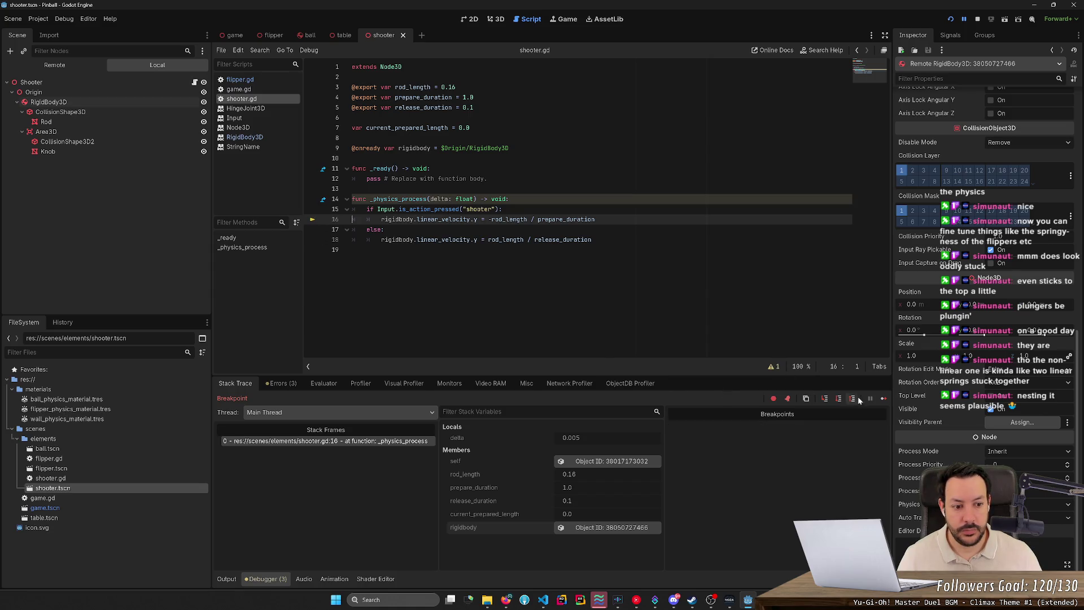
{"action": "left_click", "coordinate": [884, 399]}
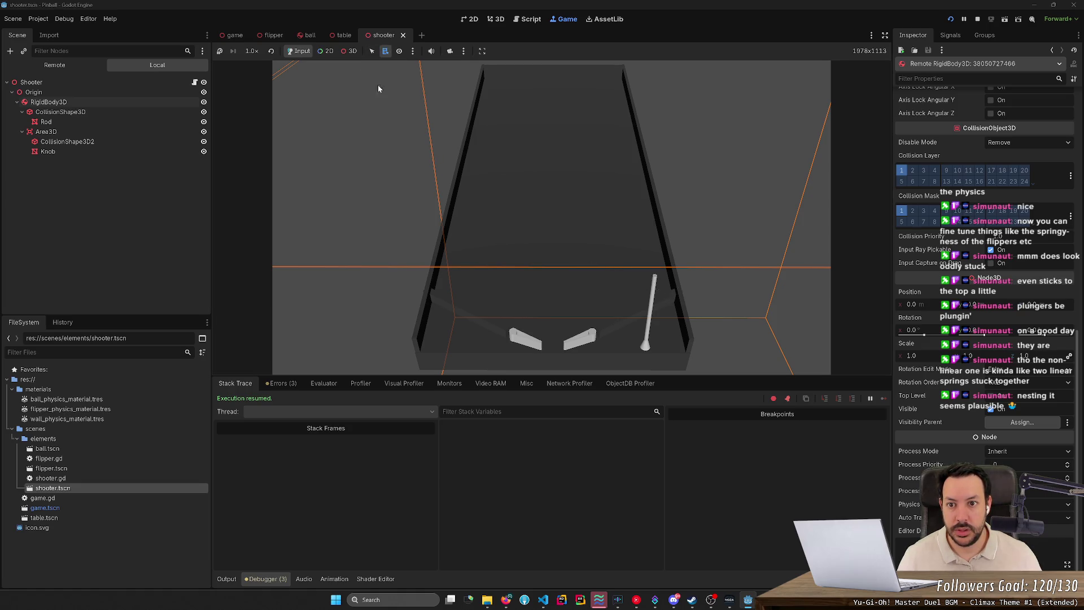
{"action": "left_click", "coordinate": [372, 51]}
{"action": "key", "text": "Left"}
{"action": "key", "text": "Right"}
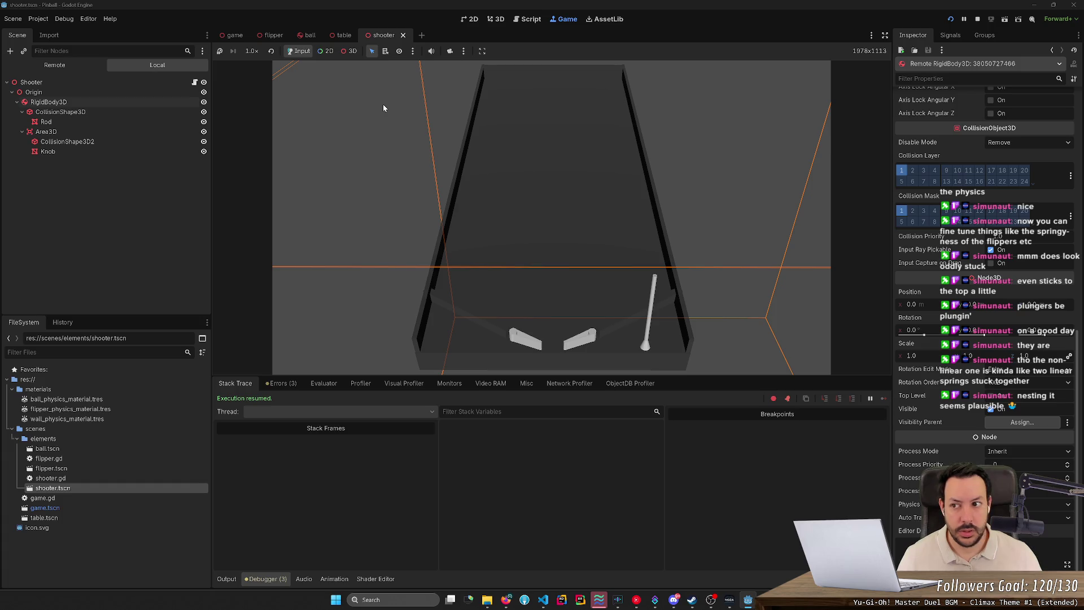
{"action": "key", "text": "Right"}
{"action": "key", "text": "Left"}
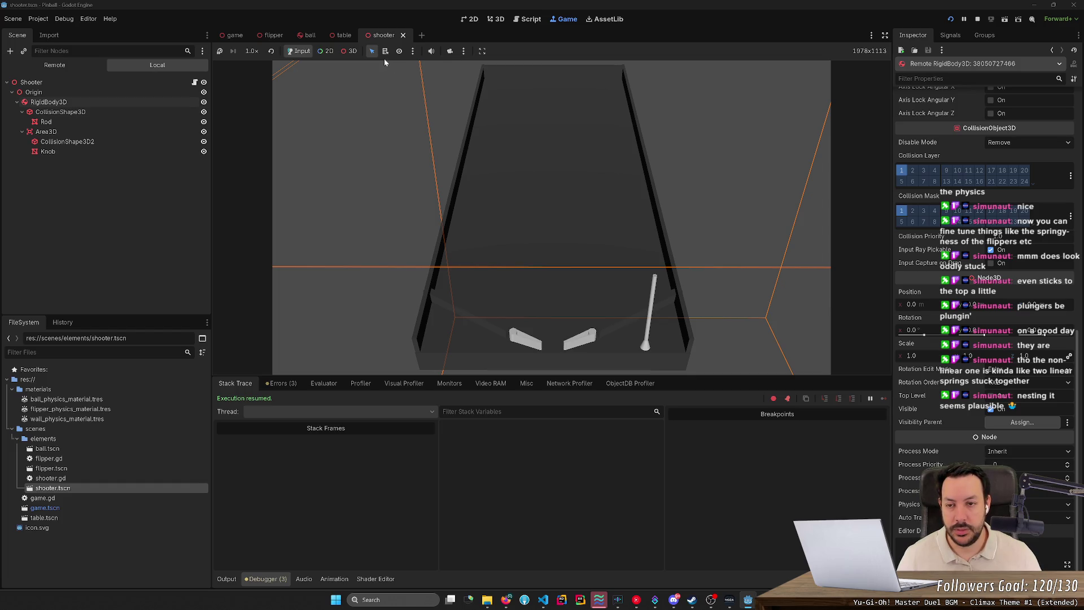
Set a line 16 breakpoint in shooter.gd and fire the shooter, then clear the breakpoint and stop the game
{"action": "left_click", "coordinate": [529, 18]}
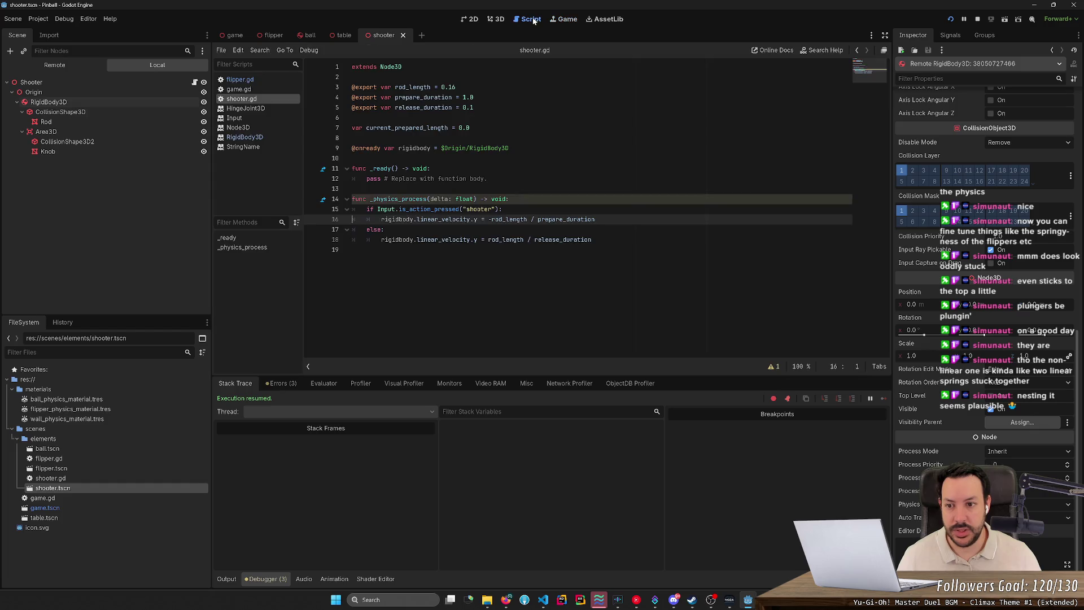
{"action": "left_click", "coordinate": [314, 219]}
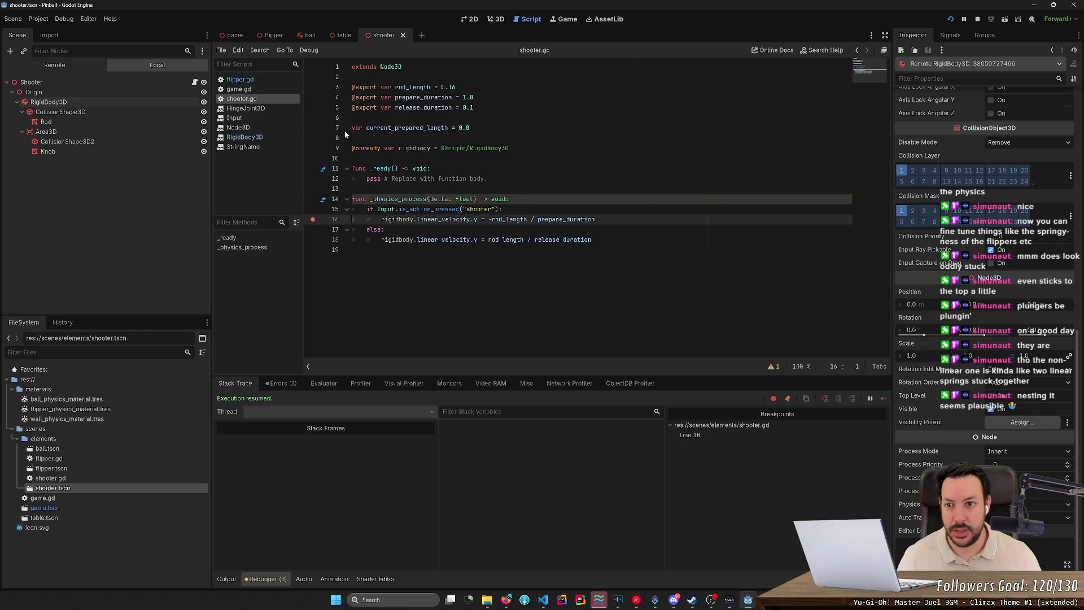
{"action": "left_click", "coordinate": [565, 19]}
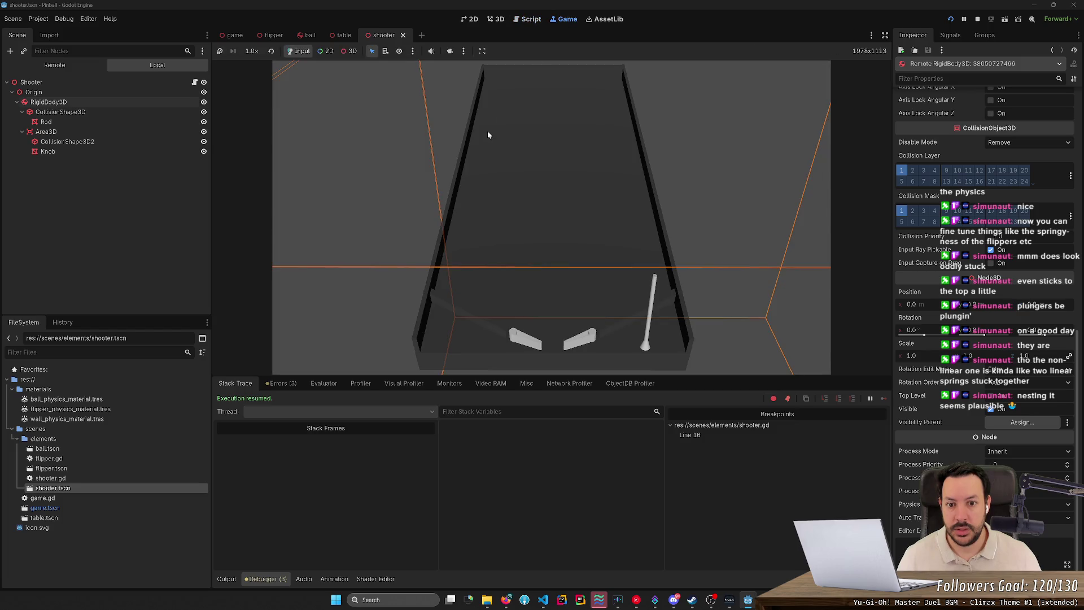
{"action": "key", "text": "space"}
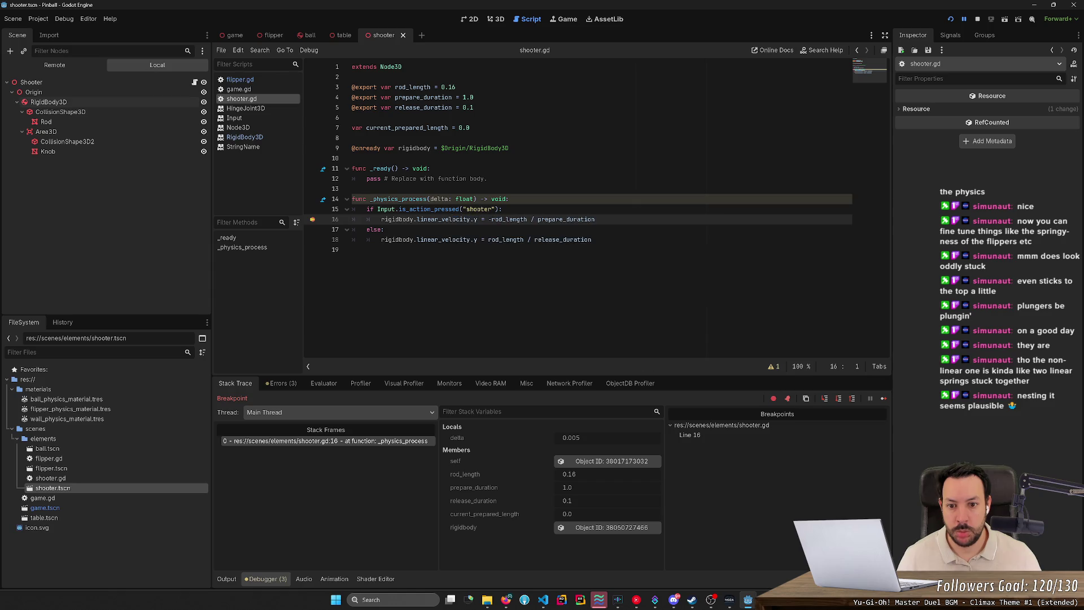
{"action": "mouse_move", "coordinate": [499, 219]}
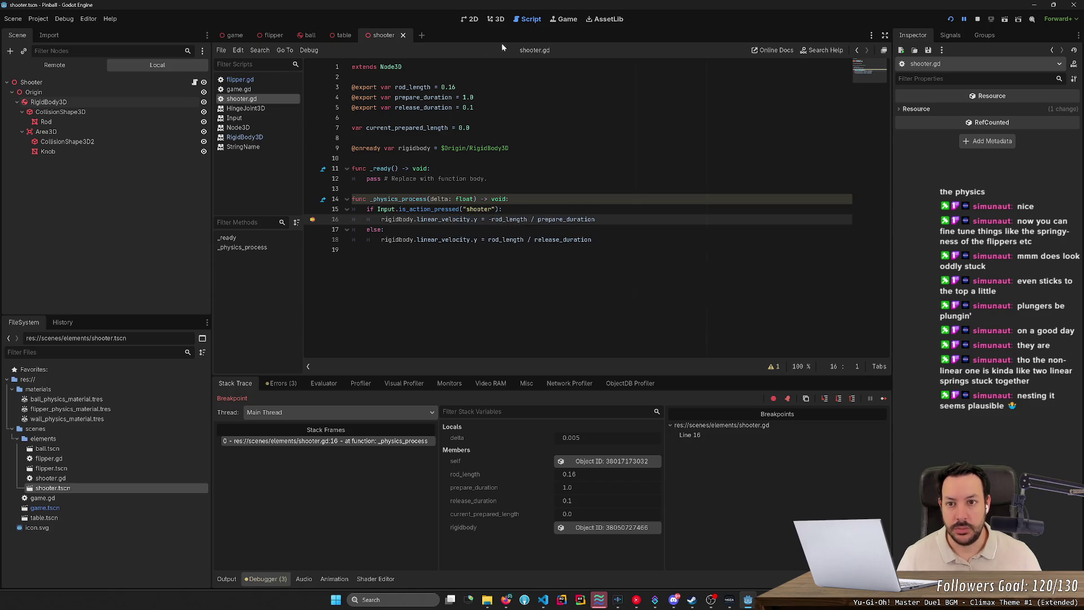
{"action": "left_click", "coordinate": [314, 219]}
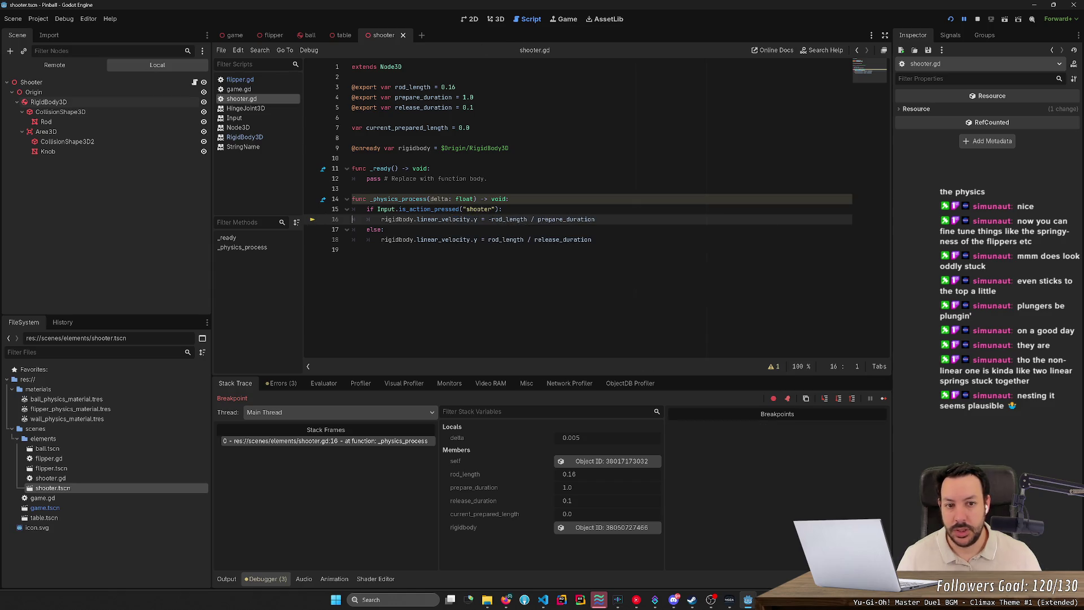
{"action": "left_click", "coordinate": [979, 19]}
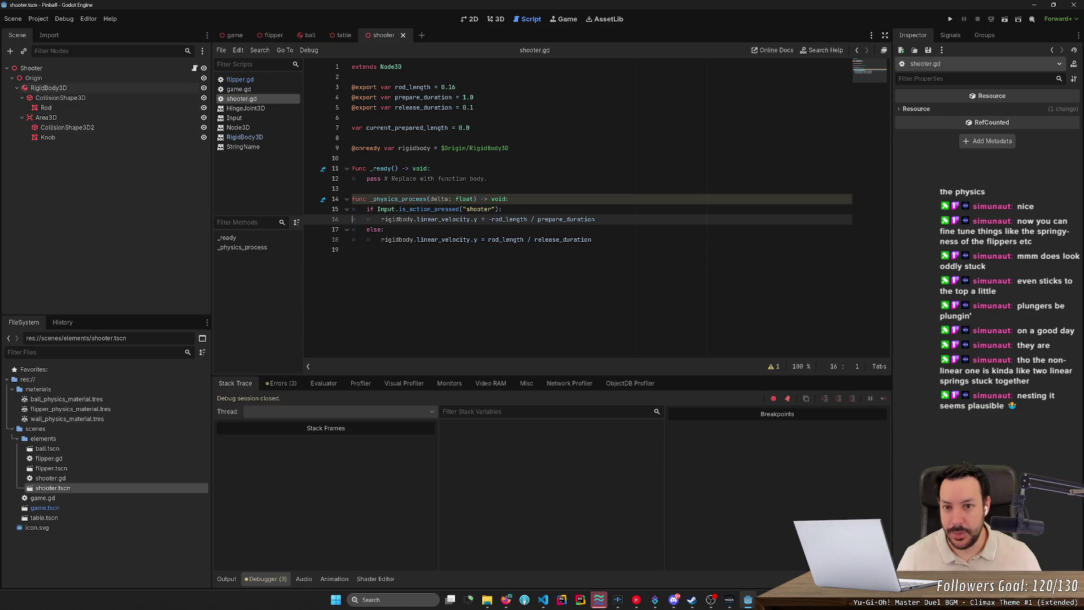
Look over the flipper and shooter scenes, select the Shooter root node, then open the main game scene
{"action": "left_click", "coordinate": [274, 36]}
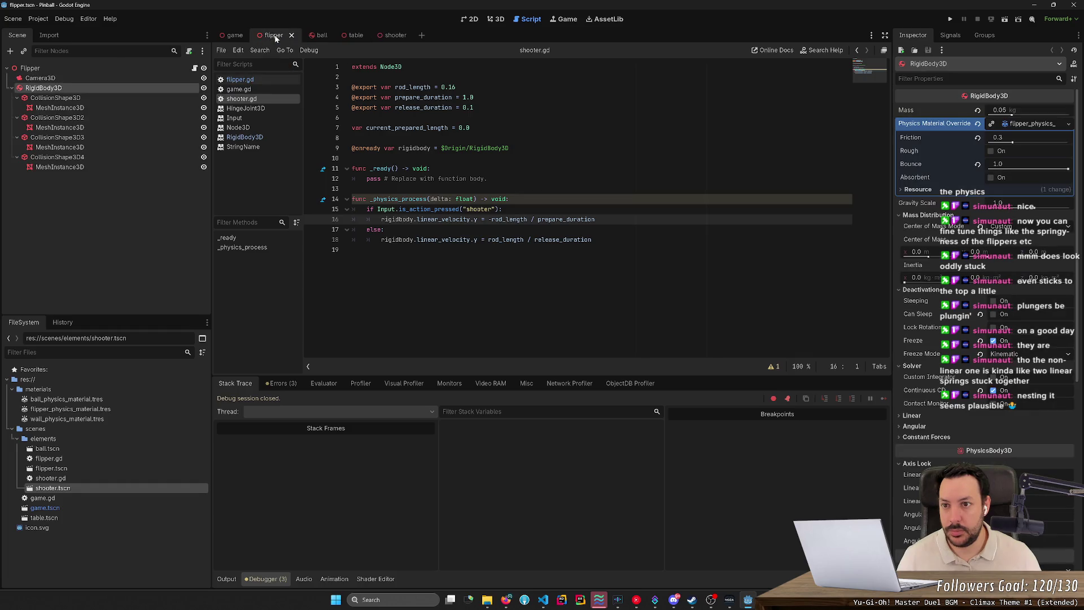
{"action": "left_click", "coordinate": [384, 35]}
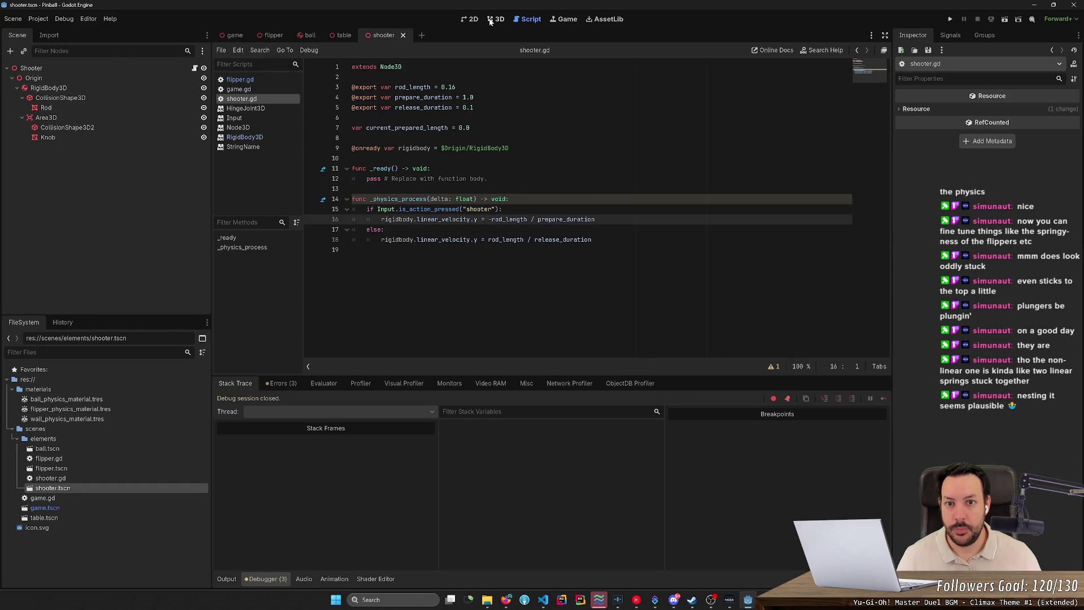
{"action": "left_click", "coordinate": [495, 20]}
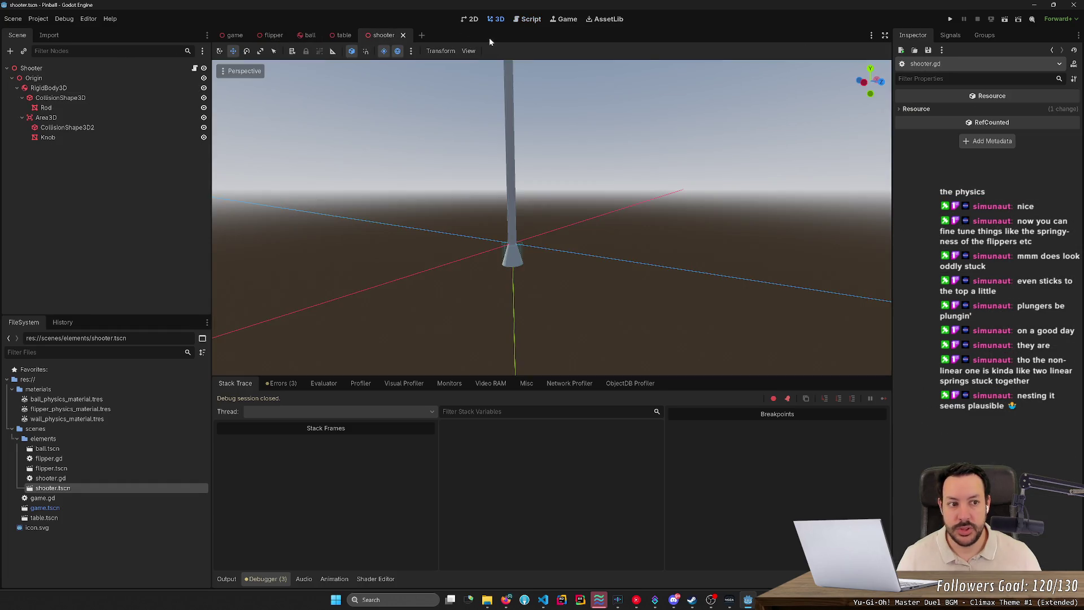
{"action": "left_click", "coordinate": [85, 67]}
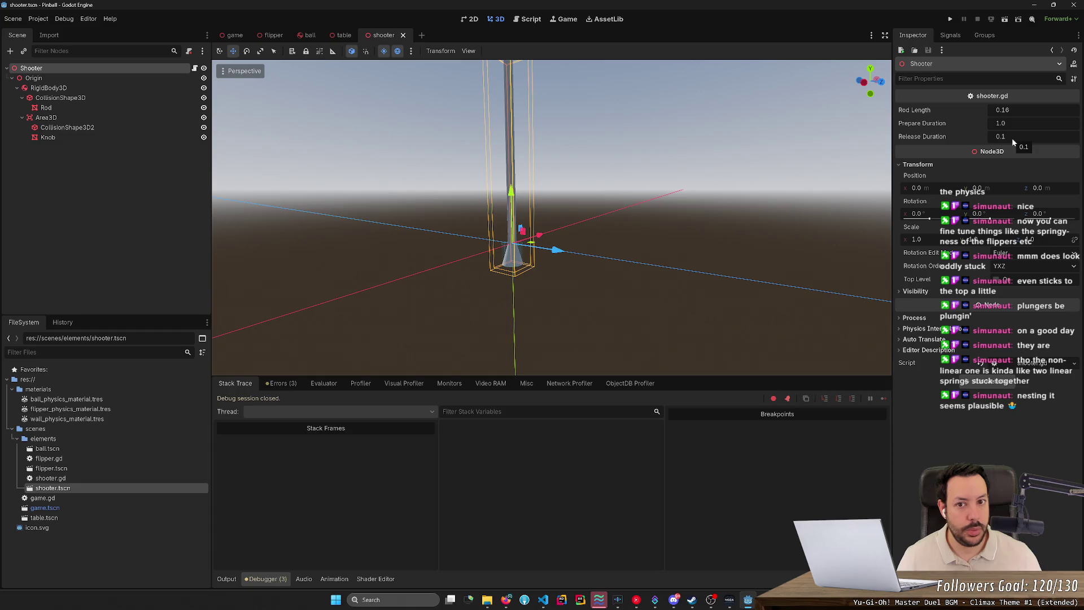
{"action": "left_click", "coordinate": [565, 20]}
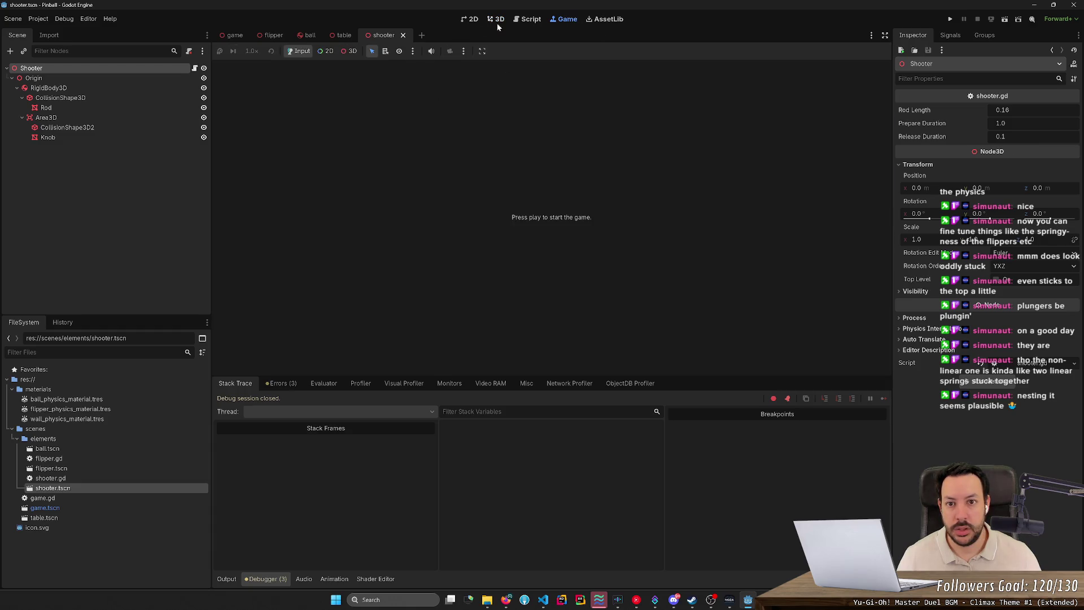
{"action": "left_click", "coordinate": [494, 19]}
{"action": "left_click", "coordinate": [234, 35]}
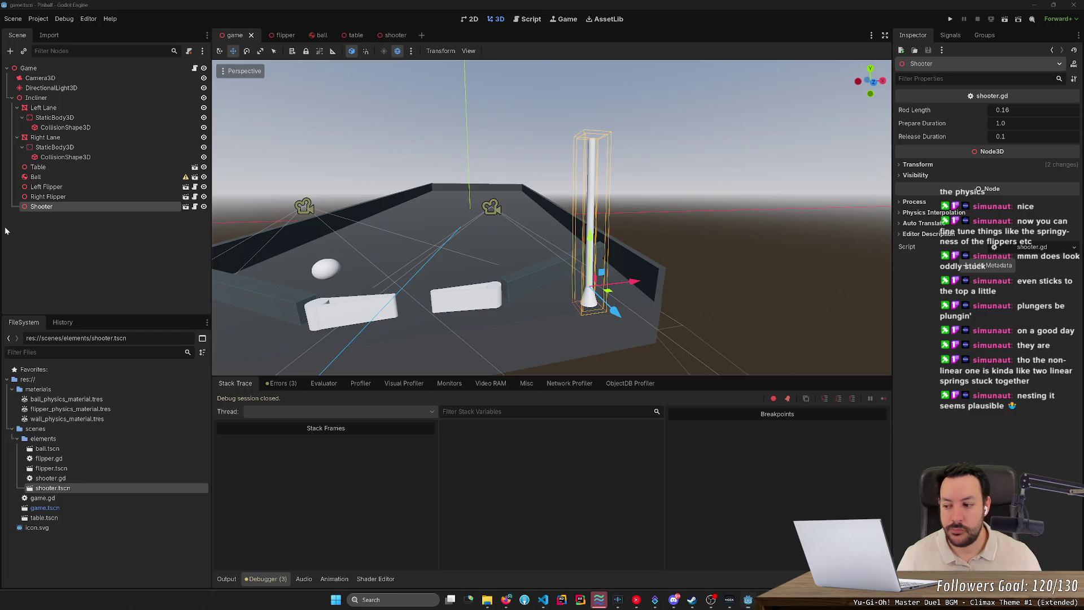
Bring Godot forward and view shooter.gd, checking the linear_velocity and rod_length tooltips
{"action": "left_click", "coordinate": [95, 206]}
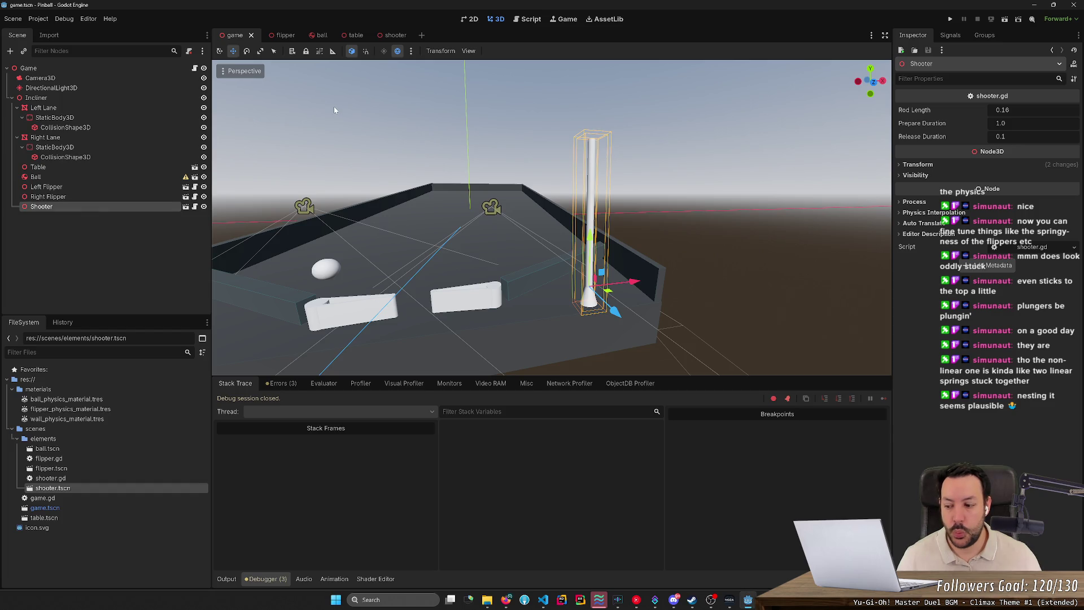
{"action": "key", "text": "alt+Tab"}
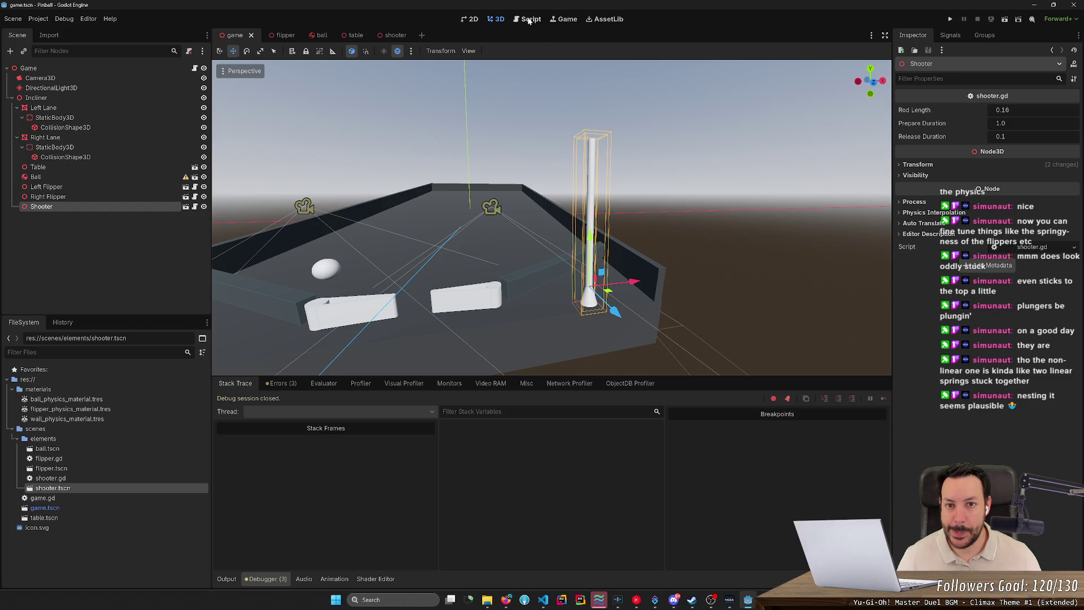
{"action": "left_click", "coordinate": [528, 19]}
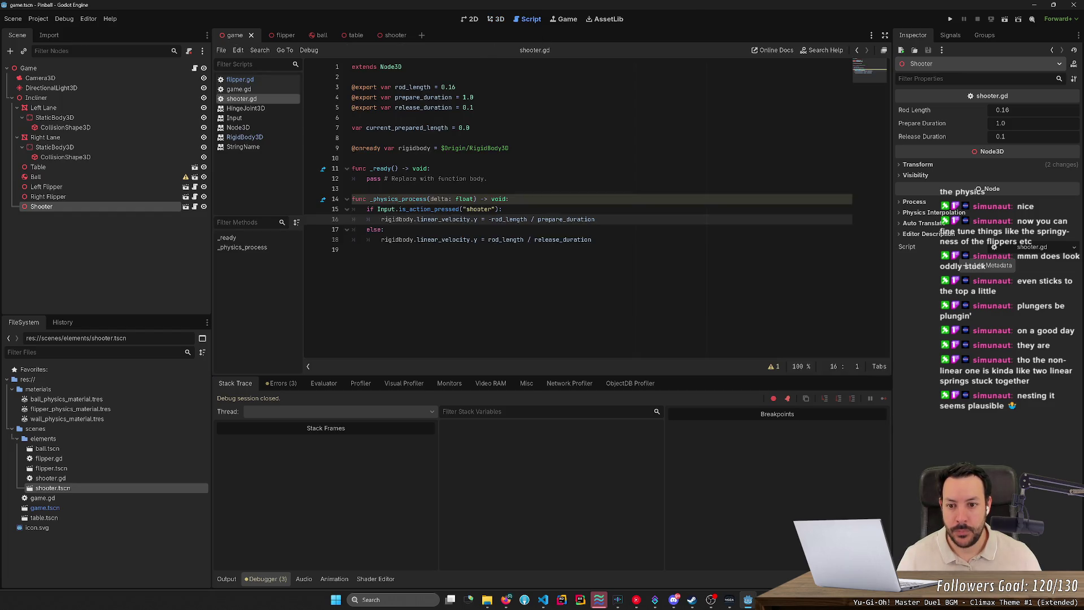
{"action": "mouse_move", "coordinate": [438, 220]}
{"action": "mouse_move", "coordinate": [511, 220]}
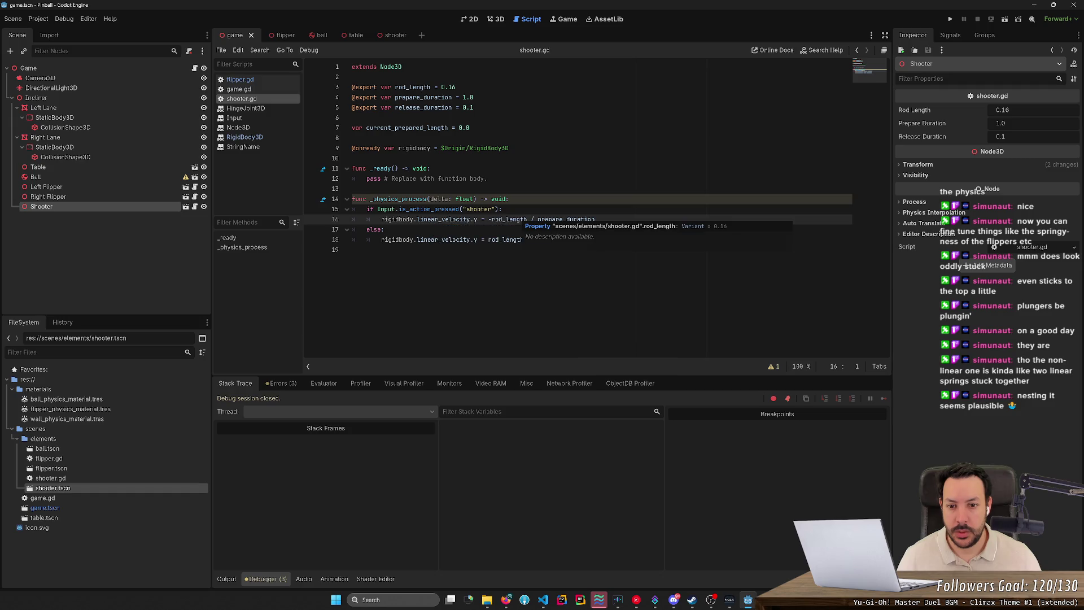
Select rigidbody.linear_velocity.y on line 18, then switch over to Firefox
{"action": "left_click", "coordinate": [395, 250]}
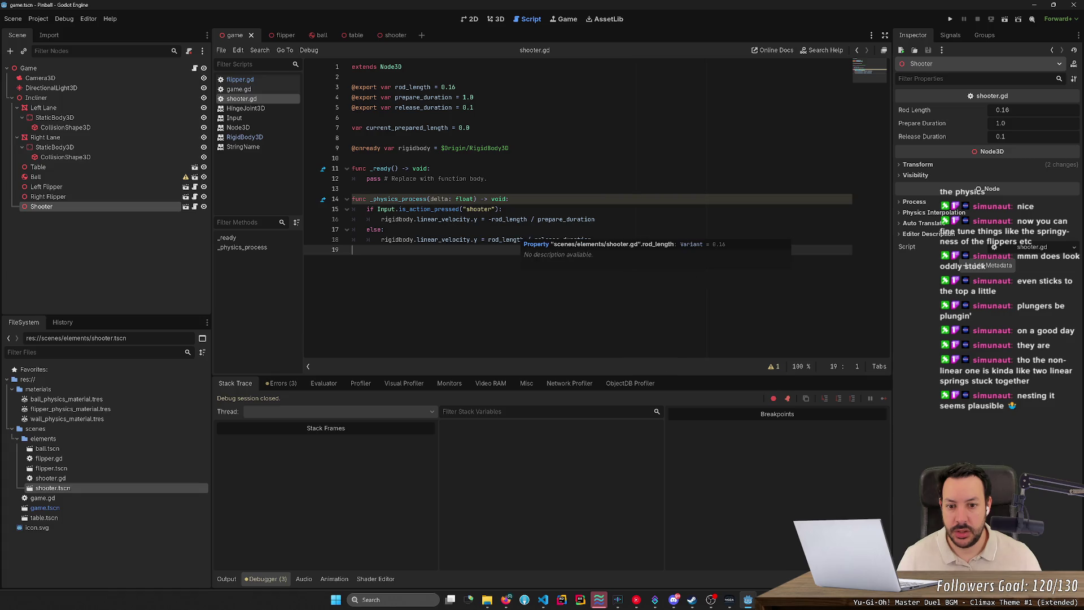
{"action": "left_click", "coordinate": [522, 240]}
{"action": "left_click_drag", "start_coordinate": [382, 240], "coordinate": [478, 240]}
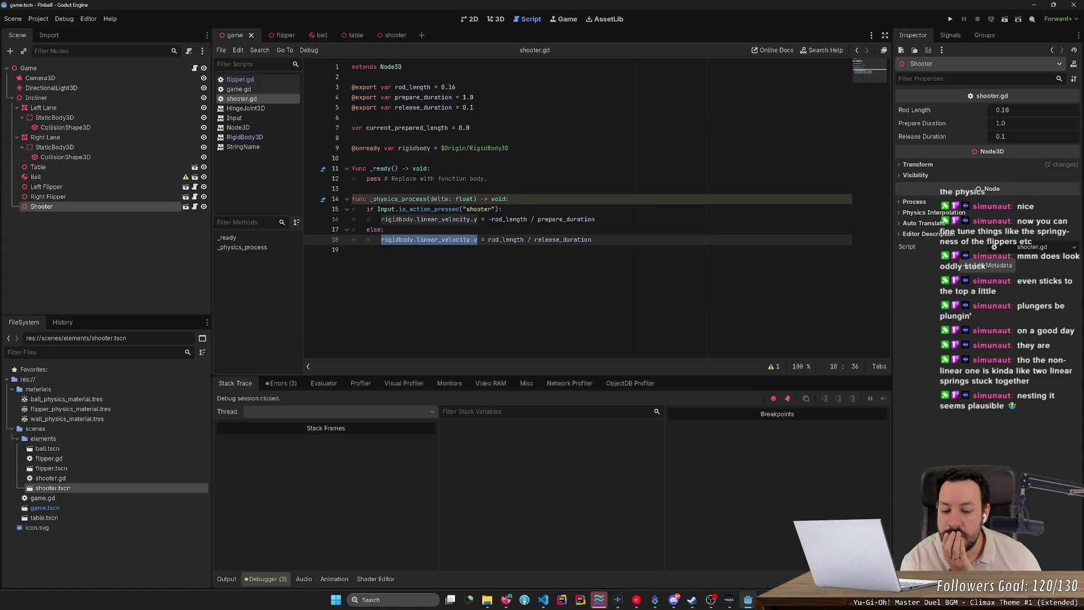
{"action": "left_click", "coordinate": [506, 600]}
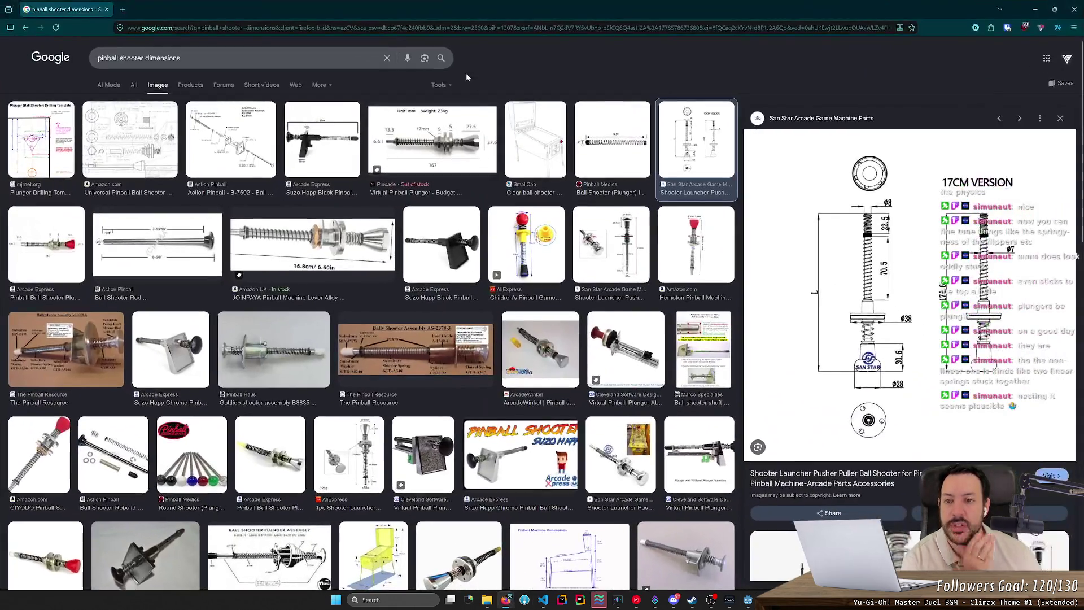
Search 'rigidbody3d godot' in a new tab and open the RigidBody3D documentation page
{"action": "left_click", "coordinate": [118, 10]}
{"action": "type", "text": "rigidb"}
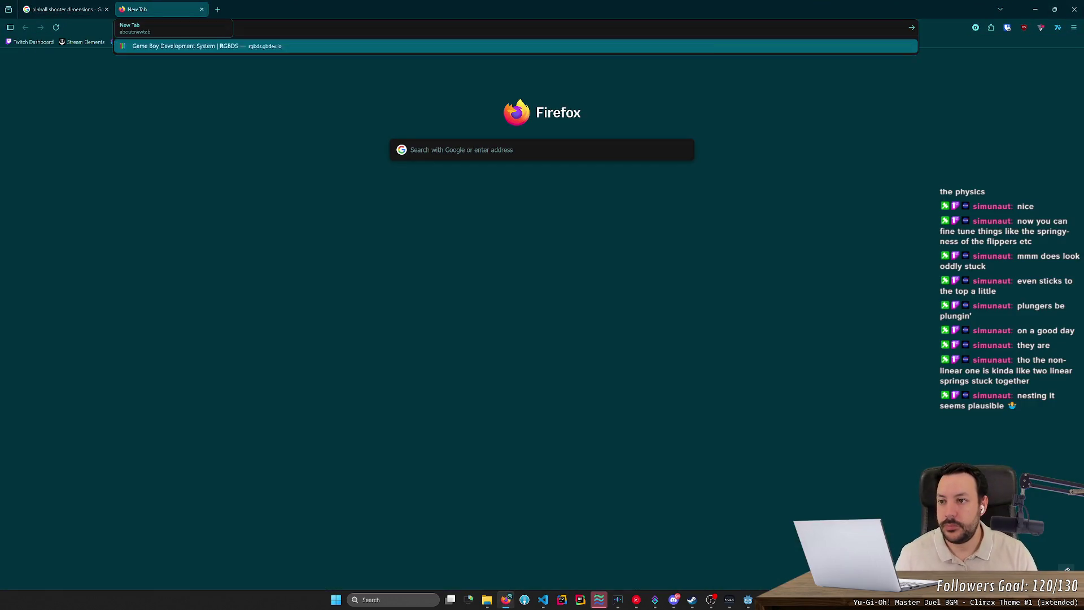
{"action": "type", "text": "ody3d"}
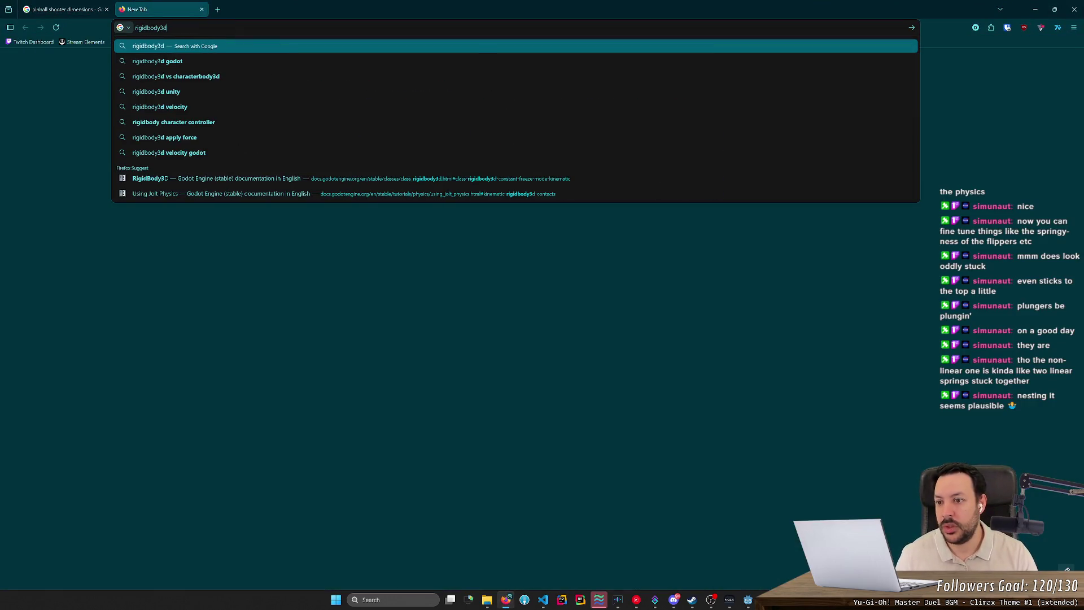
{"action": "type", "text": " godot"}
{"action": "key", "text": "Down"}
{"action": "key", "text": "Down"}
{"action": "key", "text": "Down"}
{"action": "key", "text": "Return"}
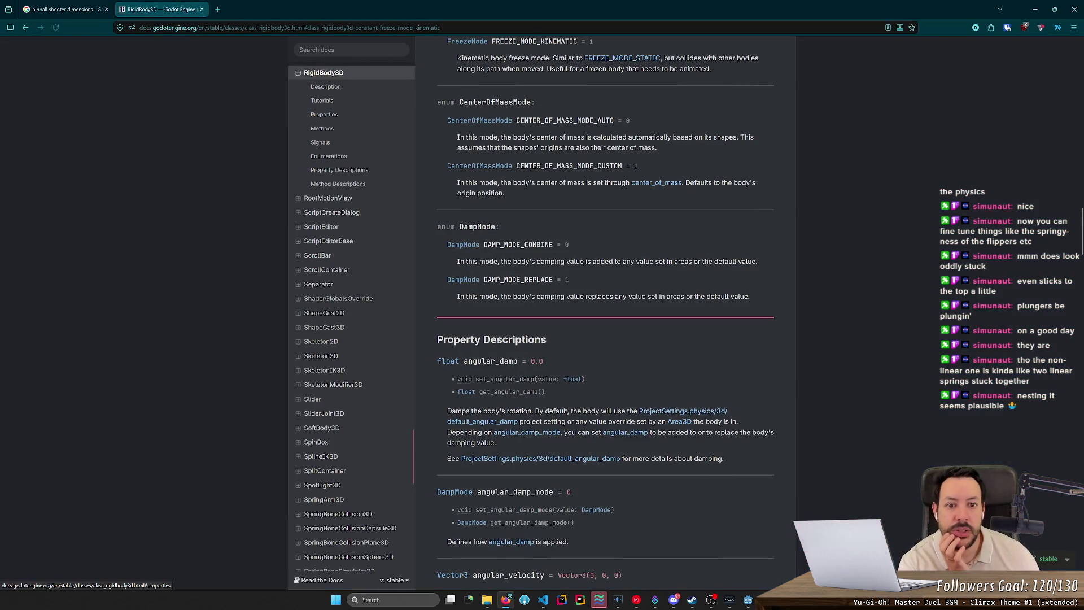
{"action": "scroll", "coordinate": [512, 159], "scroll_direction": "up", "scroll_amount": 2}
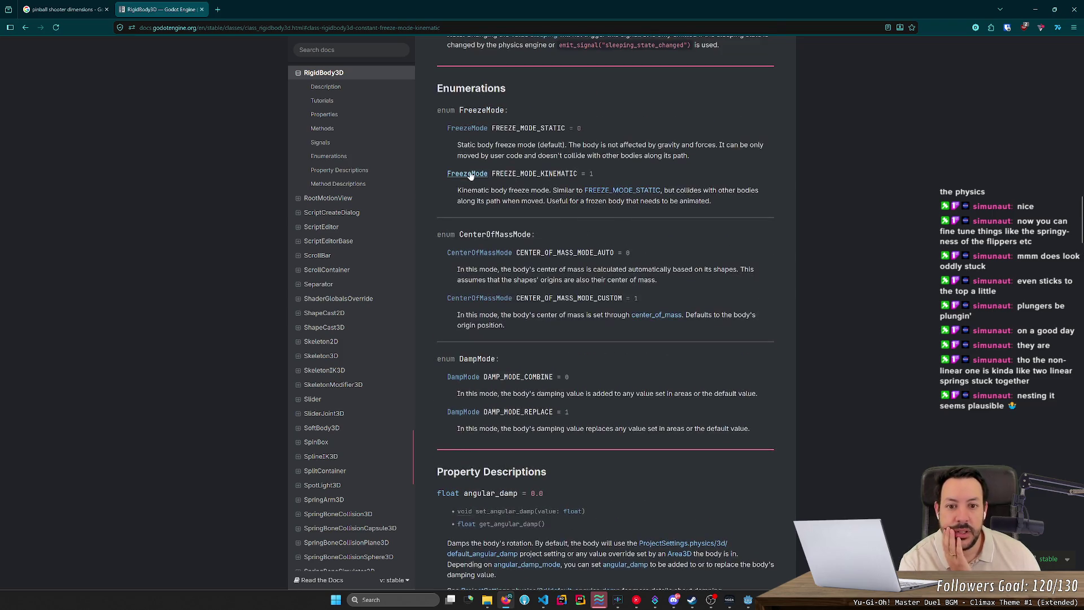
Read the Kinematic FreezeMode description, then minimize the browser
{"action": "left_click", "coordinate": [468, 198]}
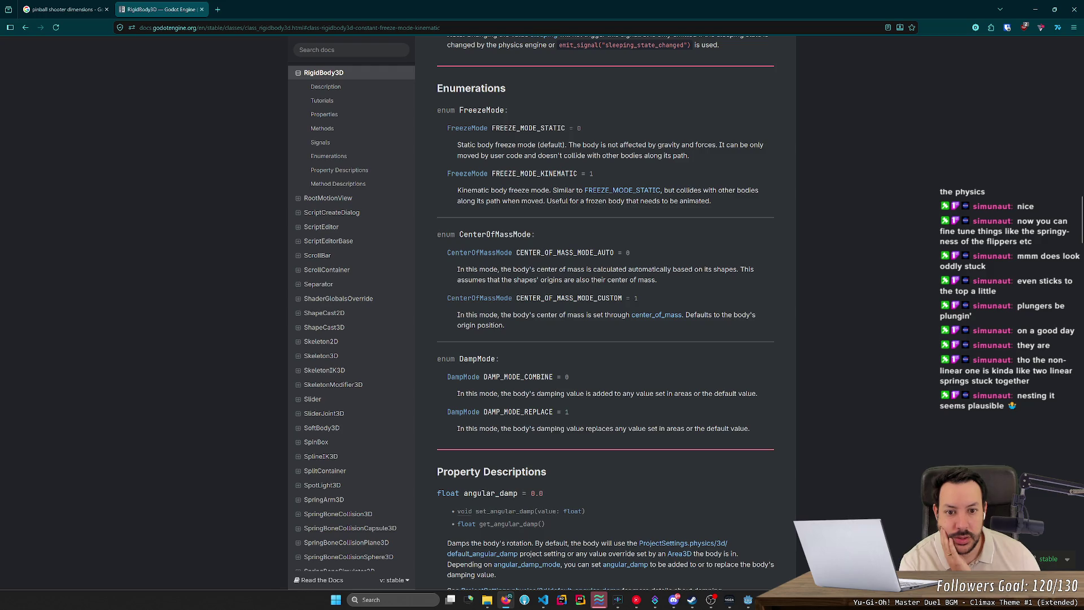
{"action": "left_click_drag", "start_coordinate": [544, 201], "coordinate": [715, 203]}
{"action": "left_click", "coordinate": [715, 203]}
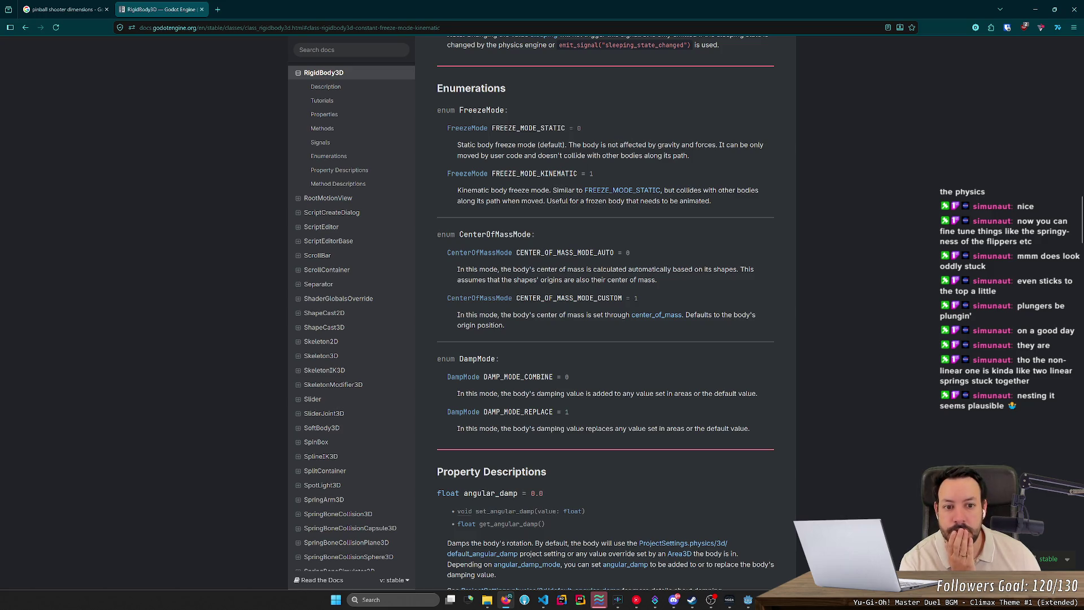
{"action": "left_click_drag", "start_coordinate": [468, 192], "coordinate": [550, 192]}
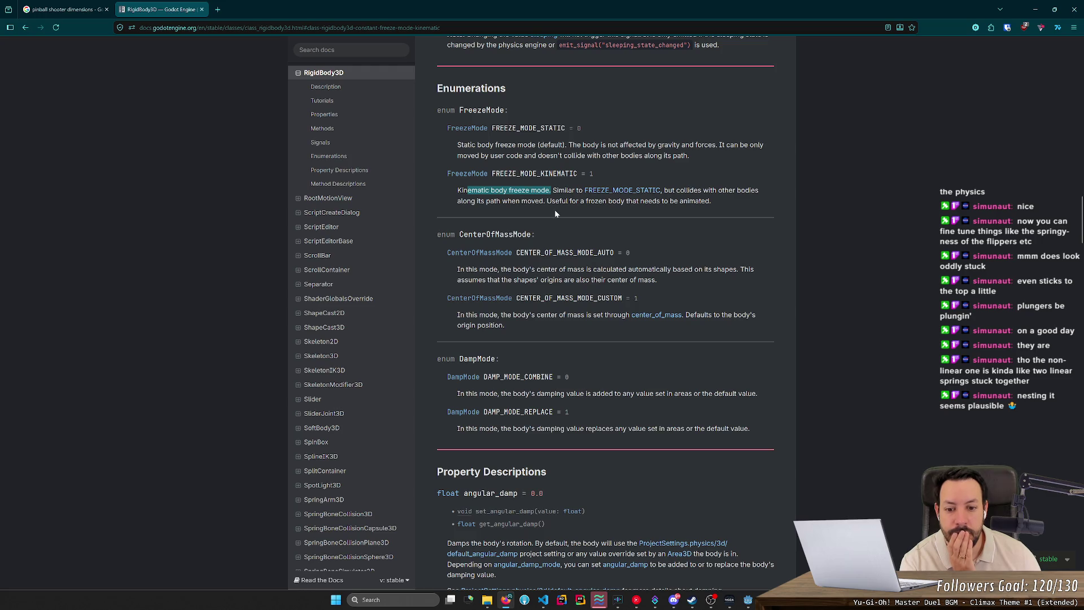
{"action": "scroll", "coordinate": [555, 209], "scroll_direction": "up", "scroll_amount": 2}
{"action": "scroll", "coordinate": [556, 212], "scroll_direction": "up", "scroll_amount": 1}
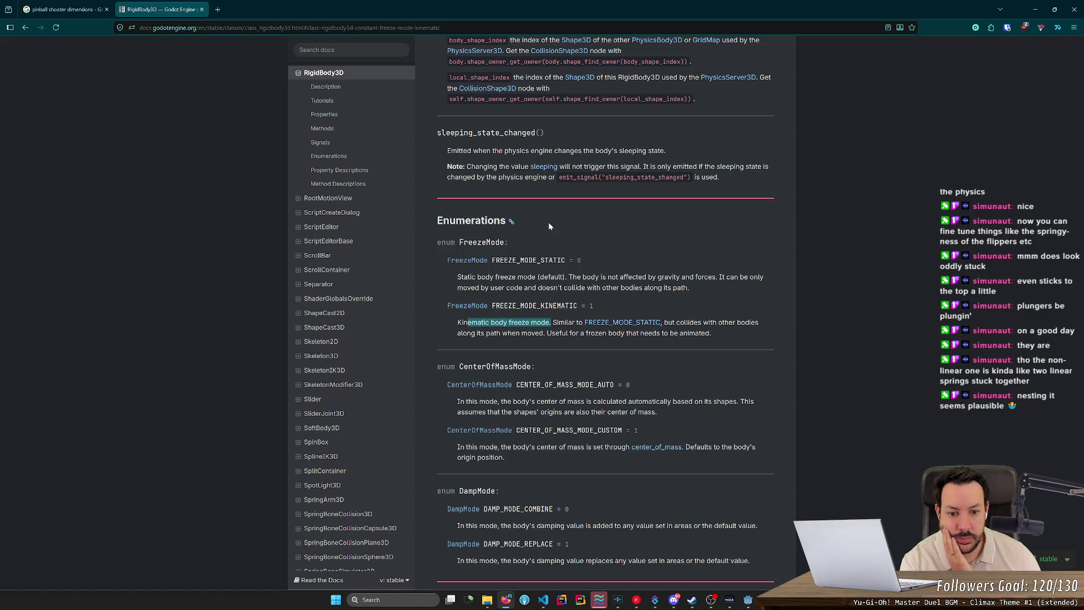
{"action": "scroll", "coordinate": [549, 225], "scroll_direction": "down", "scroll_amount": 2}
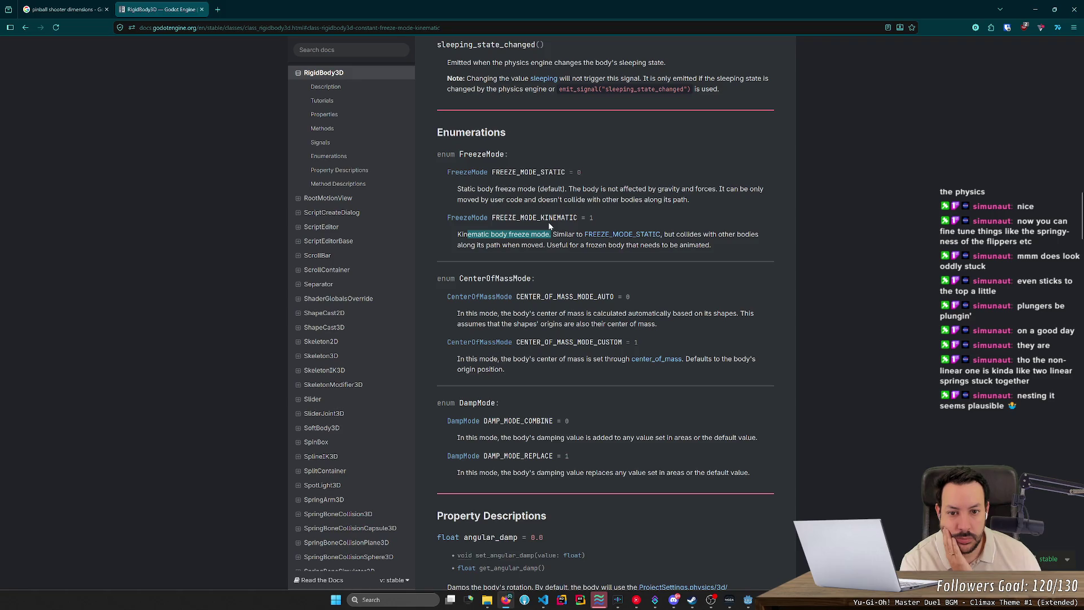
{"action": "scroll", "coordinate": [548, 222], "scroll_direction": "up", "scroll_amount": 6}
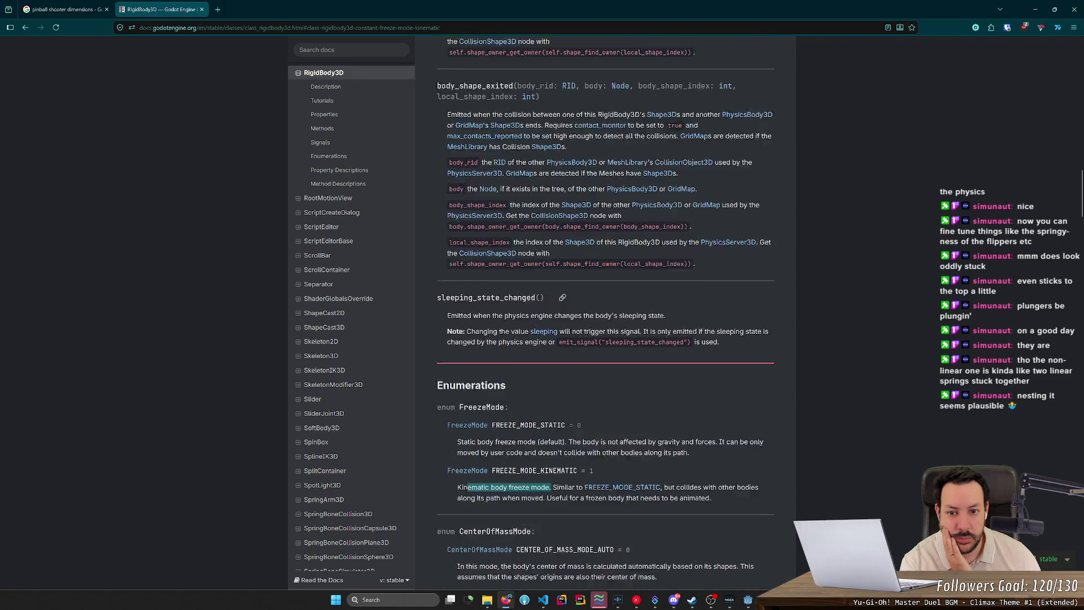
{"action": "scroll", "coordinate": [548, 222], "scroll_direction": "up", "scroll_amount": 1}
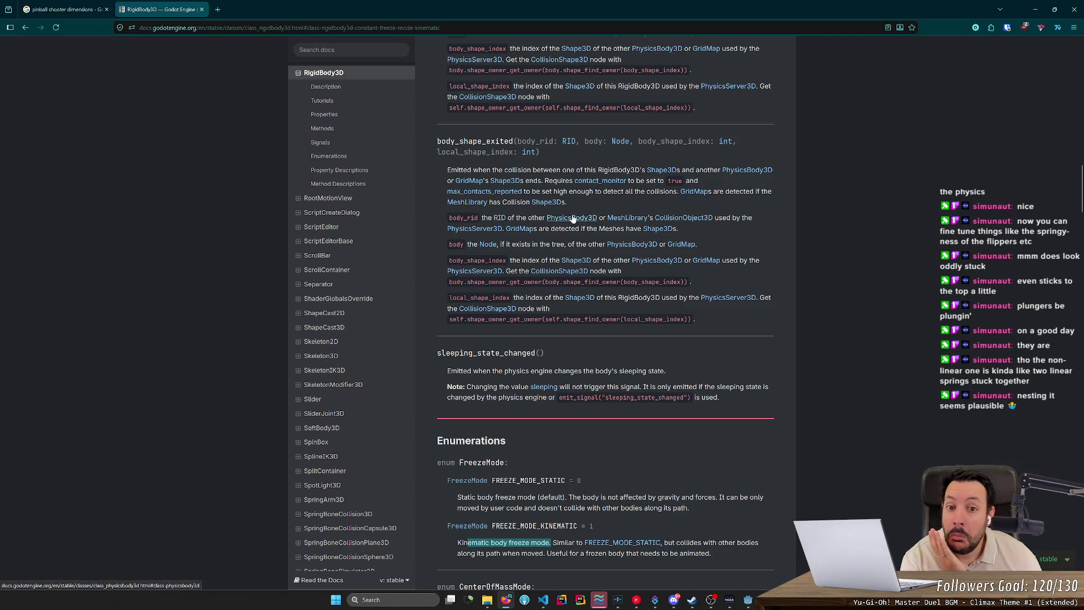
{"action": "left_click", "coordinate": [1029, 7]}
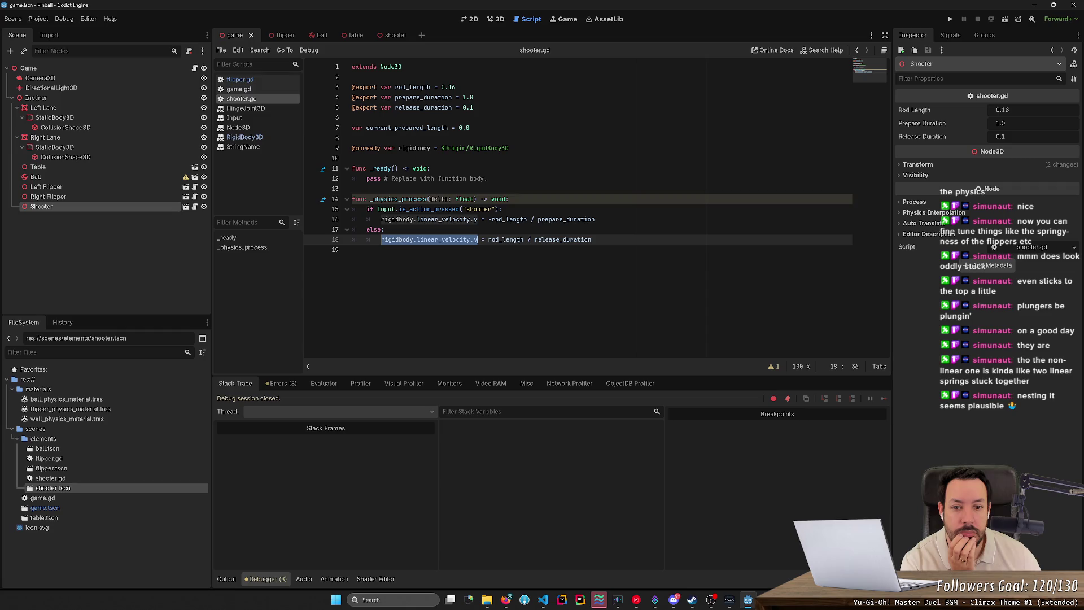
Duplicate line 16 and set the copy to assign 1.0 to rigidbody.linear_velocity.y
{"action": "mouse_move", "coordinate": [497, 239]}
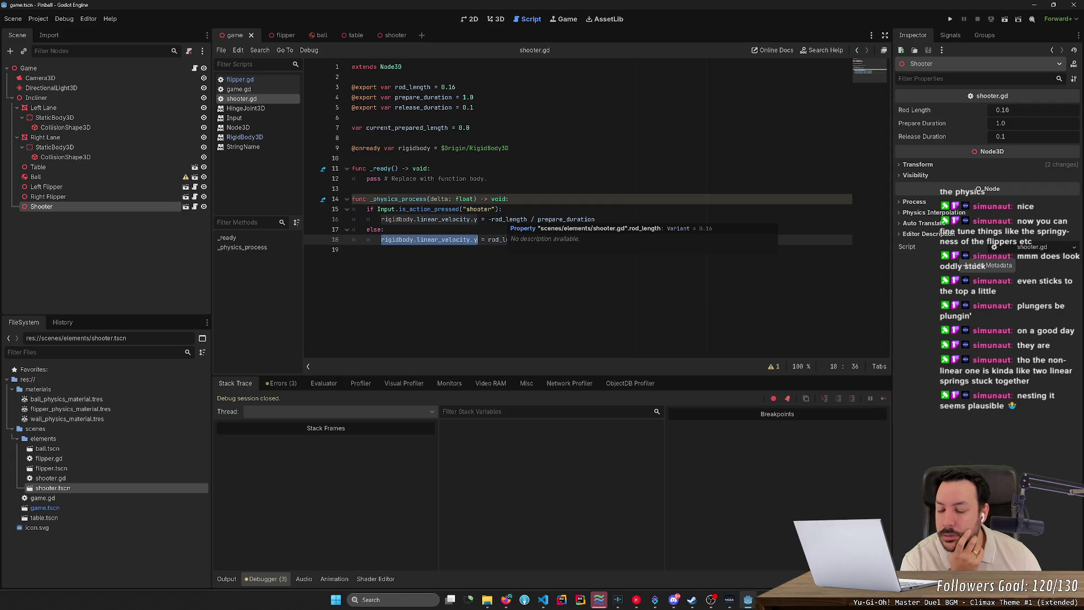
{"action": "left_click_drag", "start_coordinate": [489, 219], "coordinate": [595, 219]}
{"action": "left_click", "coordinate": [595, 219]}
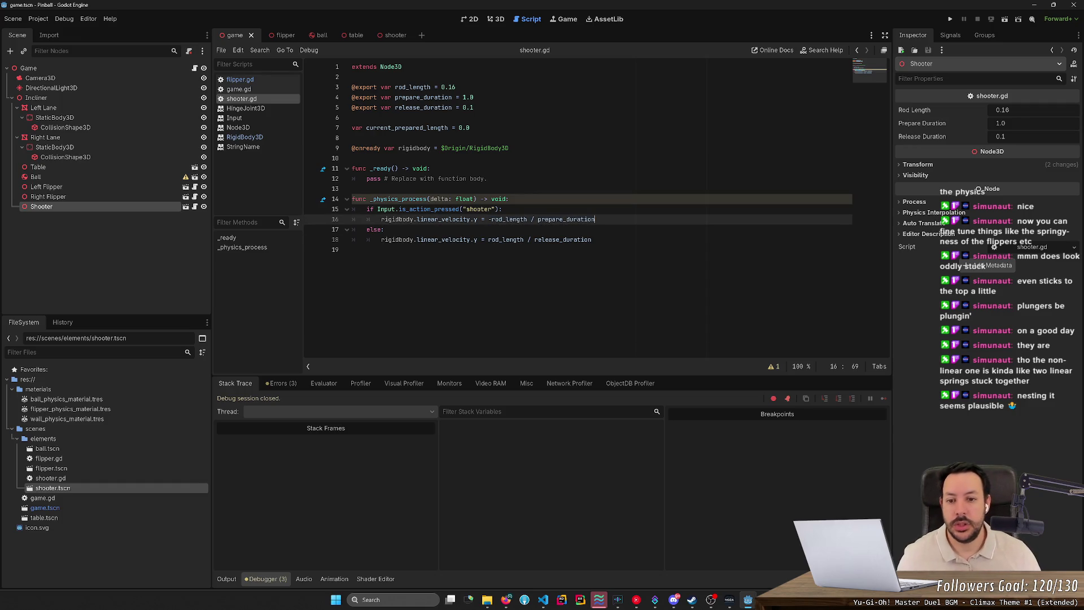
{"action": "key", "text": "ctrl+shift+d"}
{"action": "key", "text": "Down"}
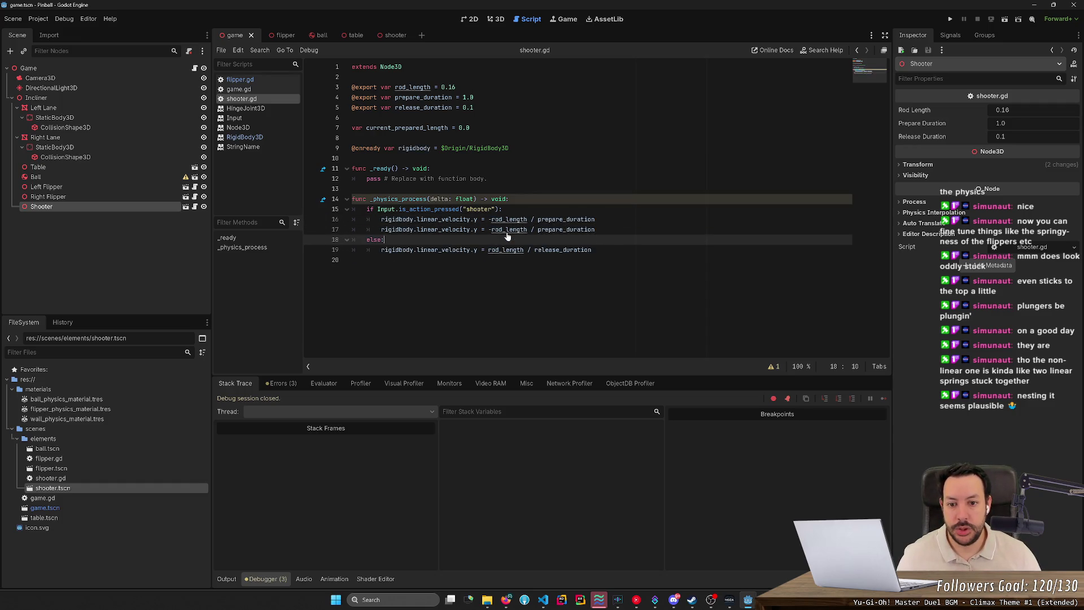
{"action": "left_click_drag", "start_coordinate": [596, 230], "coordinate": [488, 229]}
{"action": "type", "text": "1.0"}
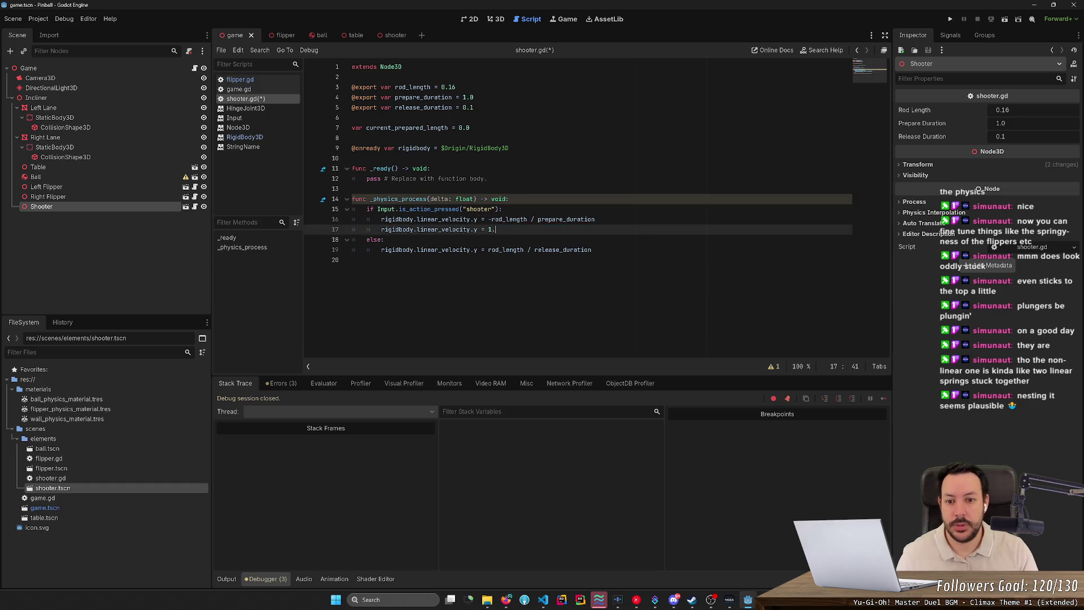
Duplicate line 19 with the value -1.0, save shooter.gd and run the game
{"action": "mouse_move", "coordinate": [592, 250]}
{"action": "left_mouse_down"}
{"action": "mouse_move", "coordinate": [488, 250]}
{"action": "mouse_move", "coordinate": [592, 260]}
{"action": "left_mouse_up"}
{"action": "left_click", "coordinate": [592, 250]}
{"action": "key", "text": "ctrl+shift+d"}
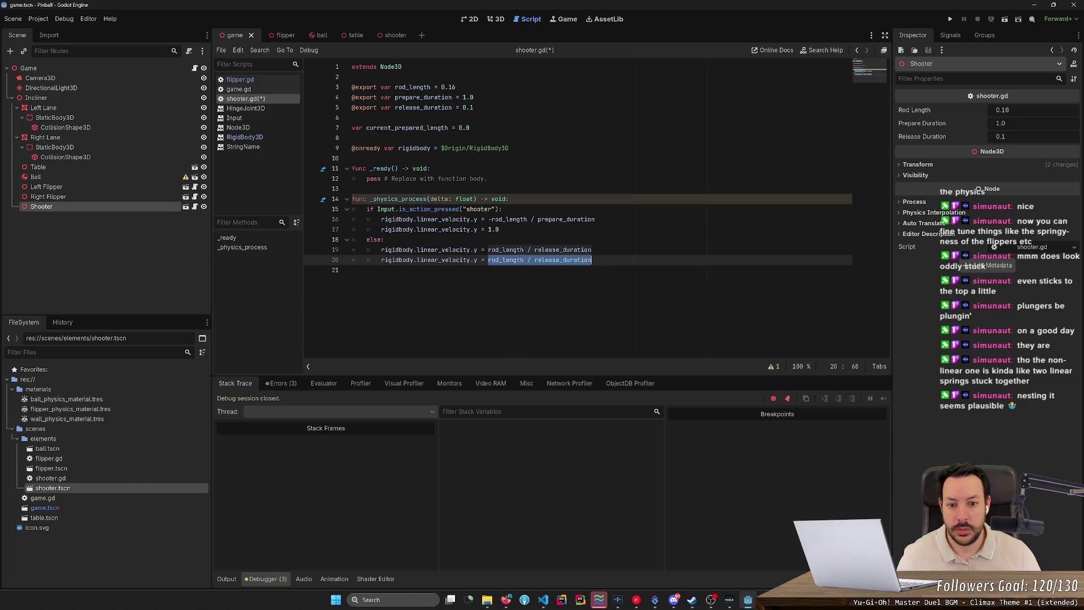
{"action": "type", "text": "-1.0"}
{"action": "key", "text": "ctrl+s"}
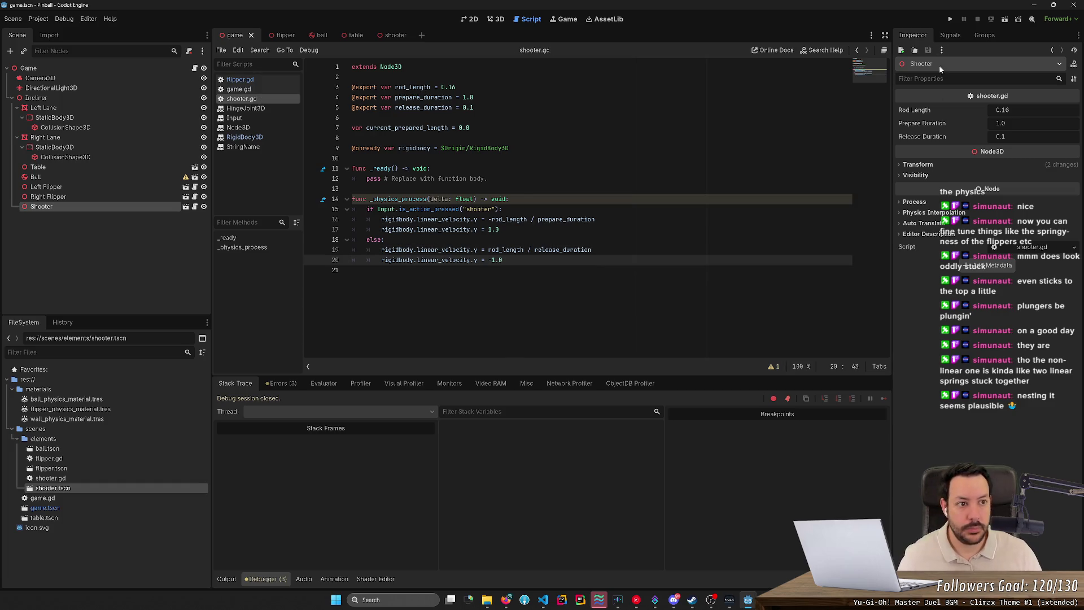
{"action": "left_click", "coordinate": [950, 19]}
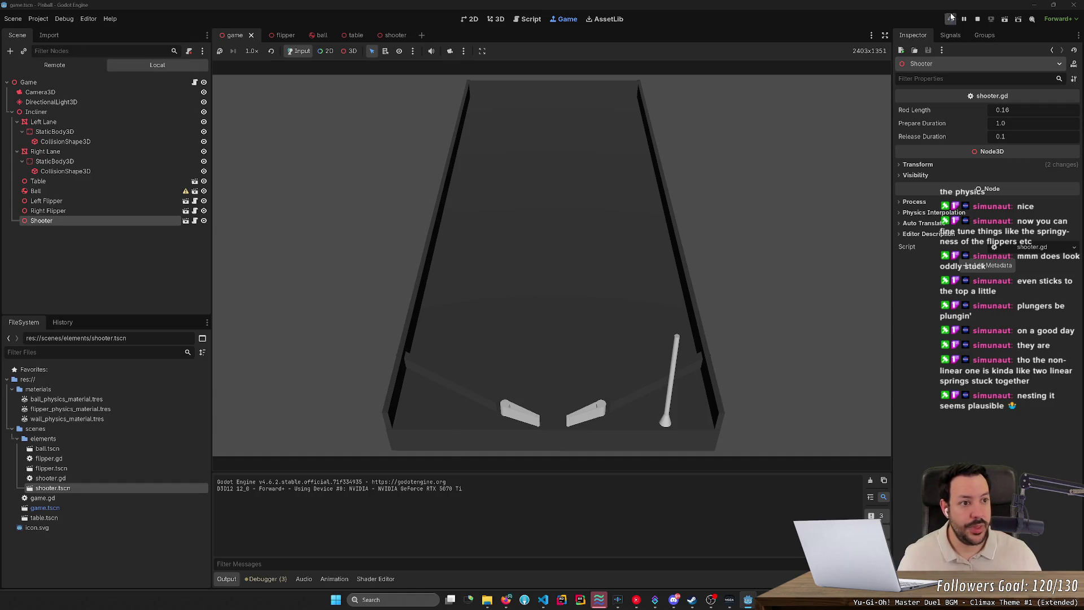
Stop the game, drag the Shooter further right along X in the 3D view, then save and rerun
{"action": "left_click", "coordinate": [977, 19]}
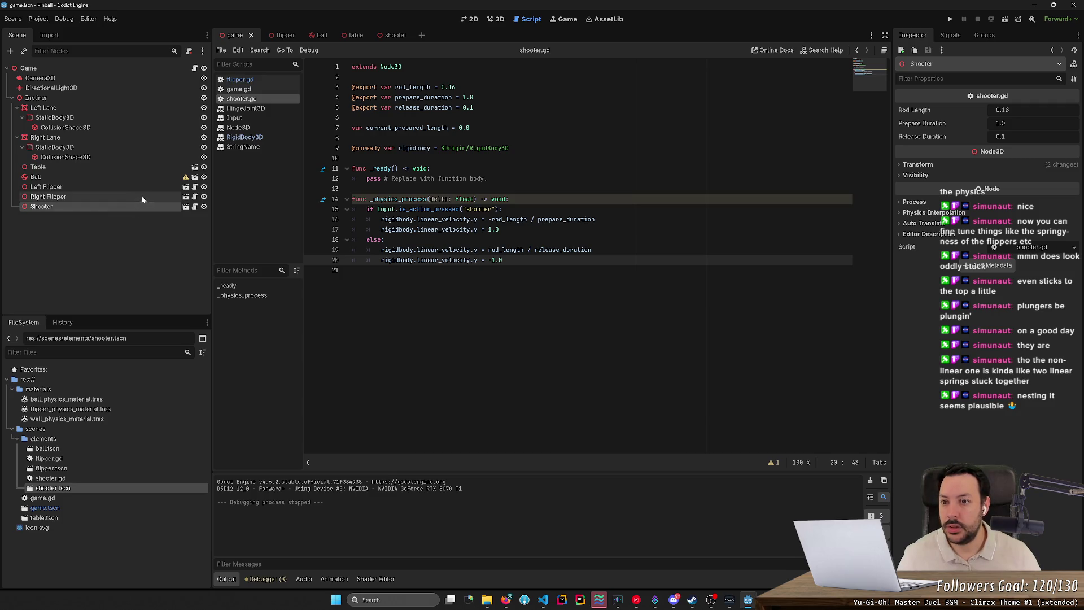
{"action": "left_click", "coordinate": [489, 19]}
{"action": "left_click_drag", "start_coordinate": [645, 351], "coordinate": [786, 336]}
{"action": "left_click", "coordinate": [951, 19]}
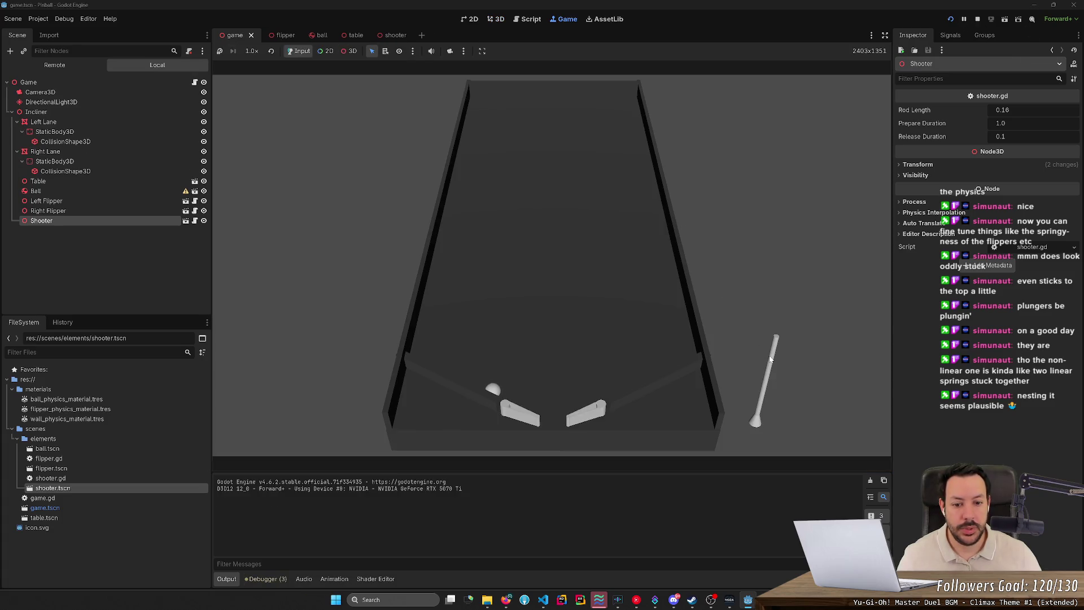
Replace linear_velocity with position on lines 16, 17, 19 and 20, then save and run
{"action": "left_click", "coordinate": [976, 19]}
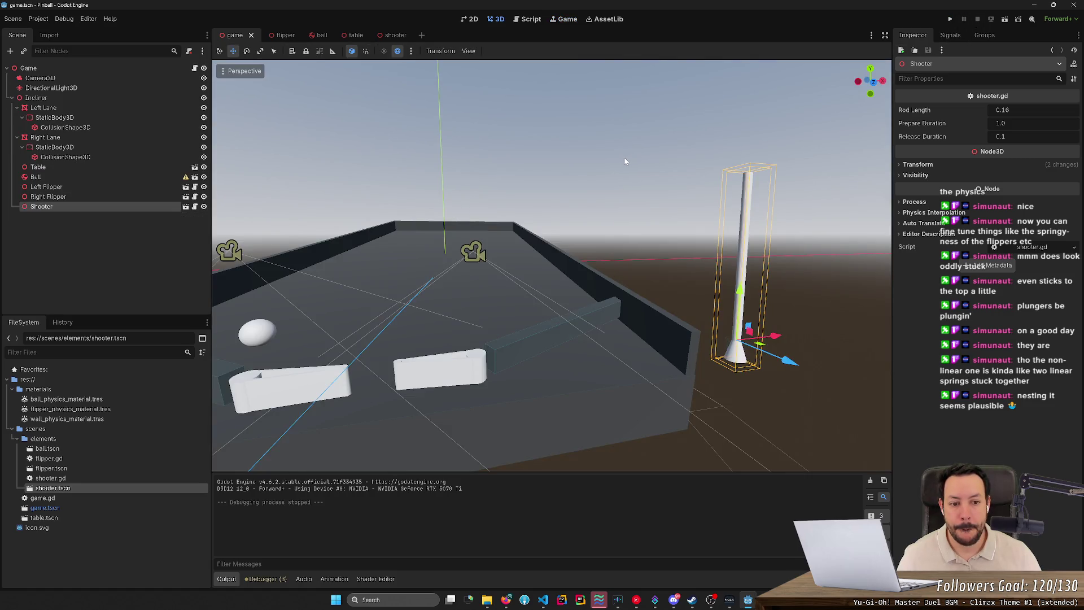
{"action": "left_click", "coordinate": [565, 17]}
{"action": "left_click", "coordinate": [530, 19]}
{"action": "double_click", "coordinate": [444, 220]}
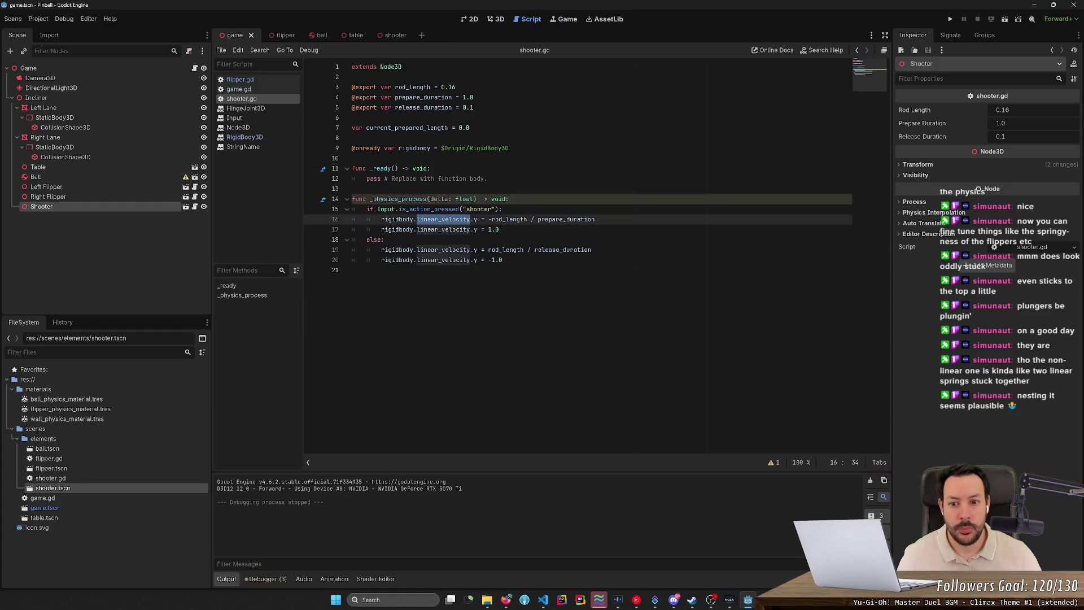
{"action": "mouse_move", "coordinate": [446, 221]}
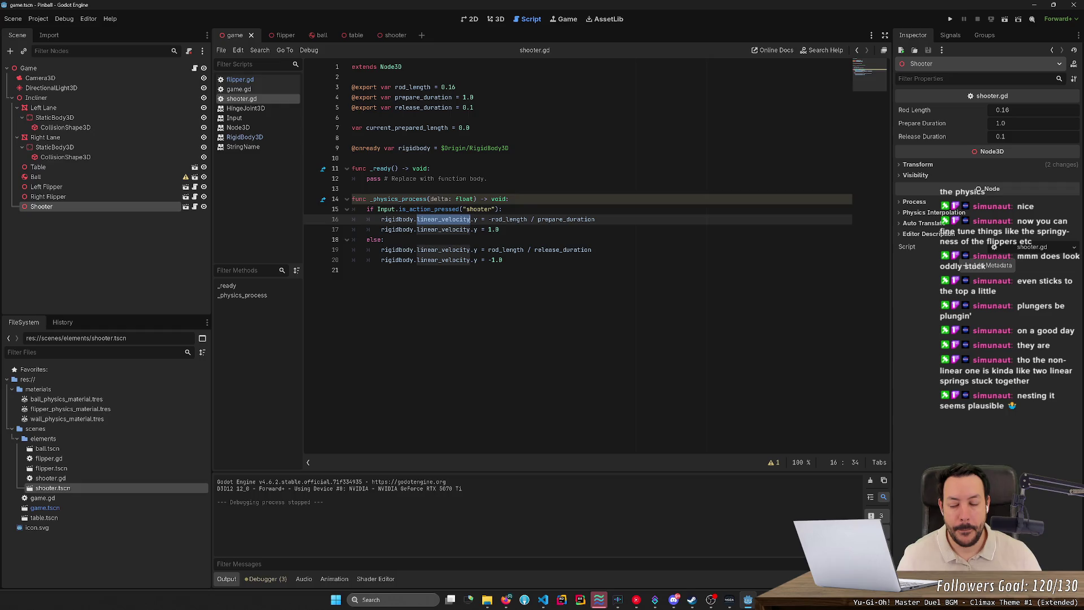
{"action": "type", "text": "position"}
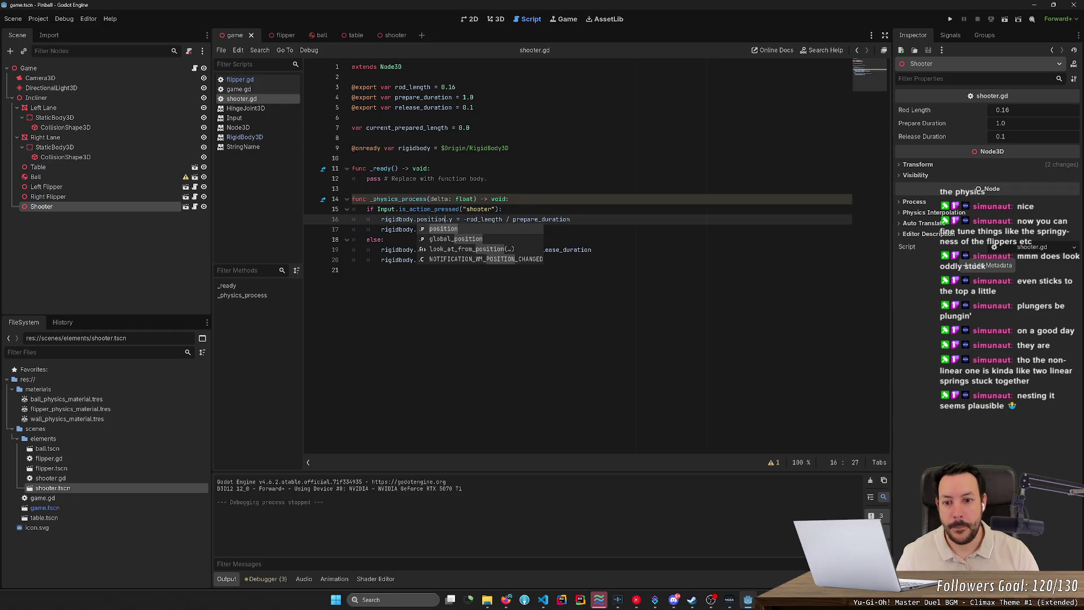
{"action": "left_click", "coordinate": [417, 229]}
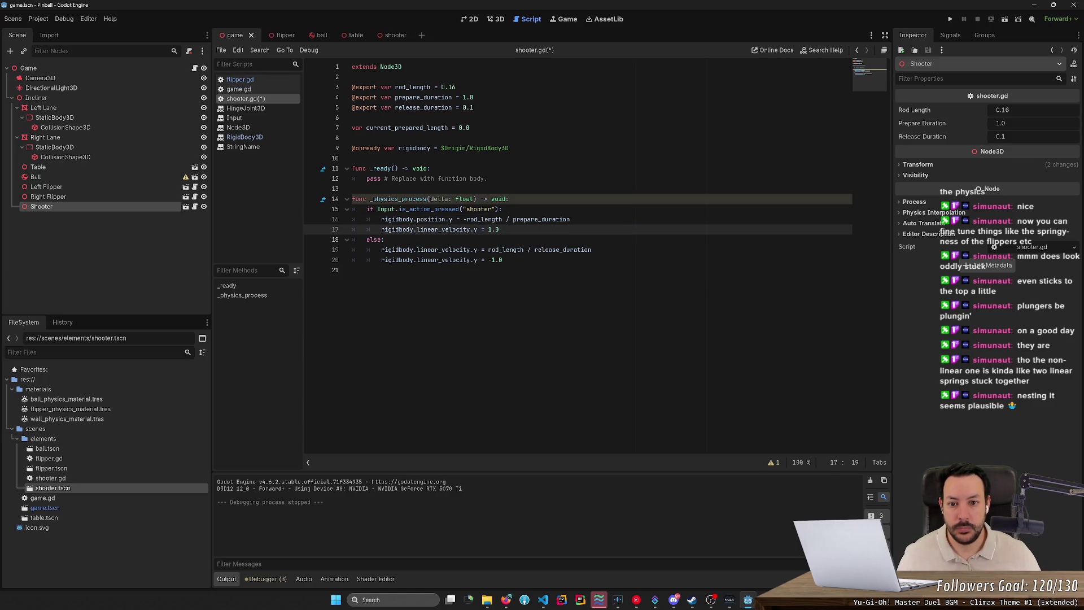
{"action": "double_click", "coordinate": [440, 229]}
{"action": "type", "text": "position"}
{"action": "double_click", "coordinate": [440, 250]}
{"action": "type", "text": "position"}
{"action": "double_click", "coordinate": [441, 260]}
{"action": "type", "text": "position"}
{"action": "key", "text": "F5"}
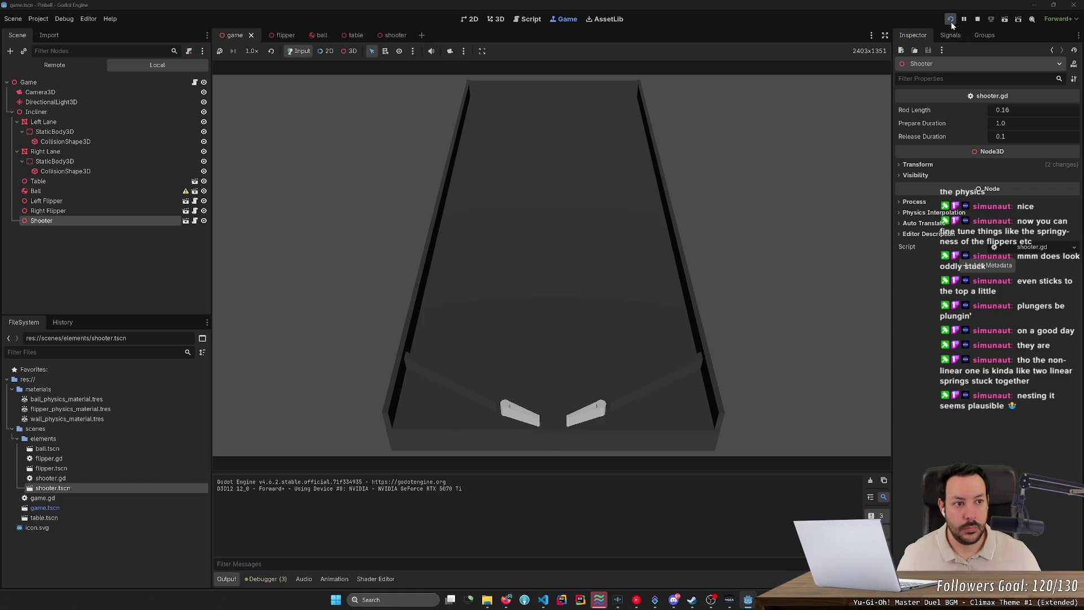
Change the position constants to 0.1 and -0.1, save the script and run the game again
{"action": "left_click", "coordinate": [977, 22]}
{"action": "key", "text": "Up"}
{"action": "key", "text": "Up"}
{"action": "key", "text": "Up"}
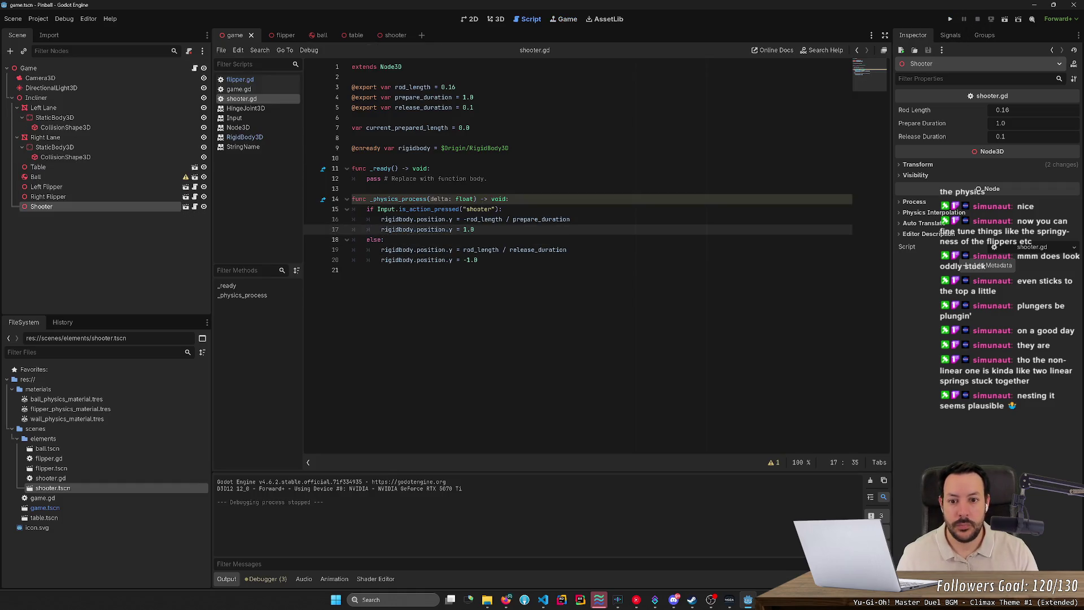
{"action": "type", "text": ".1"}
{"action": "key", "text": "Down"}
{"action": "key", "text": "Down"}
{"action": "key", "text": "Down"}
{"action": "key", "text": "BackSpace"}
{"action": "key", "text": "BackSpace"}
{"action": "key", "text": "BackSpace"}
{"action": "type", "text": "0.1"}
{"action": "key", "text": "ctrl+s"}
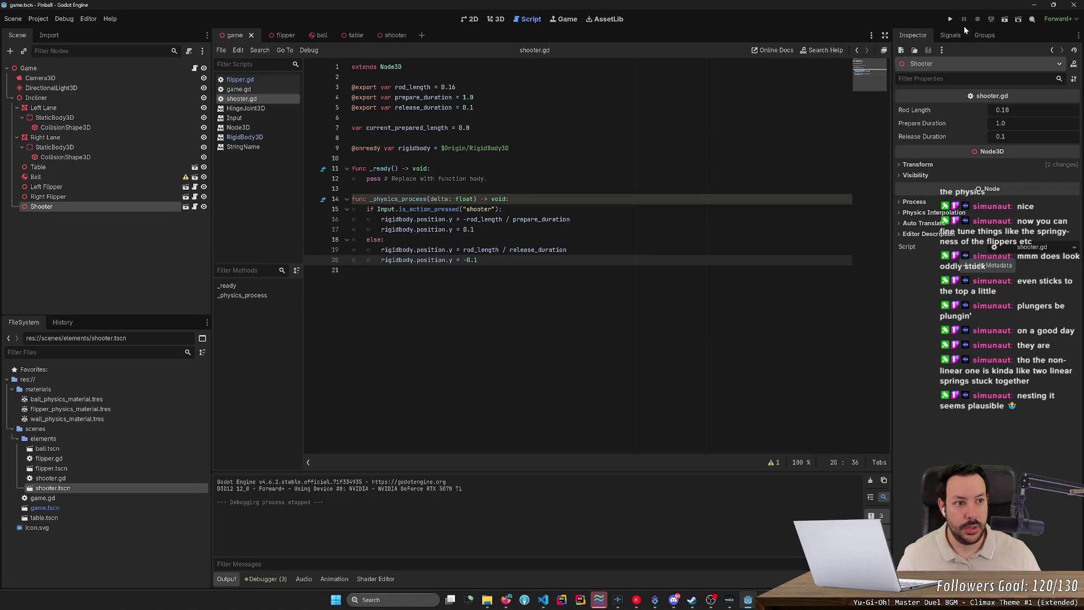
{"action": "left_click", "coordinate": [951, 19]}
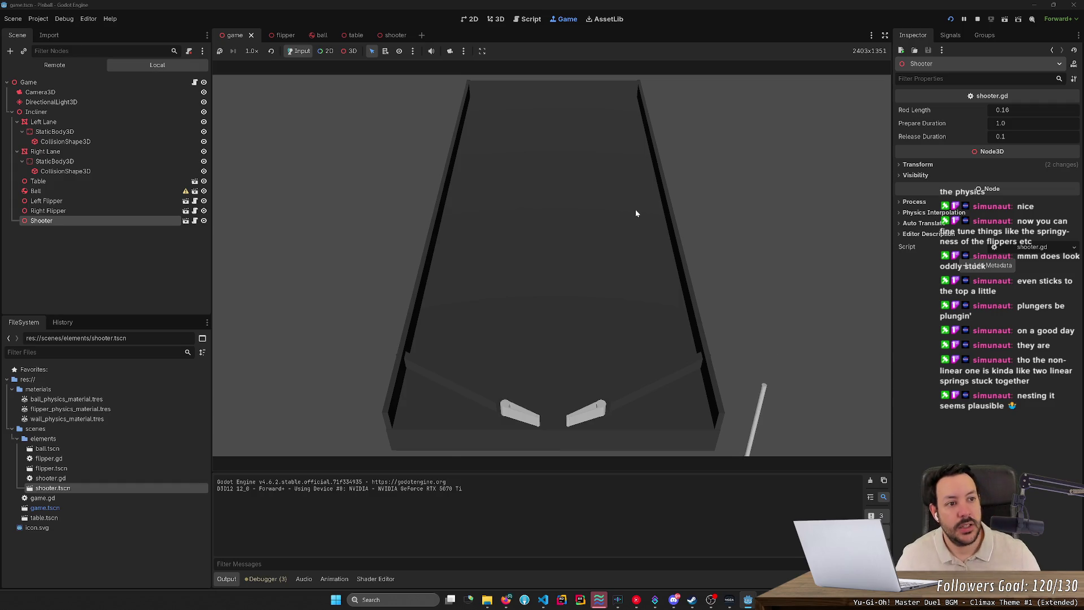
Stop the test run, select the Shooter node and return to the 3D view
{"action": "left_click", "coordinate": [978, 19]}
{"action": "left_click", "coordinate": [62, 206]}
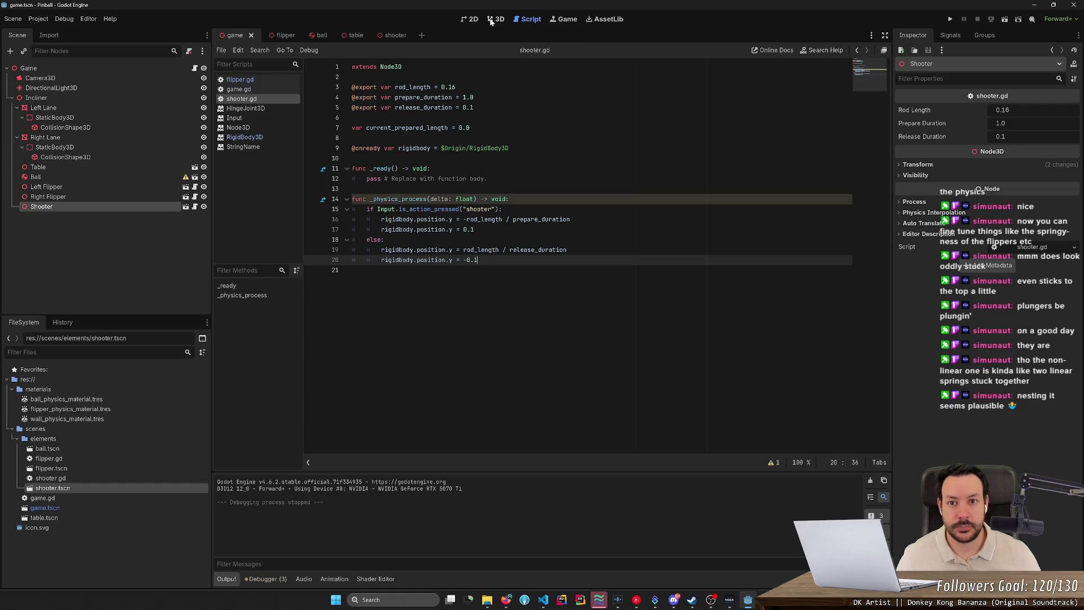
{"action": "left_click", "coordinate": [496, 19]}
Rotate the Shooter to -90° on X in its transform properties so it lies flat
{"action": "key", "text": "r"}
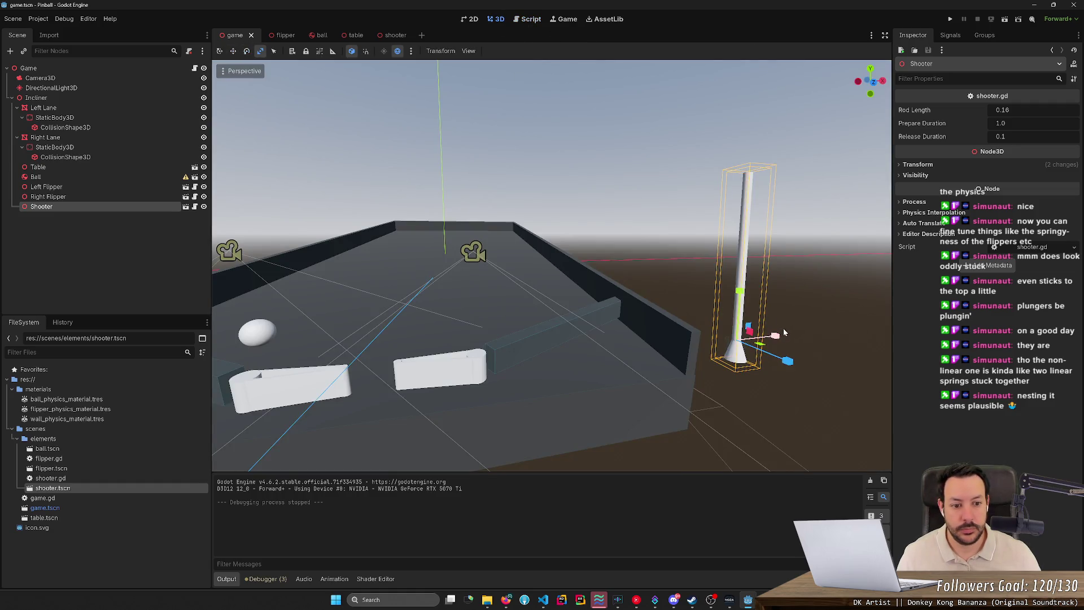
{"action": "key", "text": "e"}
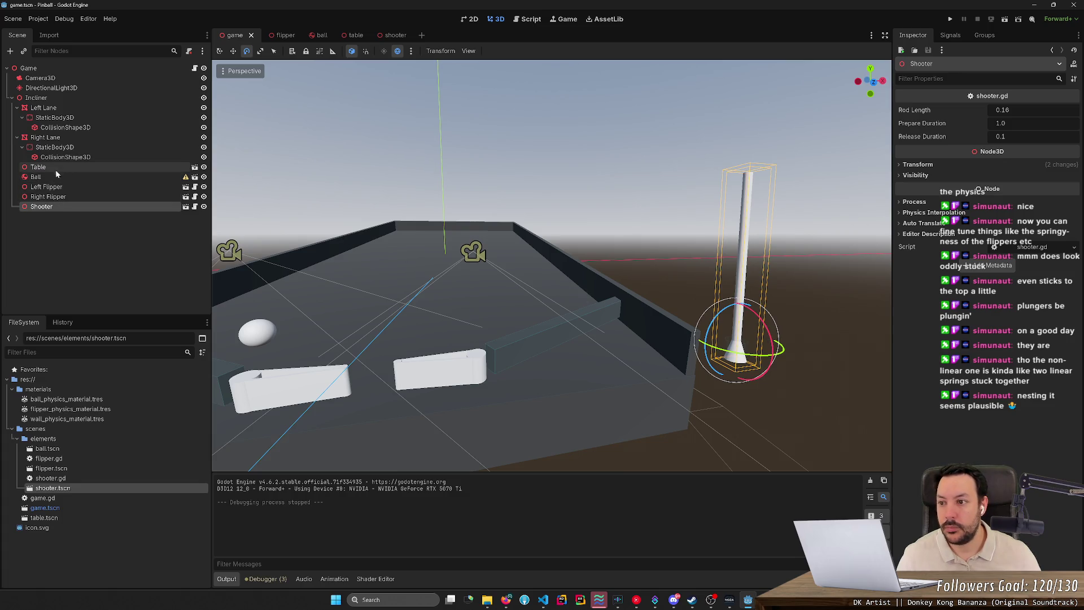
{"action": "left_click", "coordinate": [906, 165]}
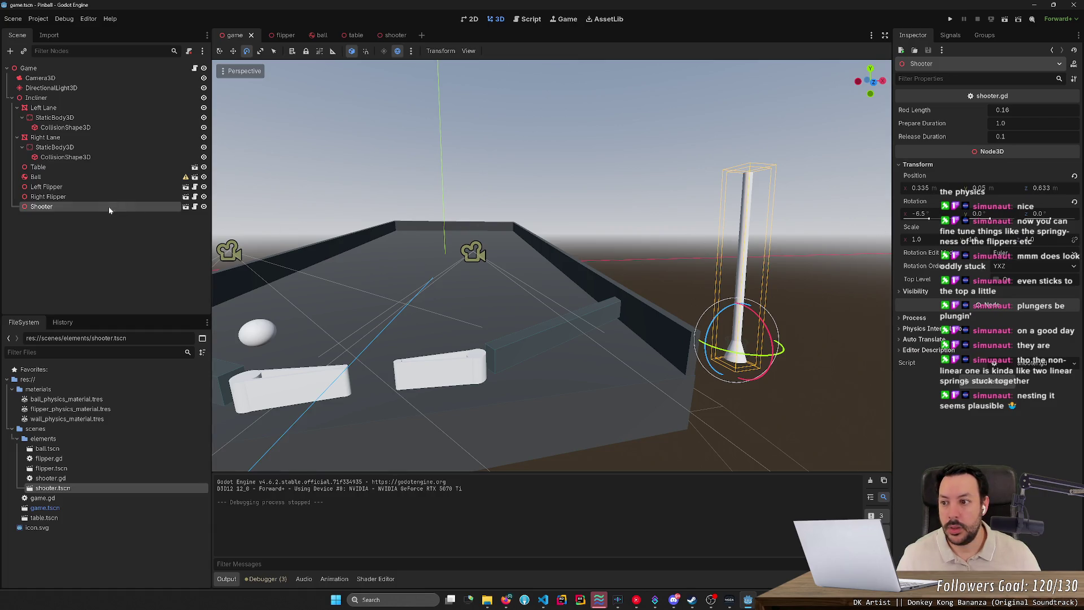
{"action": "left_click", "coordinate": [929, 217]}
{"action": "type", "text": "90"}
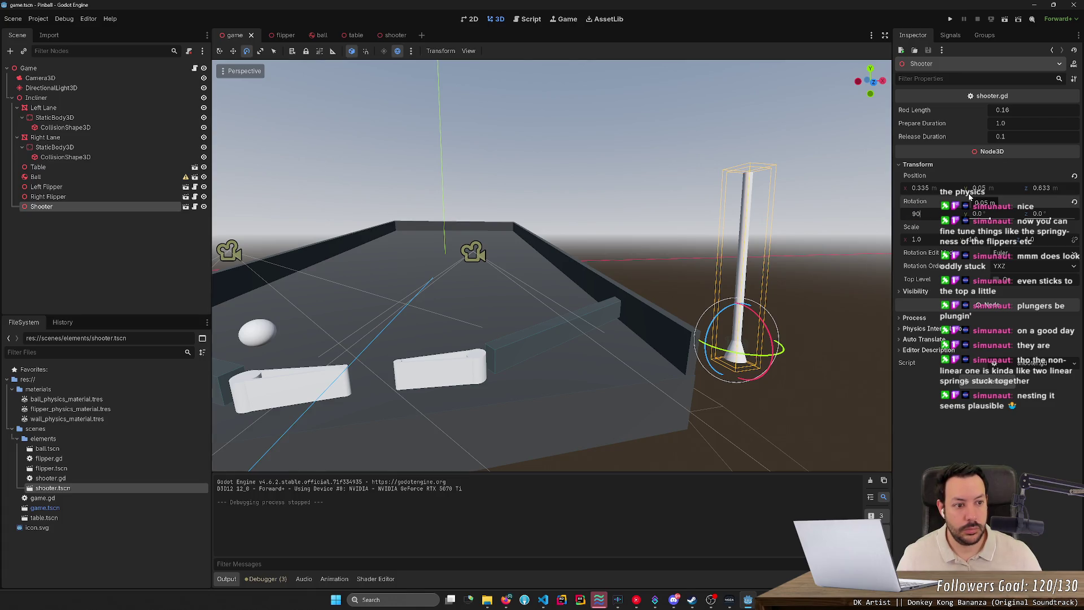
{"action": "key", "text": "Return"}
{"action": "left_click", "coordinate": [971, 189]}
{"action": "left_click", "coordinate": [919, 213]}
{"action": "type", "text": "-90"}
{"action": "key", "text": "Return"}
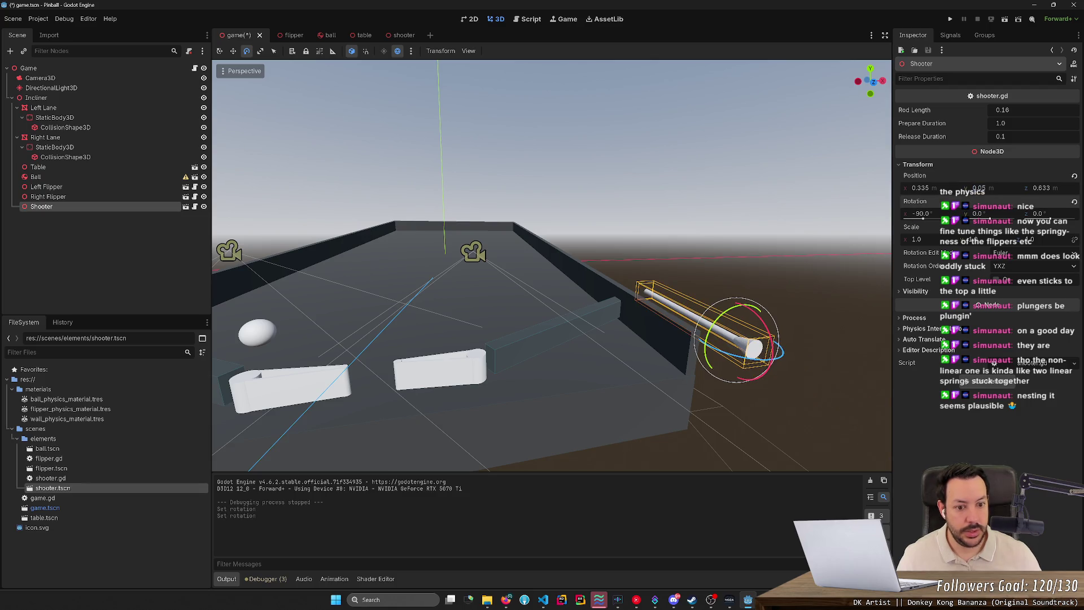
{"action": "left_click_drag", "start_coordinate": [739, 269], "coordinate": [667, 260]}
Save the scene, test-run the rotated shooter, stop it and return to the 3D view
{"action": "key", "text": "ctrl+s"}
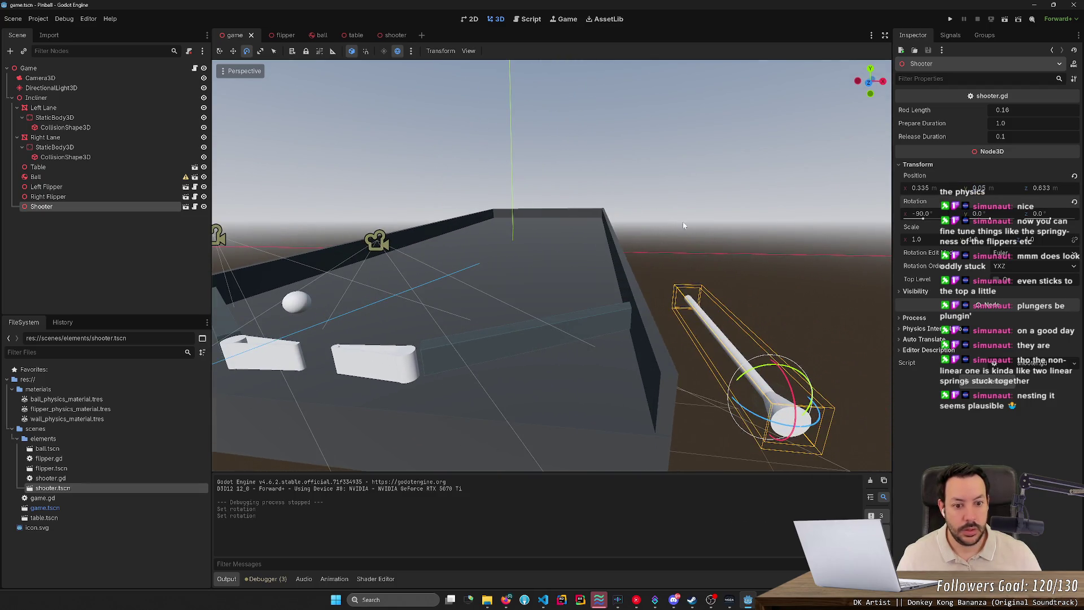
{"action": "left_click", "coordinate": [951, 19]}
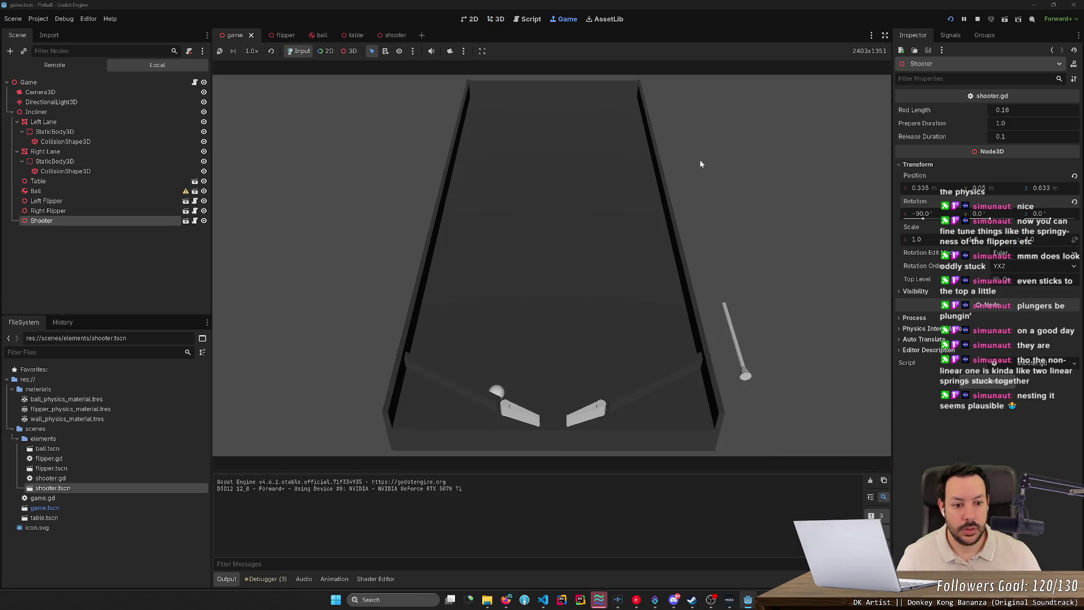
{"action": "left_click", "coordinate": [977, 21]}
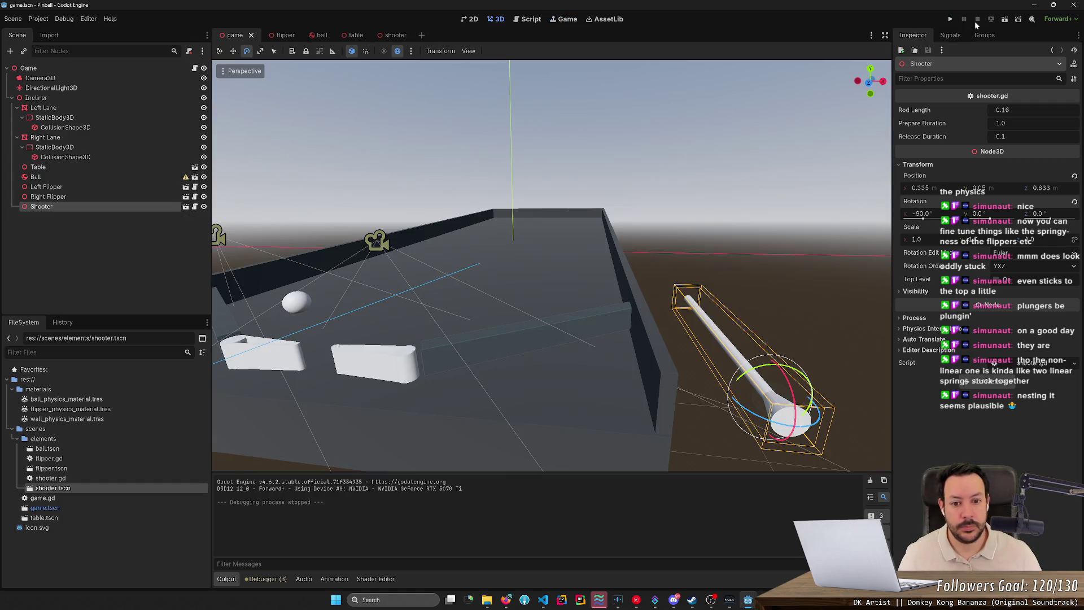
{"action": "key", "text": "alt+Tab"}
{"action": "key", "text": "alt+Tab"}
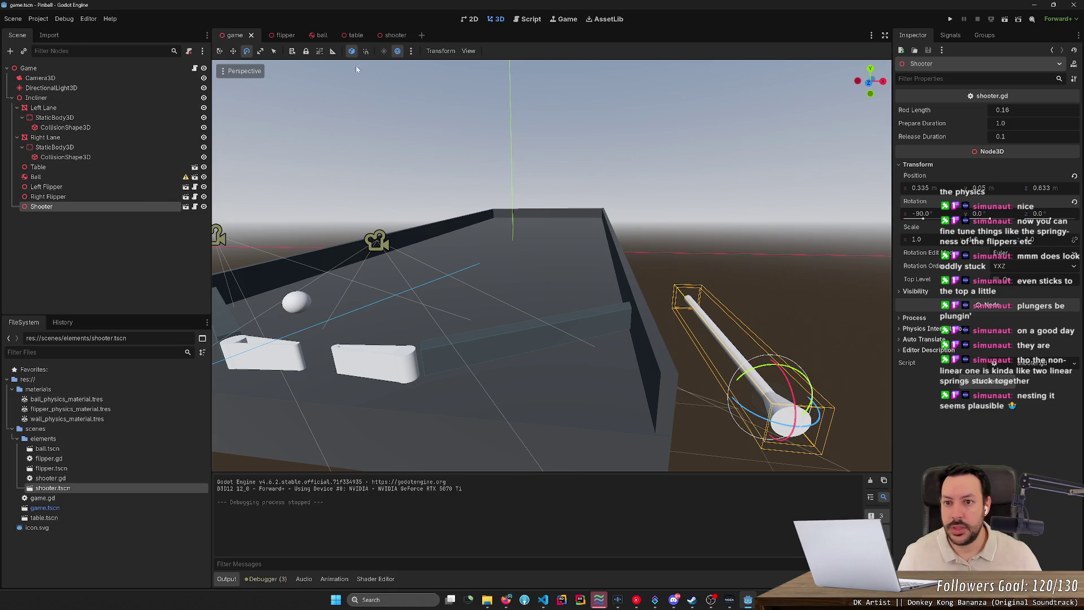
{"action": "left_click", "coordinate": [529, 18]}
{"action": "left_click", "coordinate": [503, 19]}
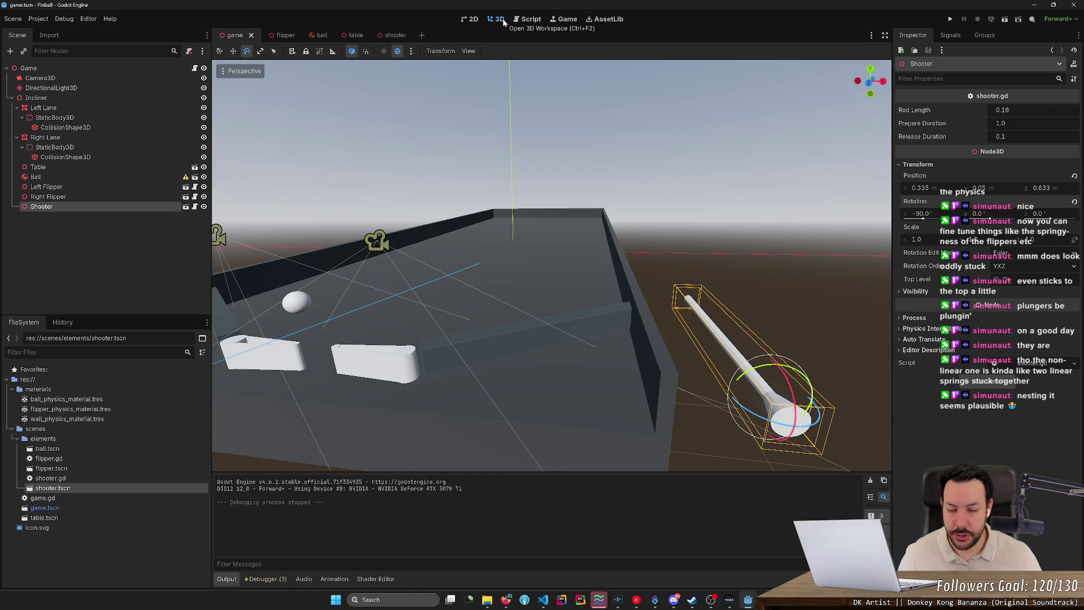
{"action": "key", "text": "alt+Tab"}
{"action": "scroll", "coordinate": [606, 310], "scroll_direction": "up", "scroll_amount": 1}
{"action": "key", "text": "alt+Tab"}
{"action": "key", "text": "alt+Tab"}
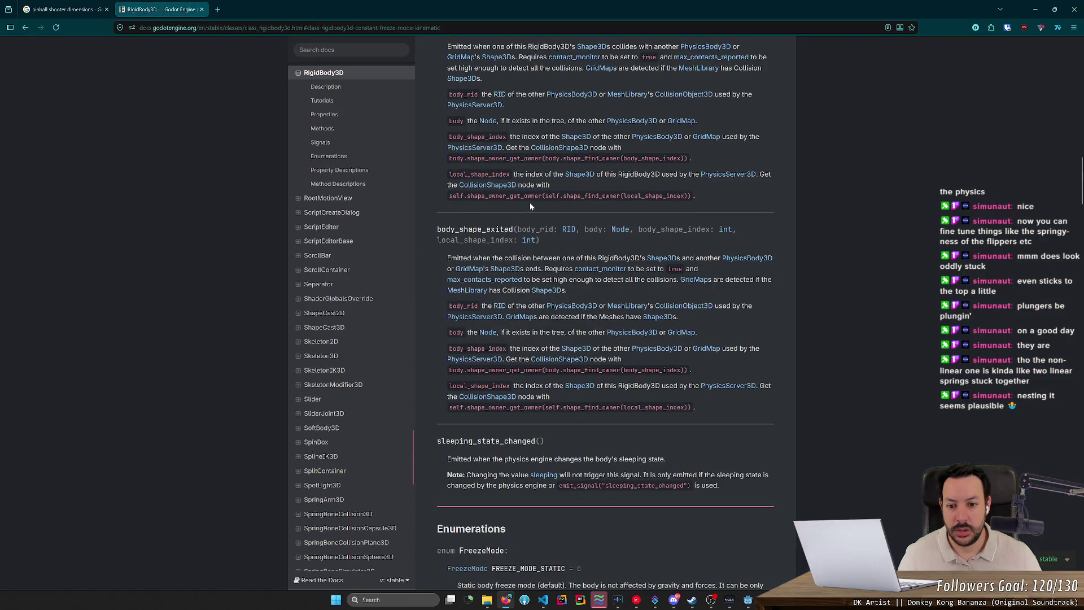
{"action": "scroll", "coordinate": [499, 254], "scroll_direction": "down", "scroll_amount": 3}
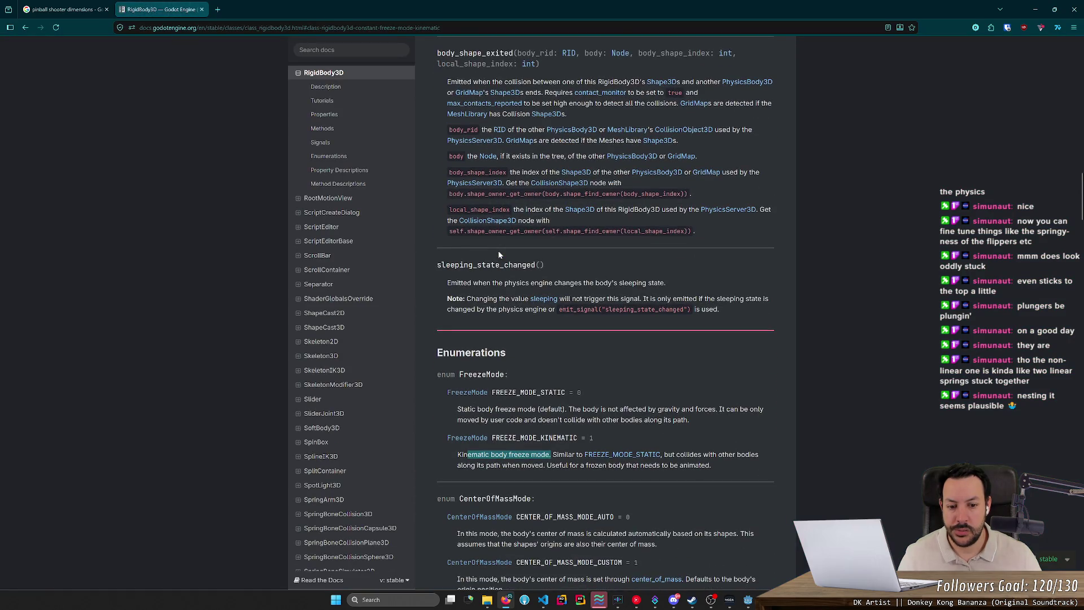
{"action": "mouse_move", "coordinate": [617, 409]}
{"action": "left_mouse_down"}
{"action": "mouse_move", "coordinate": [709, 409]}
{"action": "mouse_move", "coordinate": [636, 409]}
{"action": "left_mouse_up"}
{"action": "left_click", "coordinate": [710, 409]}
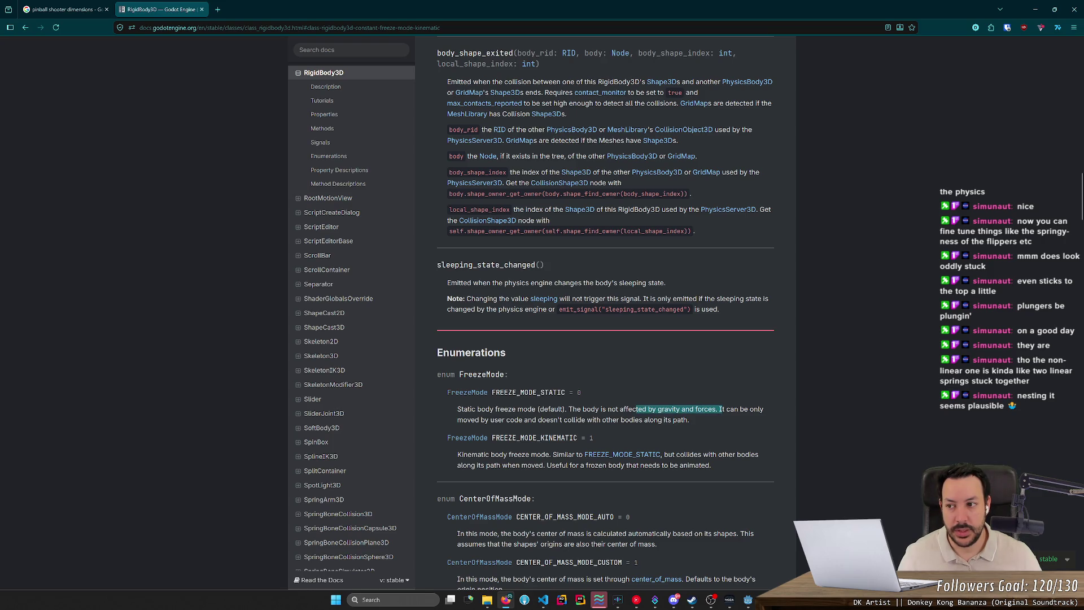
{"action": "left_click_drag", "start_coordinate": [636, 409], "coordinate": [608, 409]}
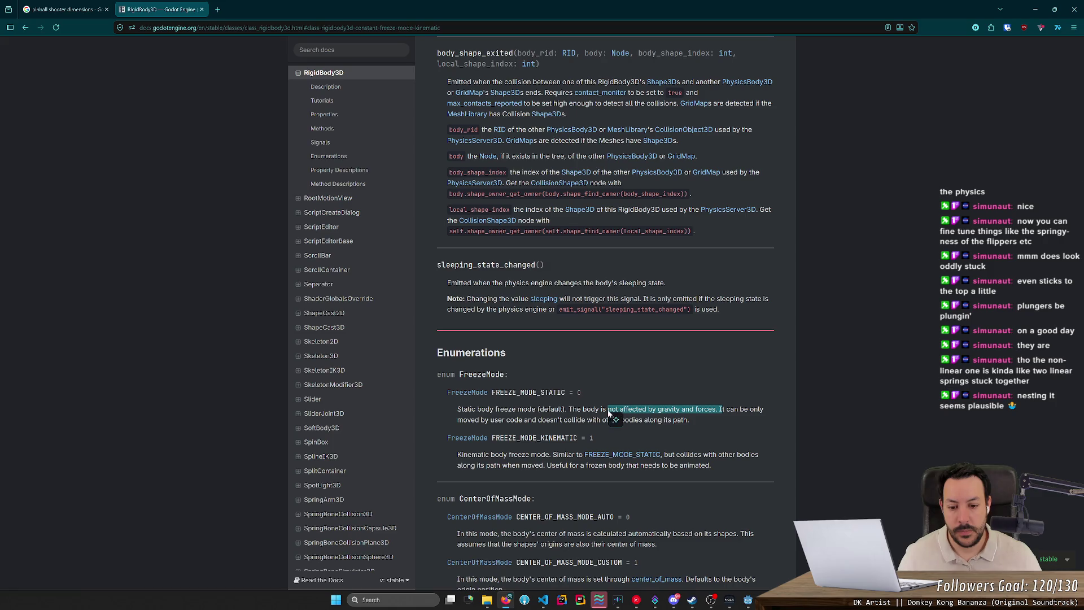
{"action": "scroll", "coordinate": [610, 416], "scroll_direction": "down", "scroll_amount": 3}
{"action": "scroll", "coordinate": [610, 415], "scroll_direction": "down", "scroll_amount": 4}
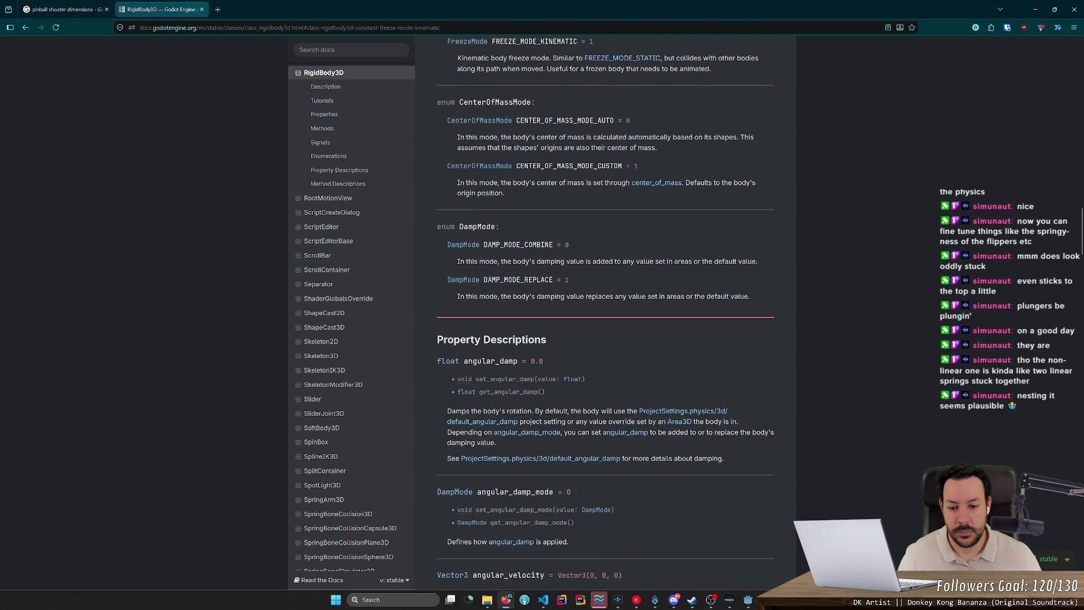
{"action": "scroll", "coordinate": [610, 415], "scroll_direction": "down", "scroll_amount": 5}
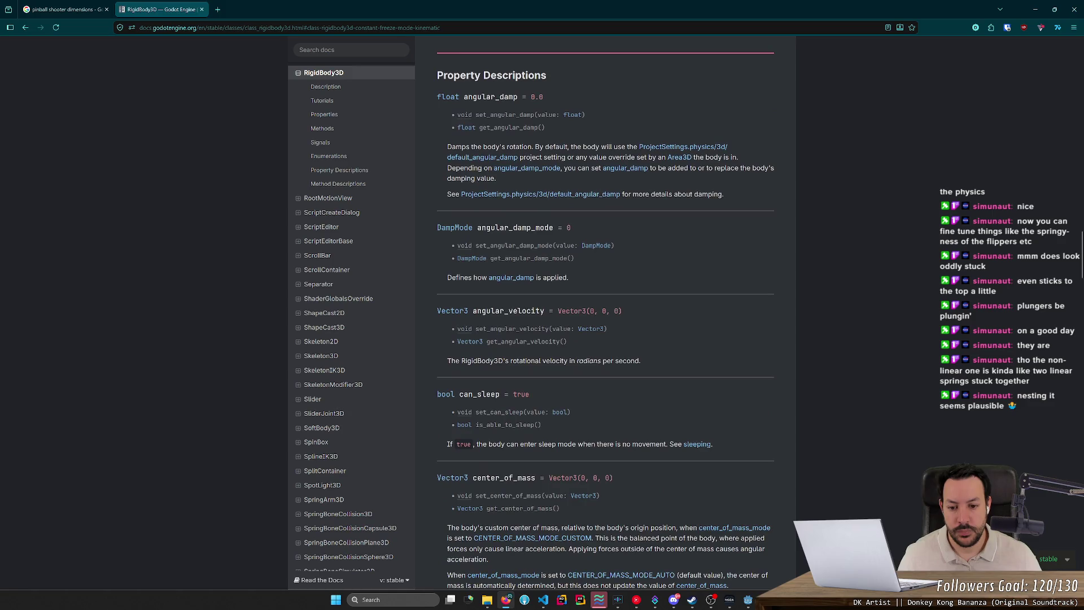
{"action": "key", "text": "ctrl+f"}
{"action": "type", "text": "linear"}
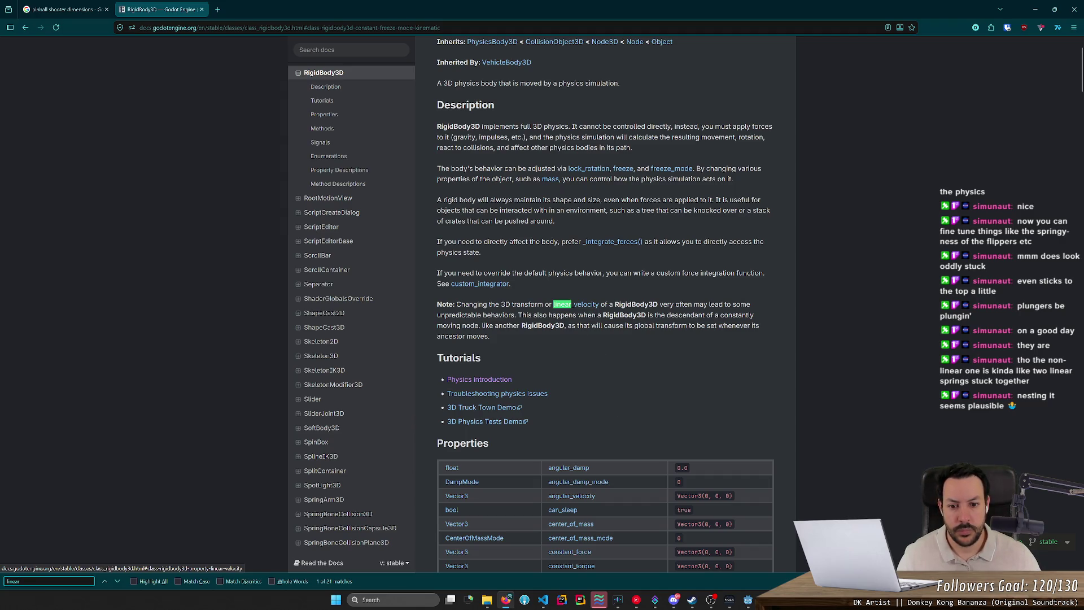
{"action": "left_click_drag", "start_coordinate": [465, 305], "coordinate": [525, 304]}
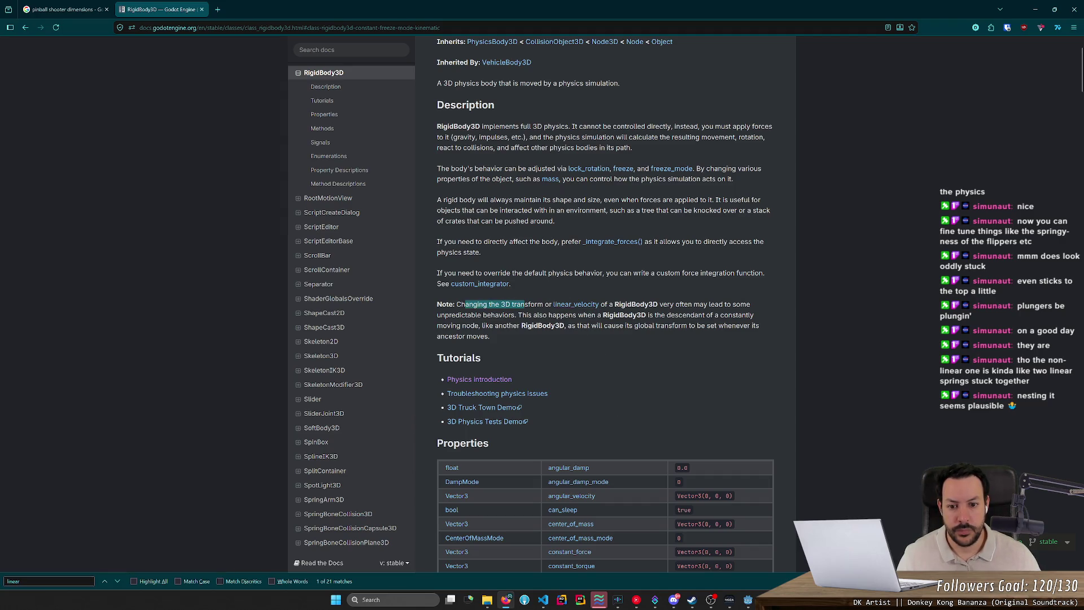
{"action": "left_click", "coordinate": [563, 309]}
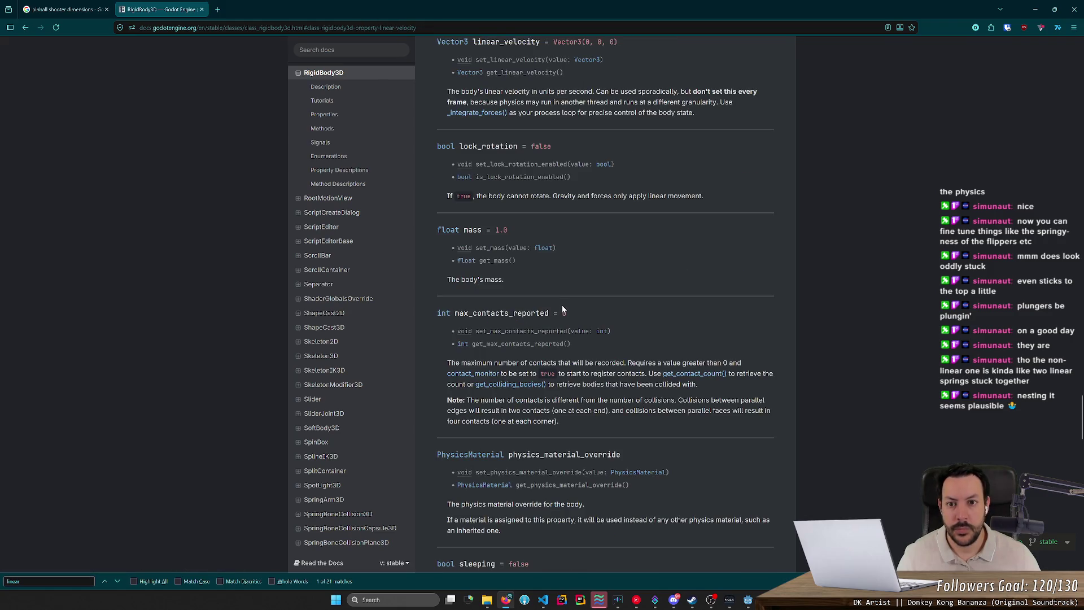
{"action": "left_click_drag", "start_coordinate": [539, 87], "coordinate": [628, 91]}
{"action": "left_click_drag", "start_coordinate": [485, 91], "coordinate": [674, 92]}
{"action": "left_click", "coordinate": [675, 91]}
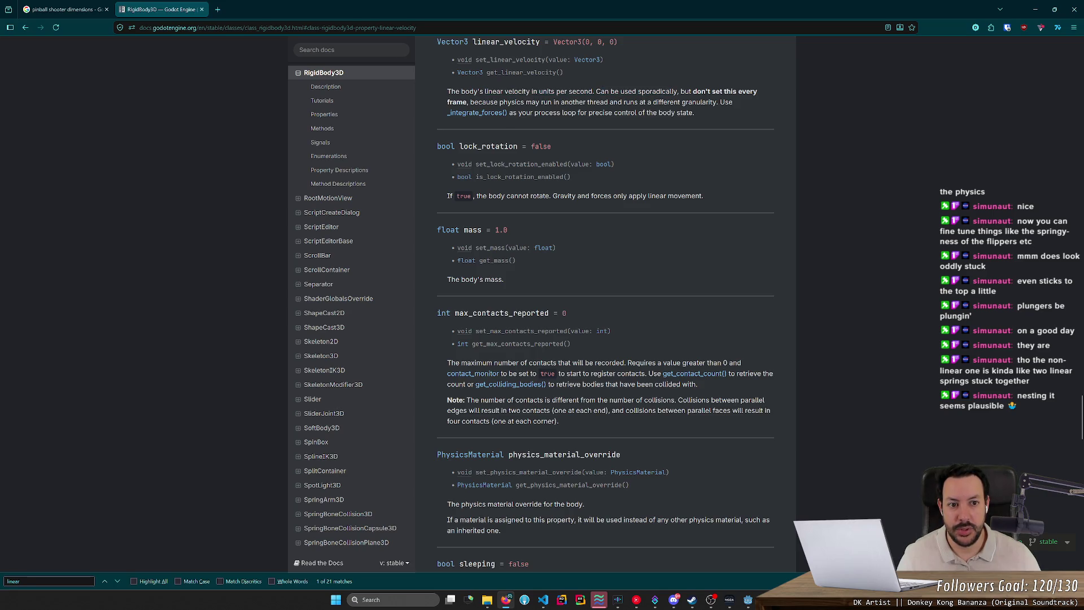
{"action": "mouse_move", "coordinate": [471, 102]}
{"action": "left_mouse_down"}
{"action": "mouse_move", "coordinate": [737, 105]}
{"action": "mouse_move", "coordinate": [456, 102]}
{"action": "left_mouse_up"}
{"action": "left_click", "coordinate": [723, 112]}
{"action": "left_click", "coordinate": [456, 102]}
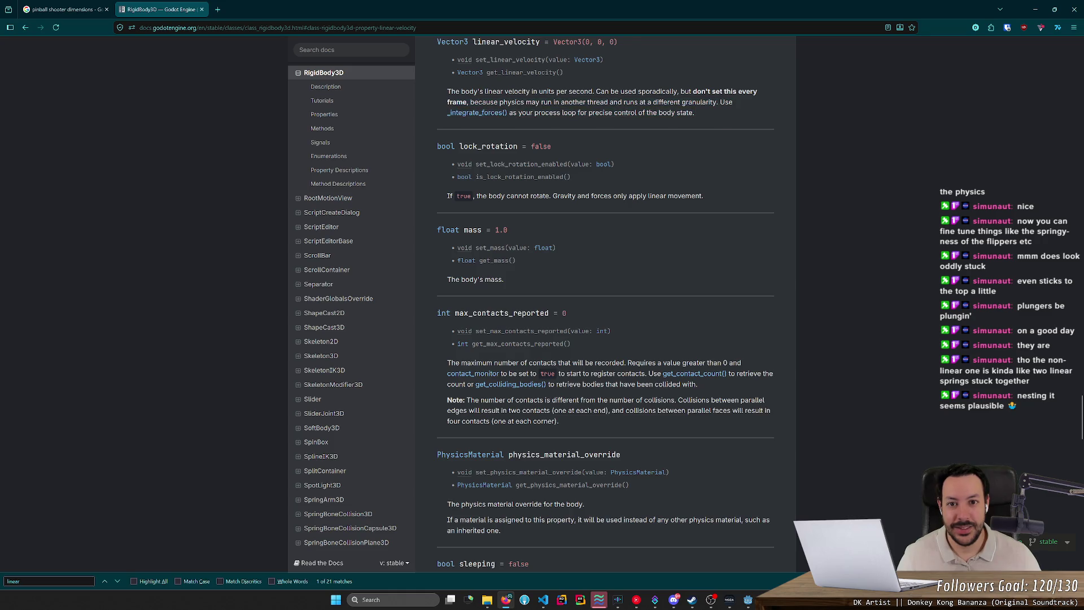
{"action": "left_click", "coordinate": [1033, 15]}
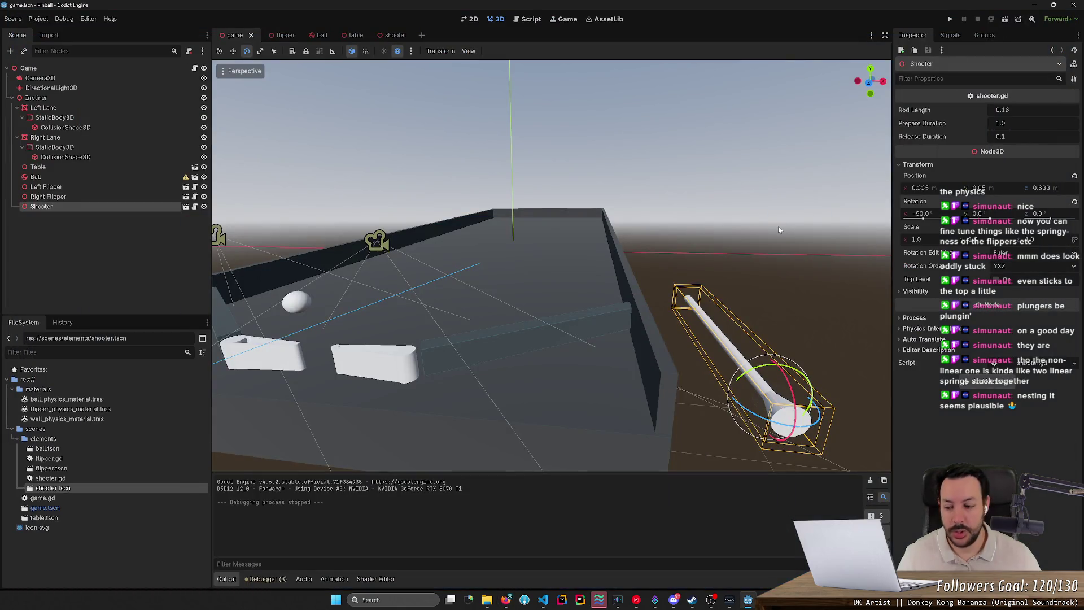
{"action": "key", "text": "alt+Tab"}
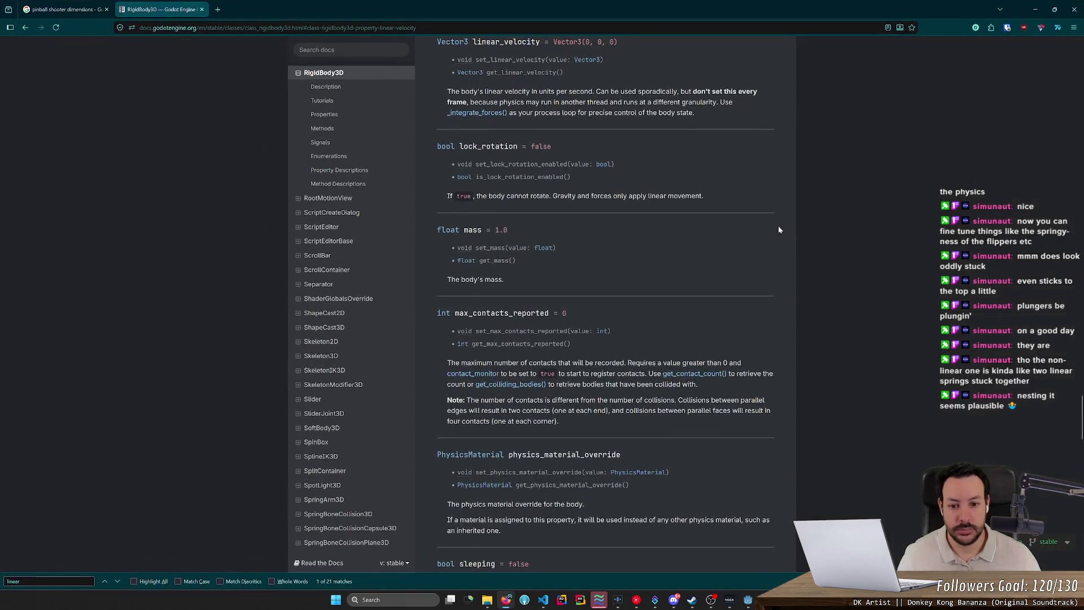
{"action": "key", "text": "alt+Tab"}
{"action": "key", "text": "alt+Tab"}
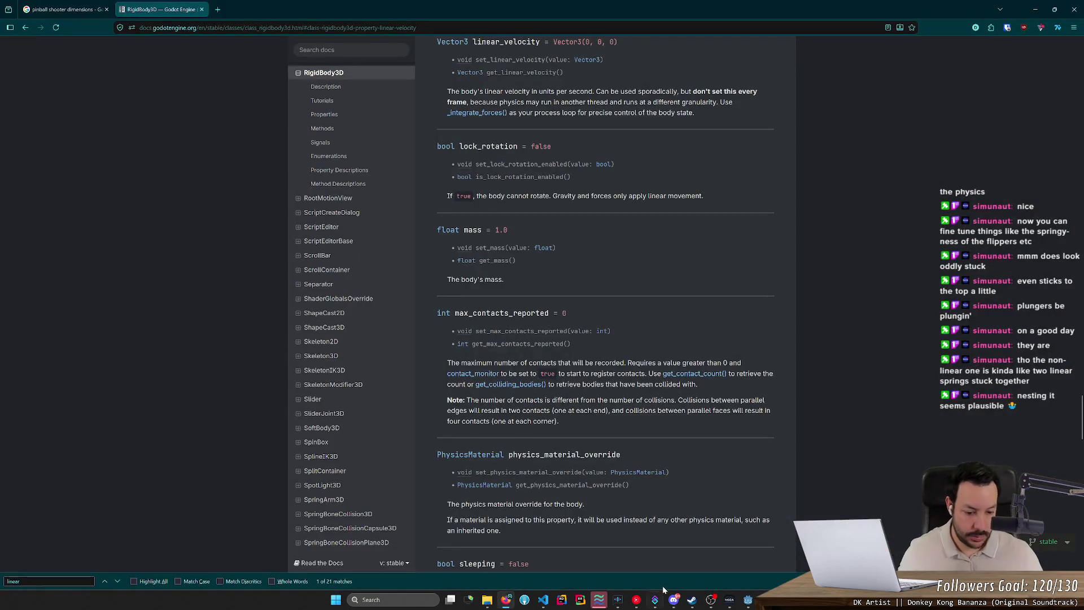
{"action": "mouse_move", "coordinate": [694, 594]}
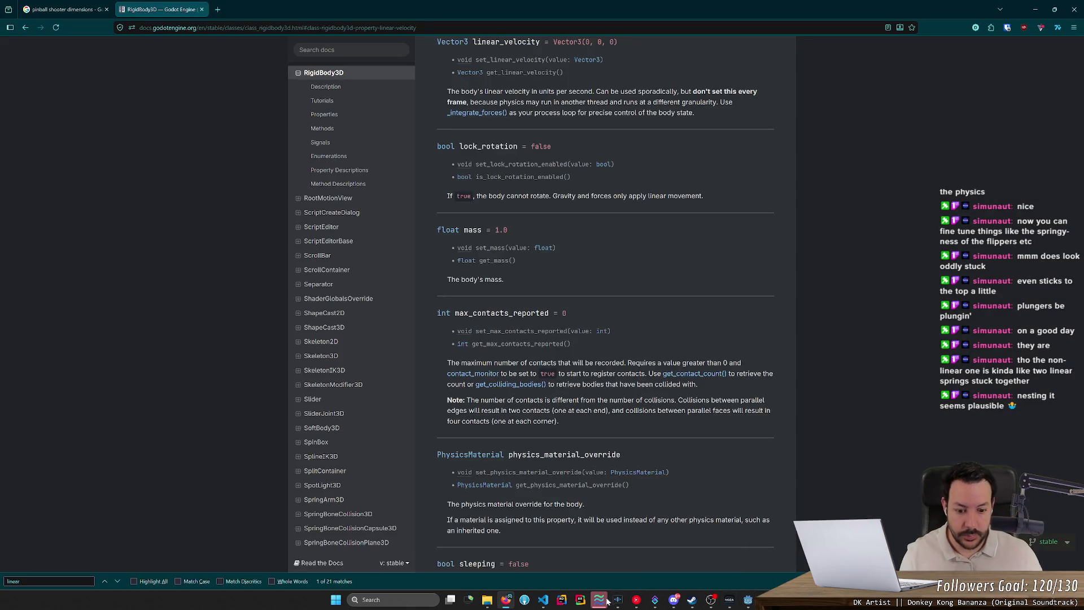
{"action": "mouse_move", "coordinate": [600, 601]}
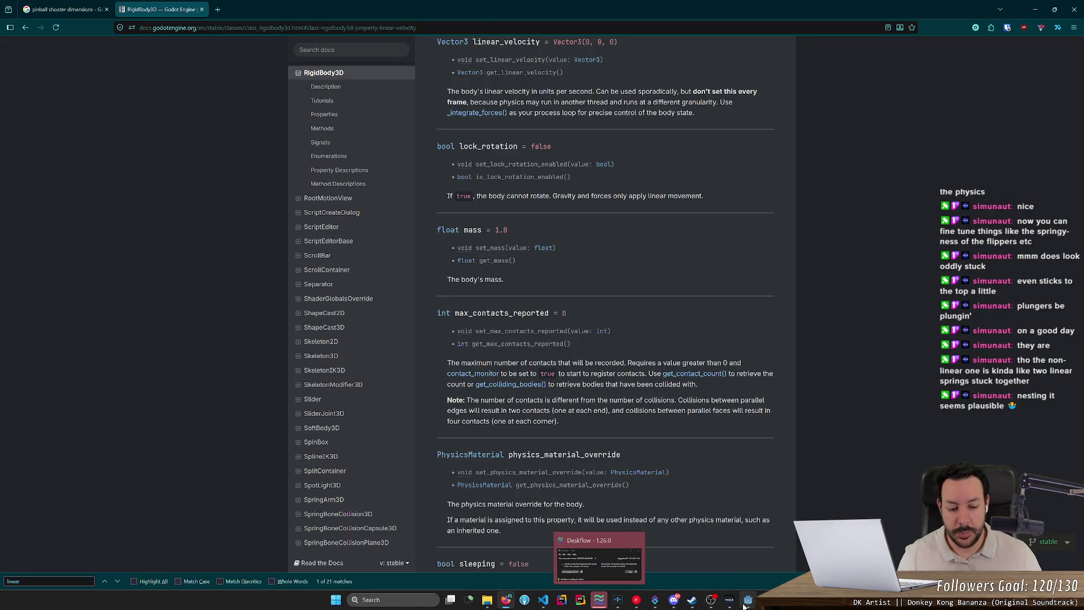
{"action": "left_click", "coordinate": [743, 605]}
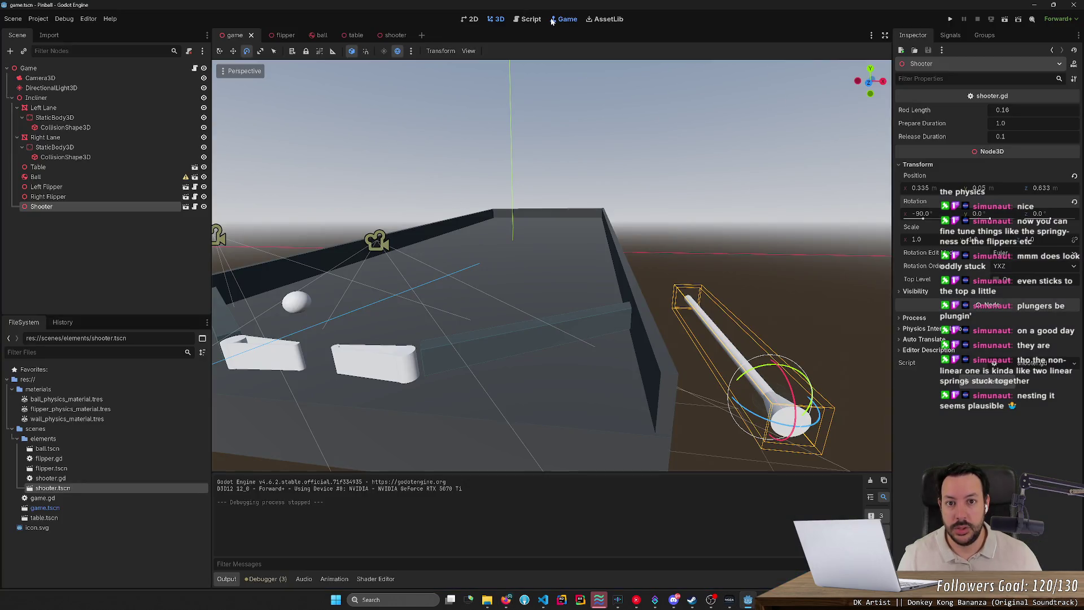
Change the shooter checks to is_action_just_pressed plus an else if is_action_just_released branch
{"action": "left_click", "coordinate": [531, 19]}
{"action": "left_click", "coordinate": [431, 209]}
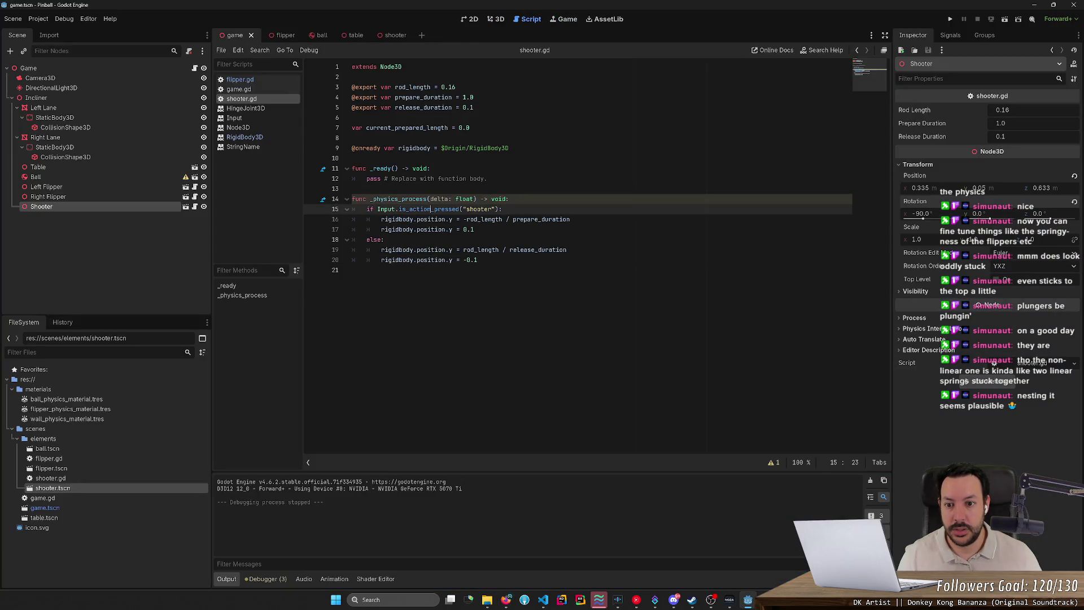
{"action": "type", "text": "just_"}
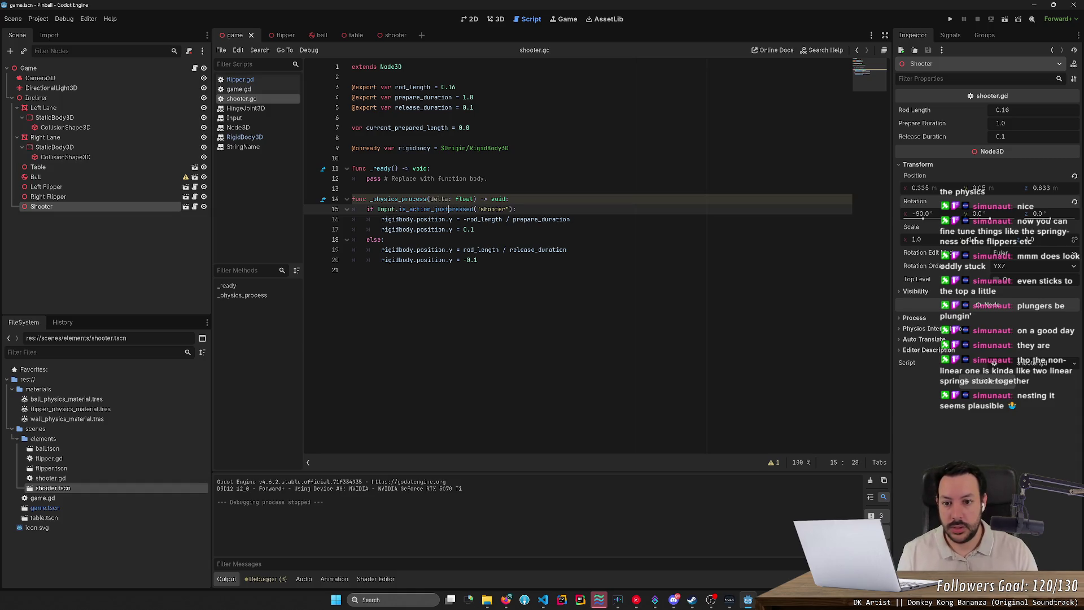
{"action": "key", "text": "Escape"}
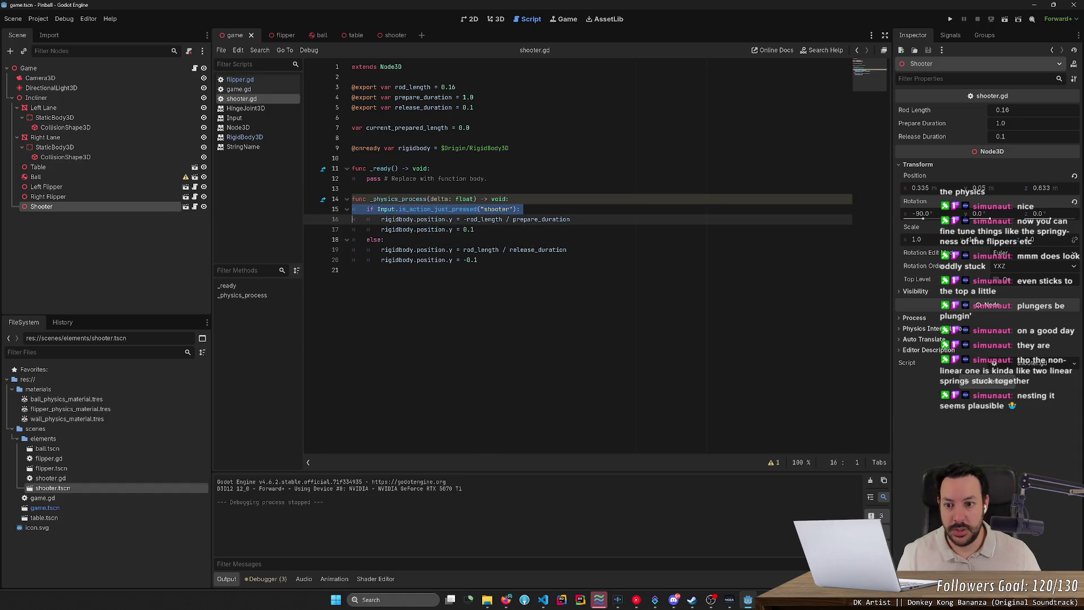
{"action": "left_click", "coordinate": [384, 239]}
{"action": "key", "text": "Return"}
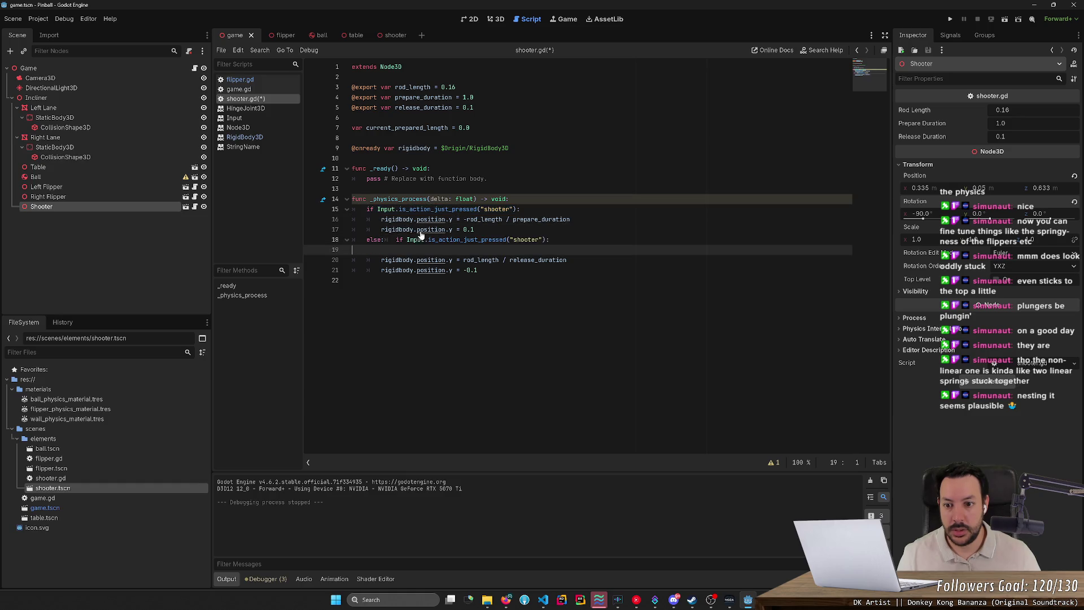
{"action": "key", "text": "ctrl+v"}
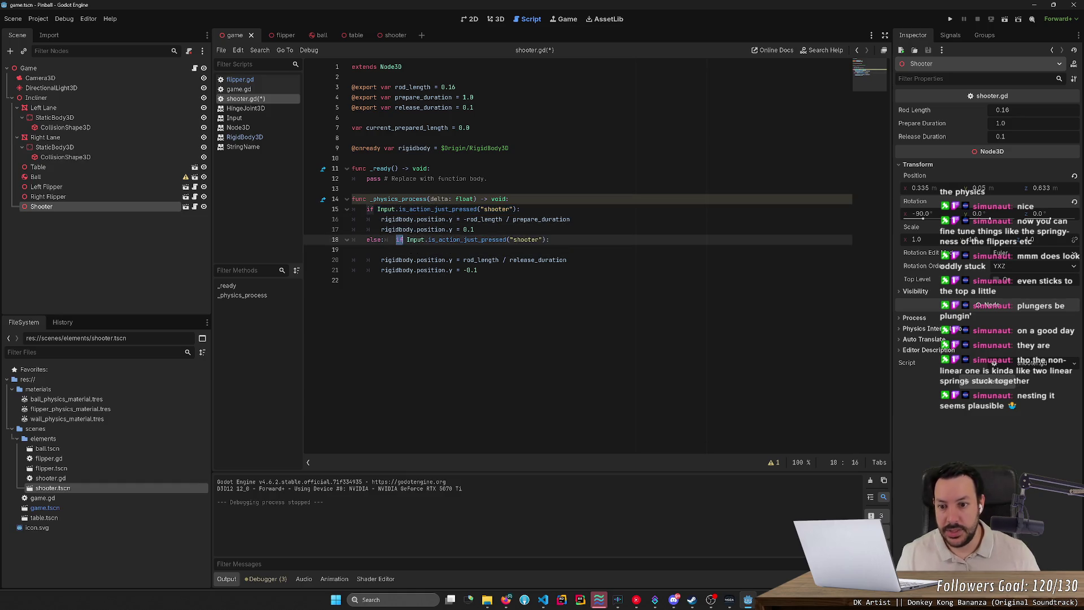
{"action": "key", "text": "BackSpace"}
{"action": "key", "text": "BackSpace"}
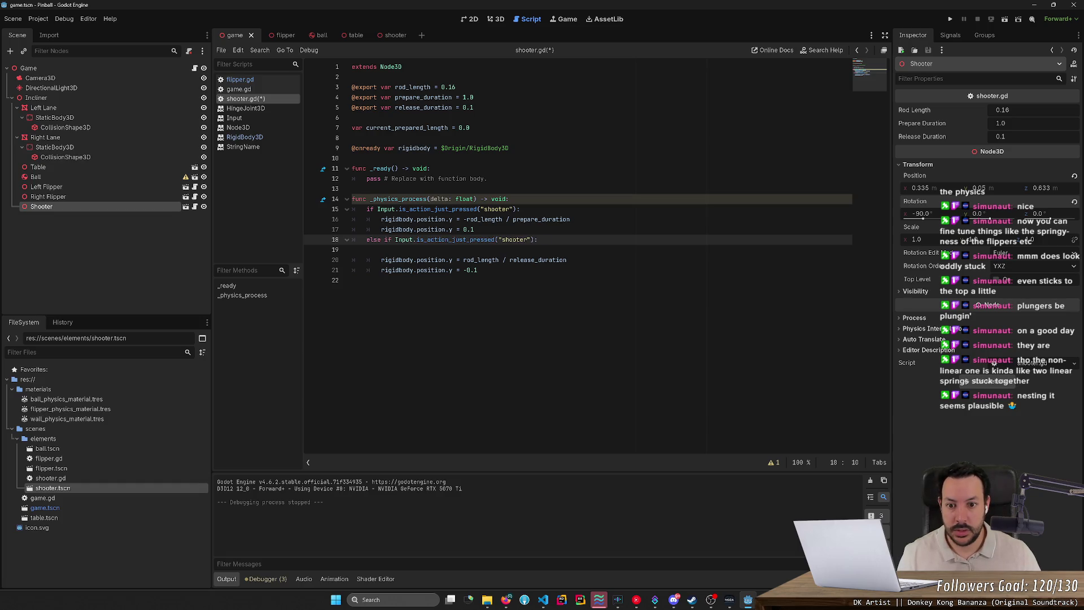
{"action": "key", "text": "ctrl+shift+Right"}
{"action": "type", "text": "rela"}
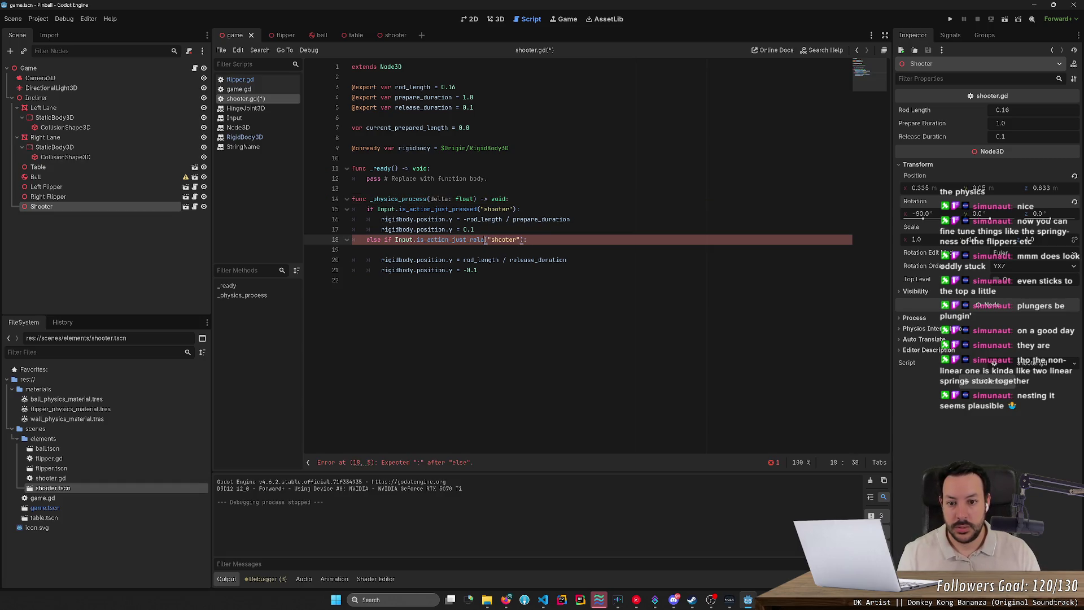
{"action": "key", "text": "Return"}
Delete the position.y = 0.1 and position.y = -0.1 lines and save the script
{"action": "key", "text": "Up"}
{"action": "key", "text": "ctrl+shift+k"}
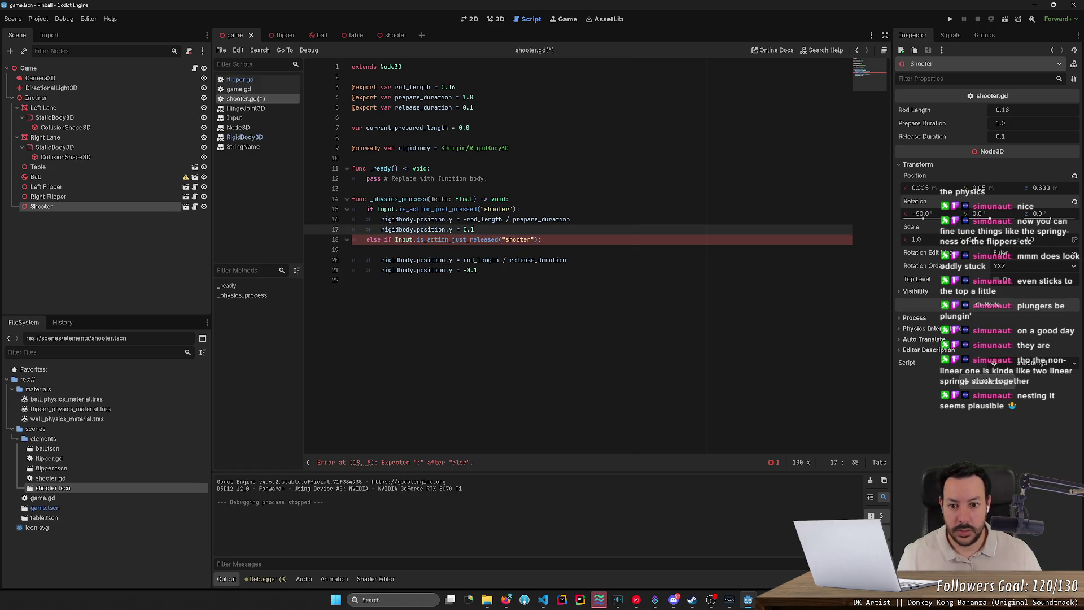
{"action": "key", "text": "Down"}
{"action": "key", "text": "Down"}
{"action": "key", "text": "Down"}
{"action": "key", "text": "ctrl+shift+k"}
{"action": "key", "text": "Up"}
{"action": "key", "text": "Up"}
{"action": "key", "text": "ctrl+shift+k"}
{"action": "key", "text": "ctrl+s"}
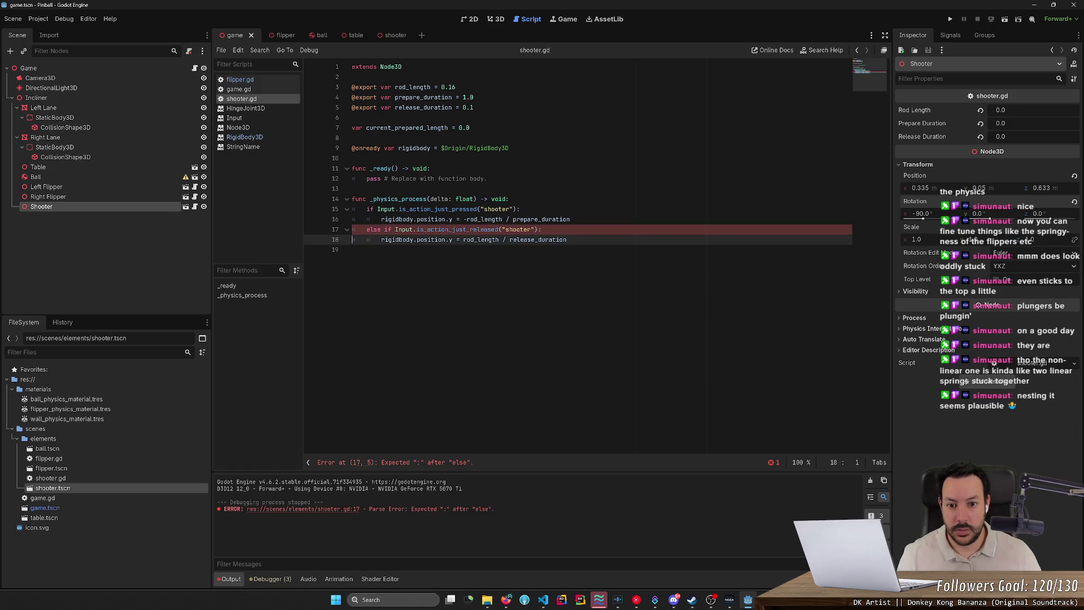
Remove the / prepare_duration and / release_duration divisors and save the script
{"action": "key", "text": "Up"}
{"action": "key", "text": "Up"}
{"action": "key", "text": "End"}
{"action": "key", "text": "ctrl+shift+Left"}
{"action": "key", "text": "ctrl+shift+Left"}
{"action": "key", "text": "BackSpace"}
{"action": "key", "text": "Down"}
{"action": "key", "text": "Down"}
{"action": "key", "text": "End"}
{"action": "key", "text": "ctrl+shift+Left"}
{"action": "key", "text": "ctrl+shift+Left"}
{"action": "key", "text": "BackSpace"}
{"action": "key", "text": "ctrl+s"}
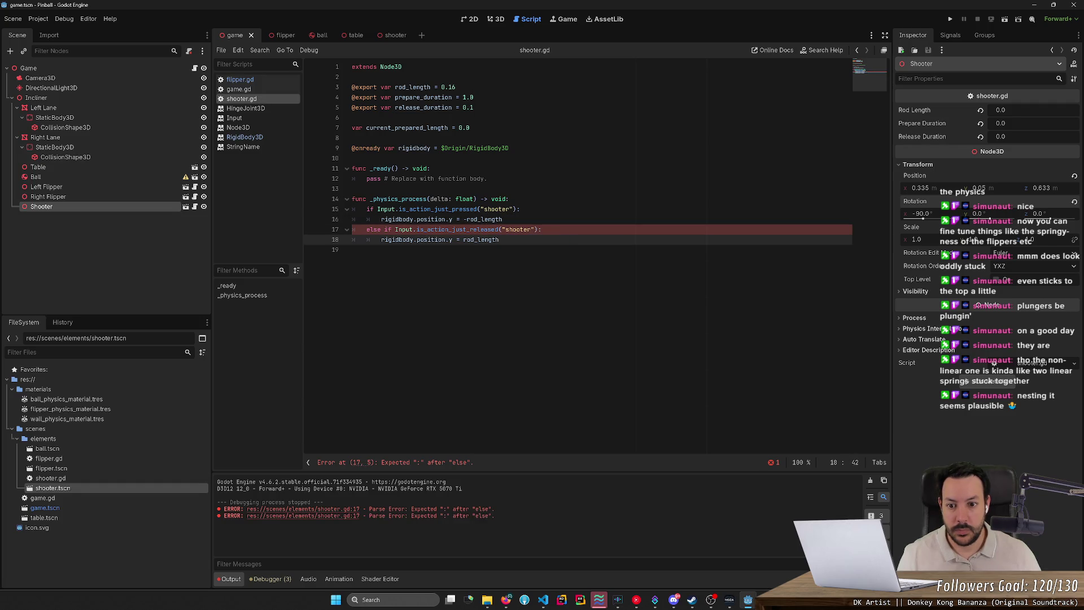
Restore the division by prepare_duration on line 16 and save again
{"action": "key", "text": "ctrl+z"}
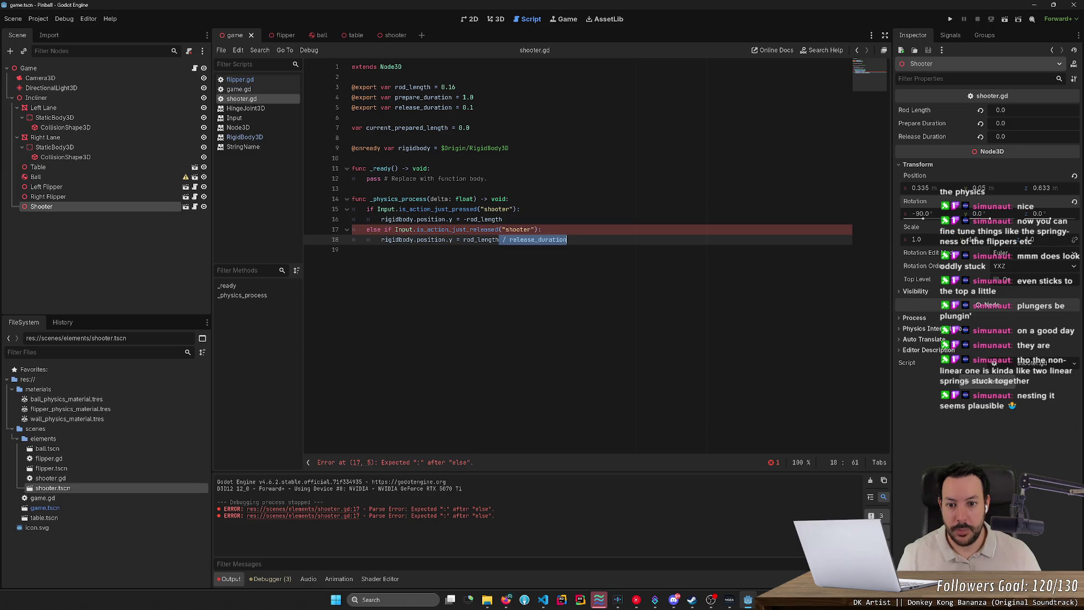
{"action": "key", "text": "ctrl+z"}
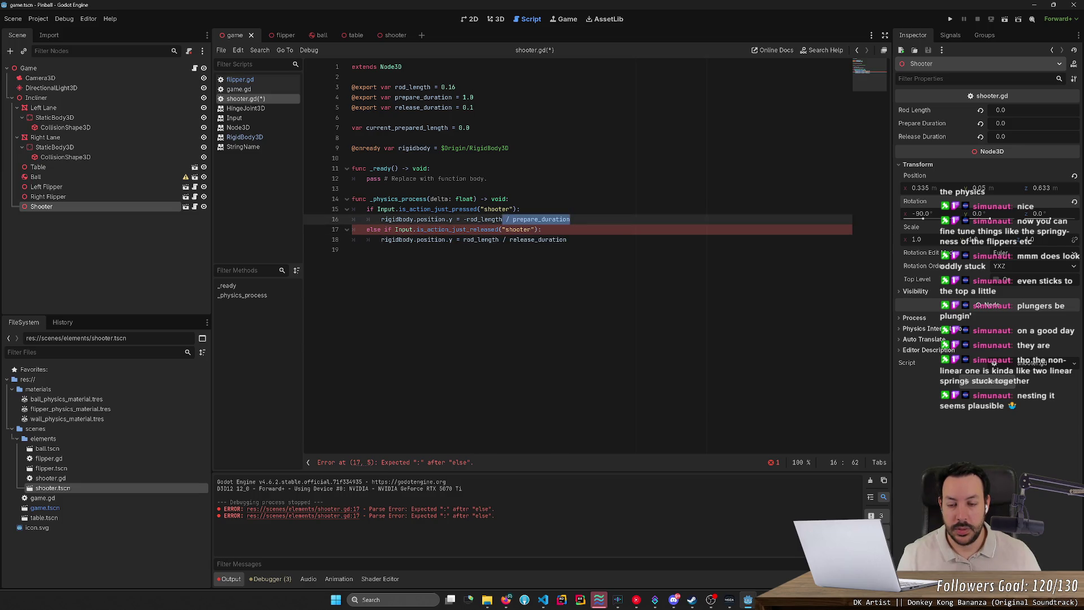
{"action": "key", "text": "ctrl+Left"}
{"action": "key", "text": "ctrl+Left"}
{"action": "key", "text": "ctrl+Left"}
{"action": "key", "text": "ctrl+shift+Right"}
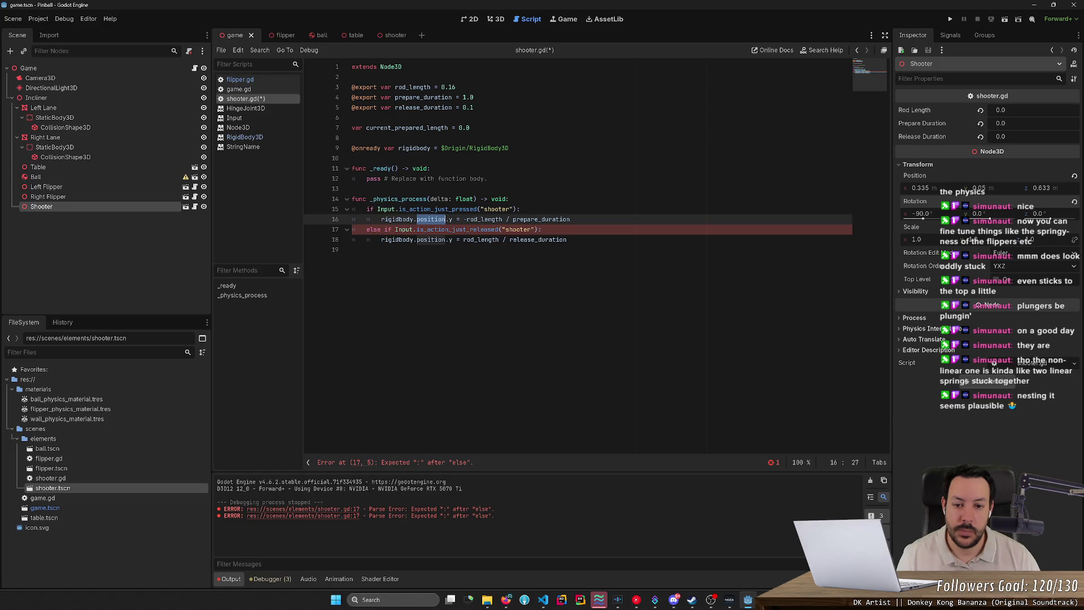
{"action": "left_click", "coordinate": [361, 249]}
{"action": "key", "text": "ctrl+s"}
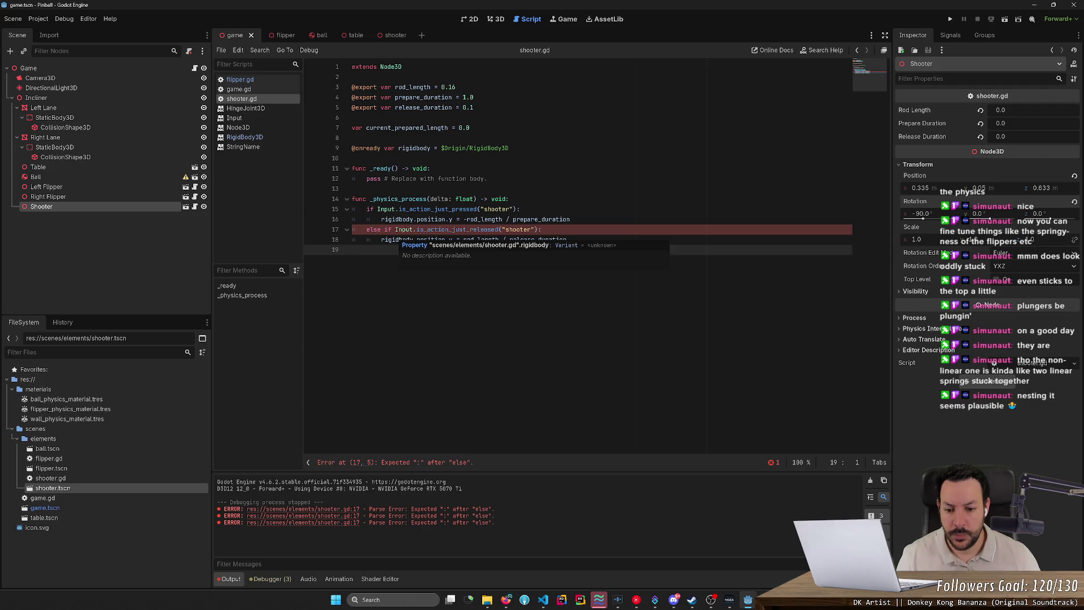
Change 'else if' to 'elif' on line 17, save, and run the pinball game
{"action": "left_click", "coordinate": [382, 229]}
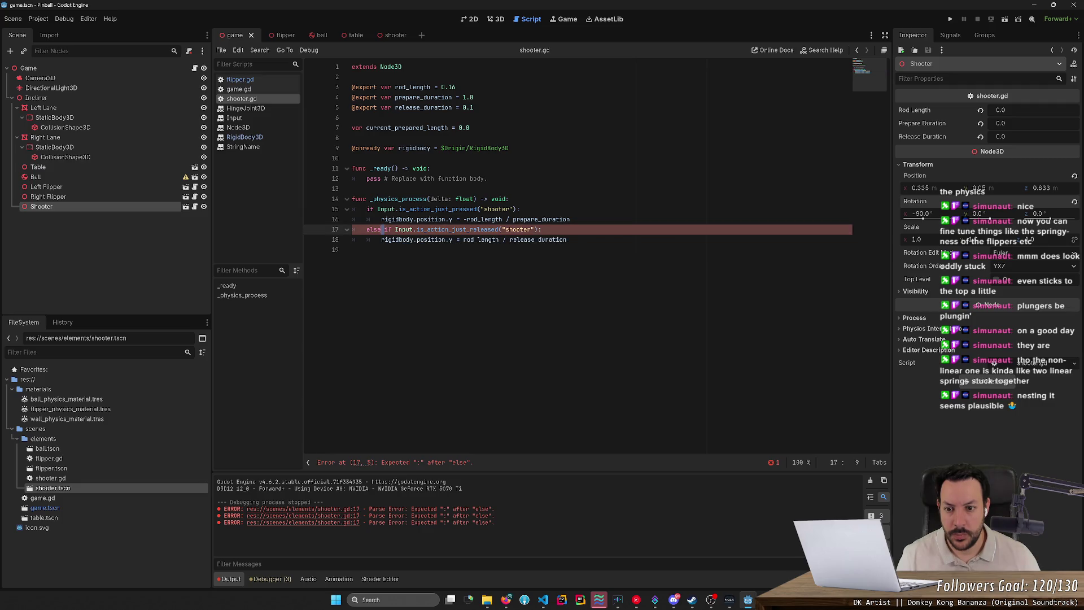
{"action": "key", "text": "Delete"}
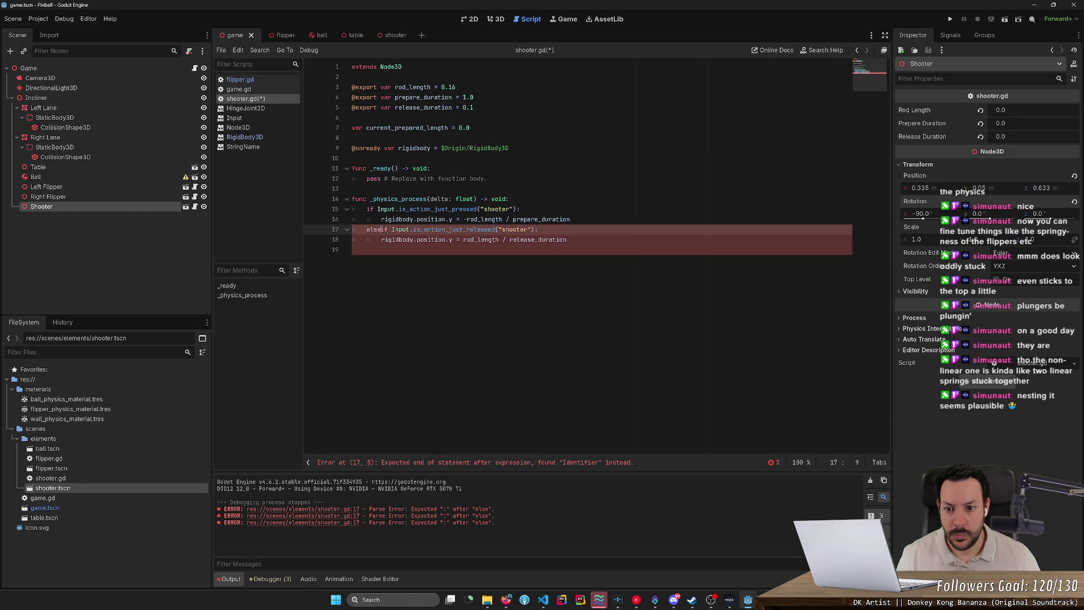
{"action": "key", "text": "BackSpace"}
{"action": "key", "text": "BackSpace"}
{"action": "key", "text": "BackSpace"}
{"action": "type", "text": "if"}
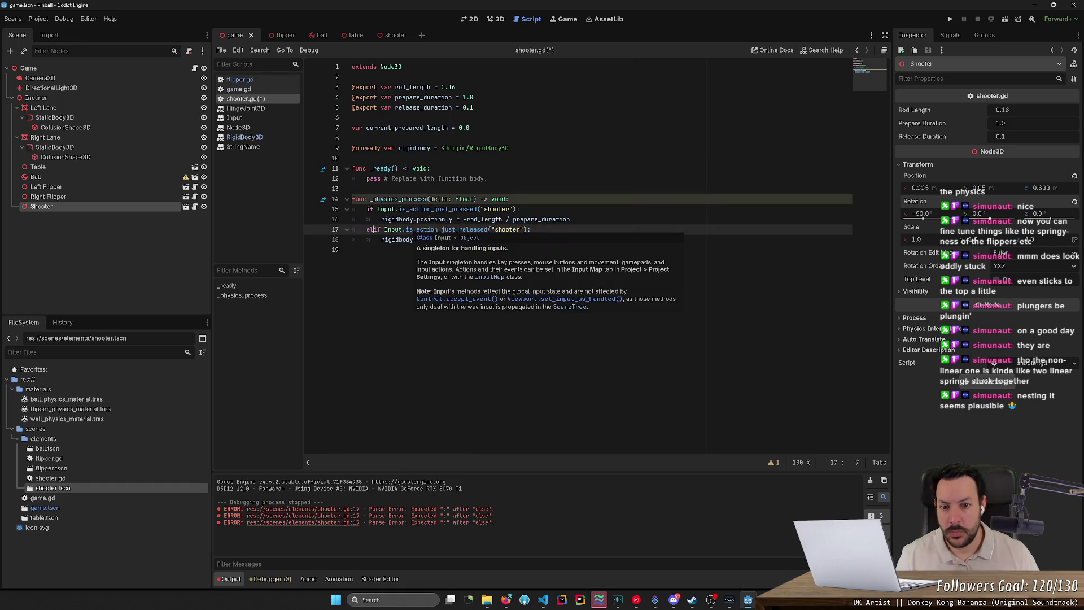
{"action": "left_click", "coordinate": [396, 189]}
{"action": "key", "text": "ctrl+s"}
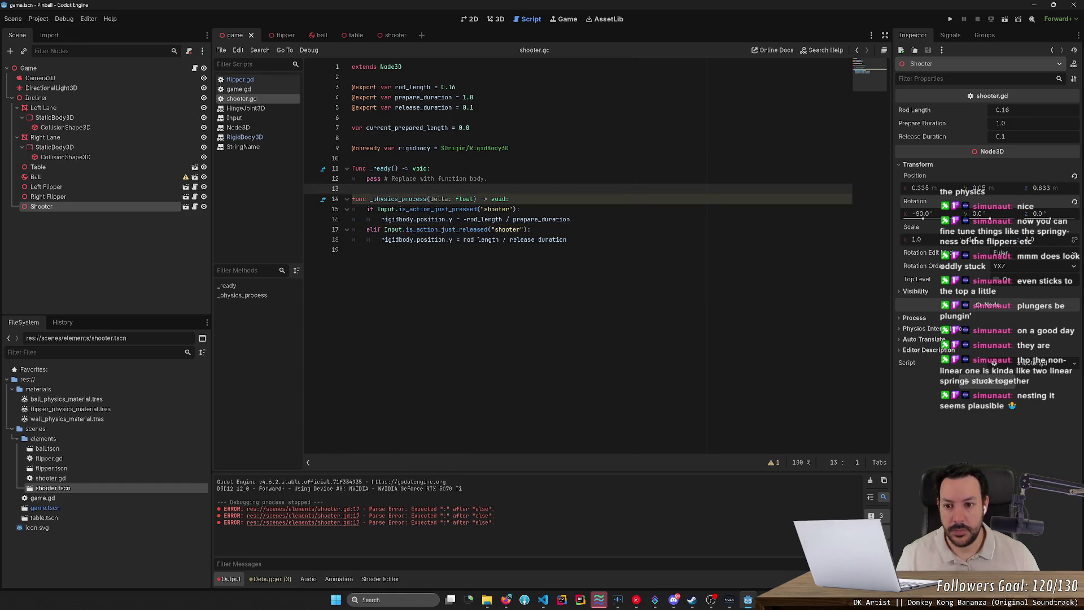
{"action": "double_click", "coordinate": [374, 230]}
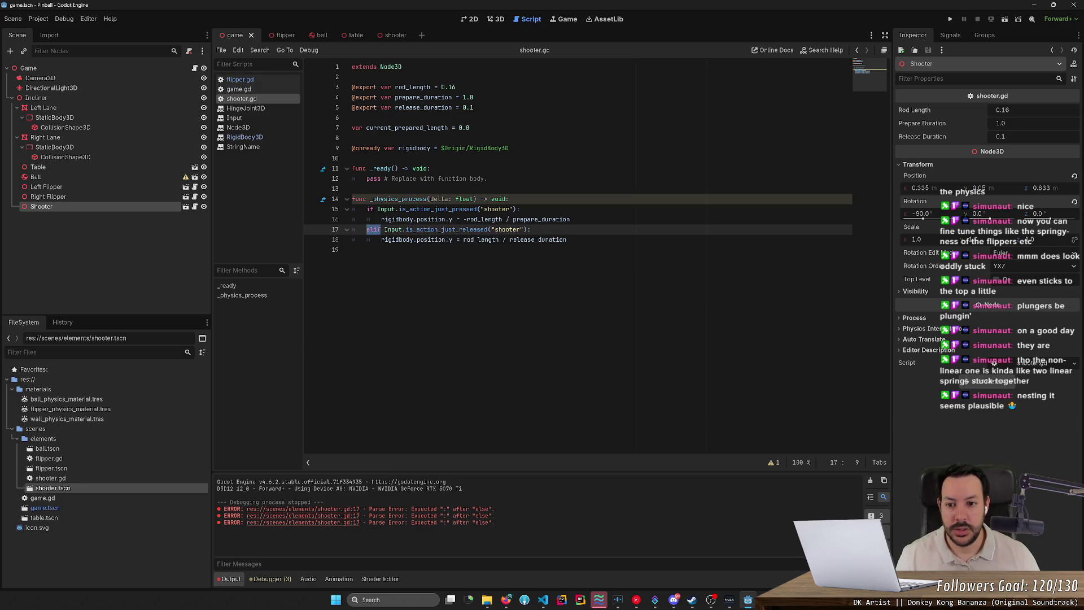
{"action": "left_click", "coordinate": [951, 20]}
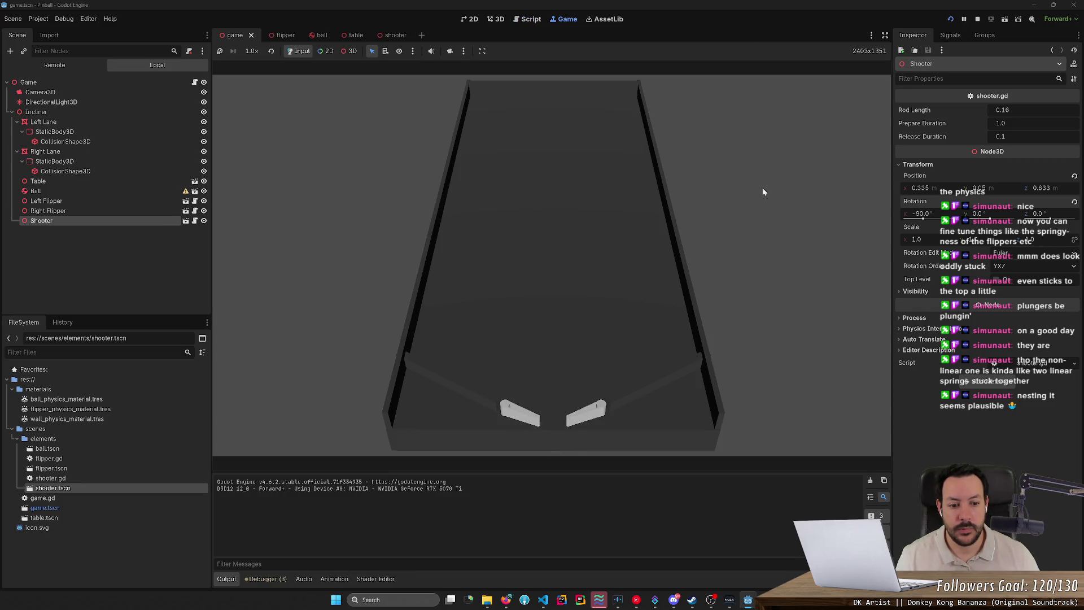
Stop the pinball test run and switch to the RigidBody3D docs in Firefox
{"action": "left_click", "coordinate": [975, 19]}
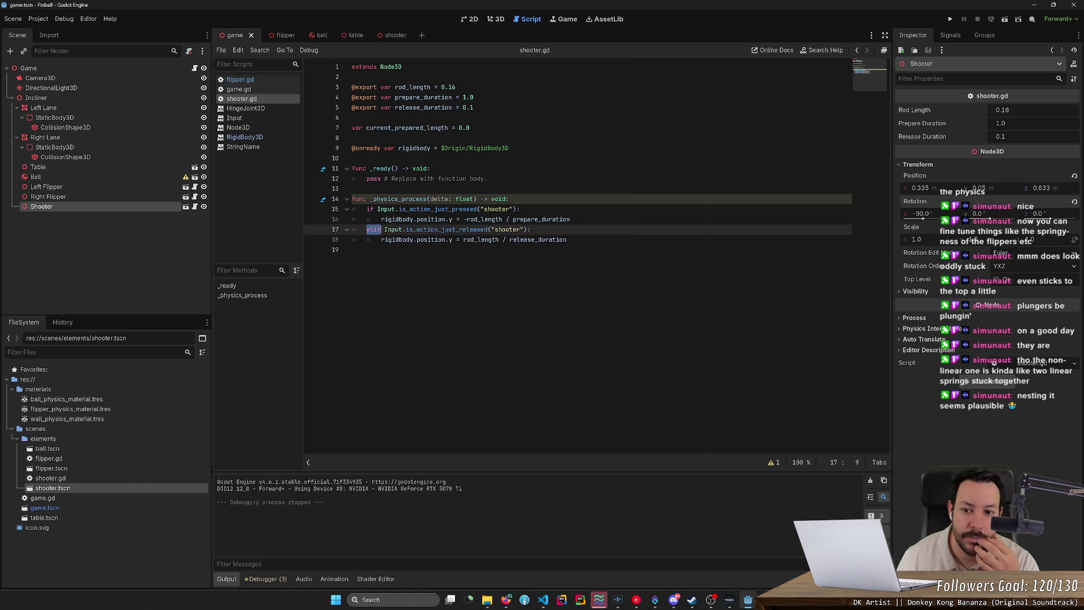
{"action": "key", "text": "alt+Tab"}
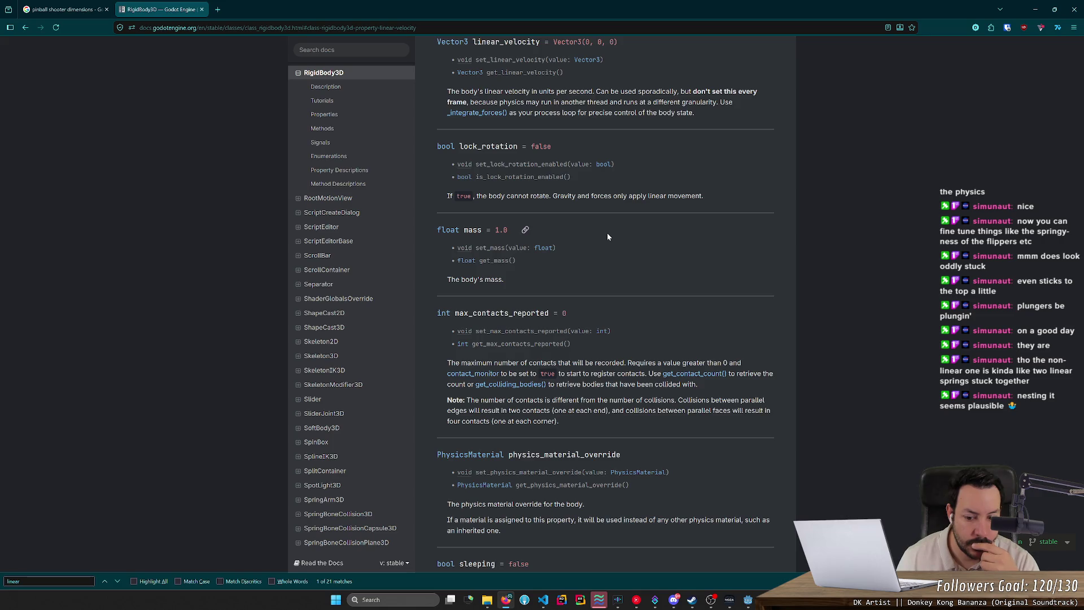
Google 'linear_velocity kinematic godot' in a new tab and skim the results
{"action": "left_click", "coordinate": [214, 9]}
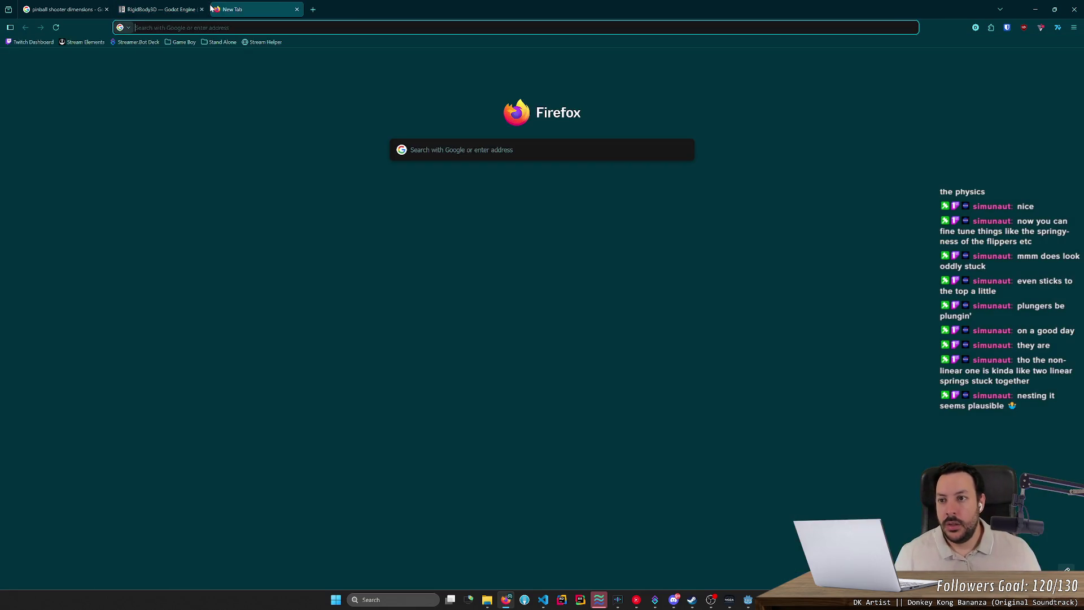
{"action": "type", "text": "linear_velocity"}
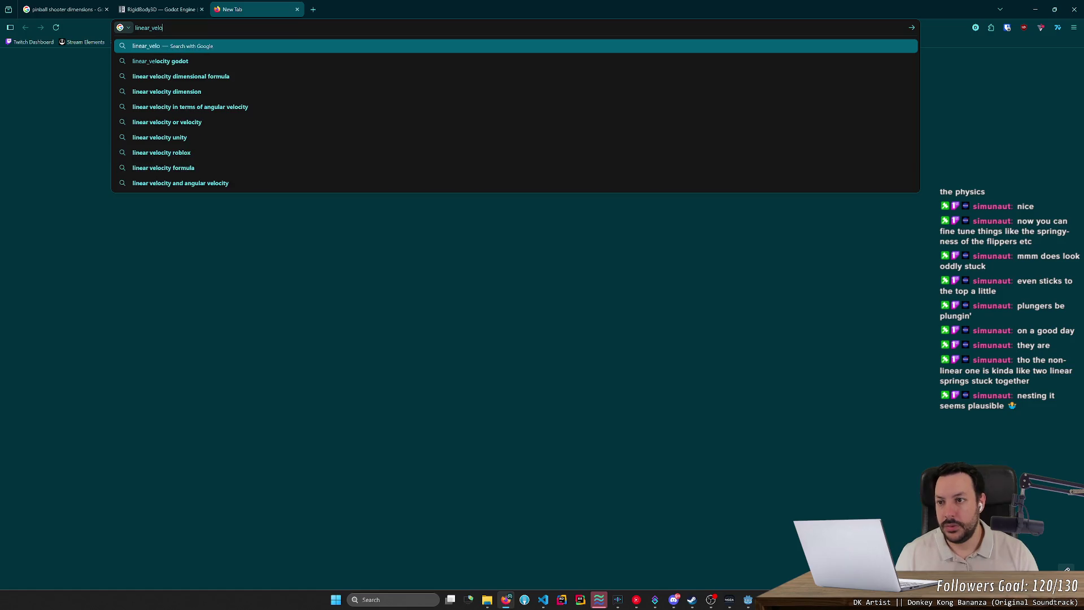
{"action": "key", "text": "alt+Tab"}
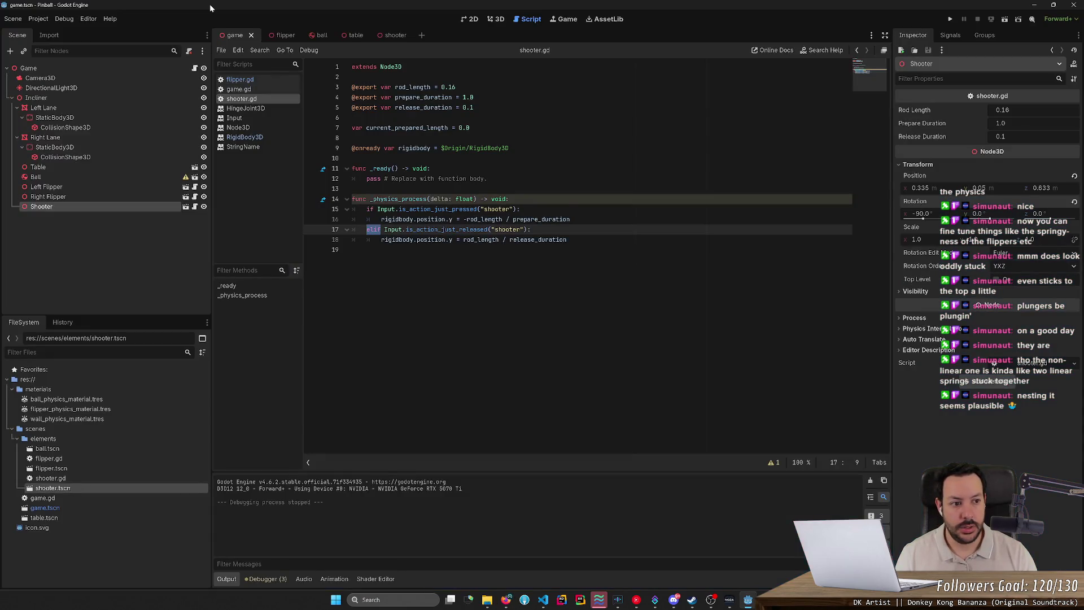
{"action": "key", "text": "alt+Tab"}
{"action": "type", "text": "kinematic godot"}
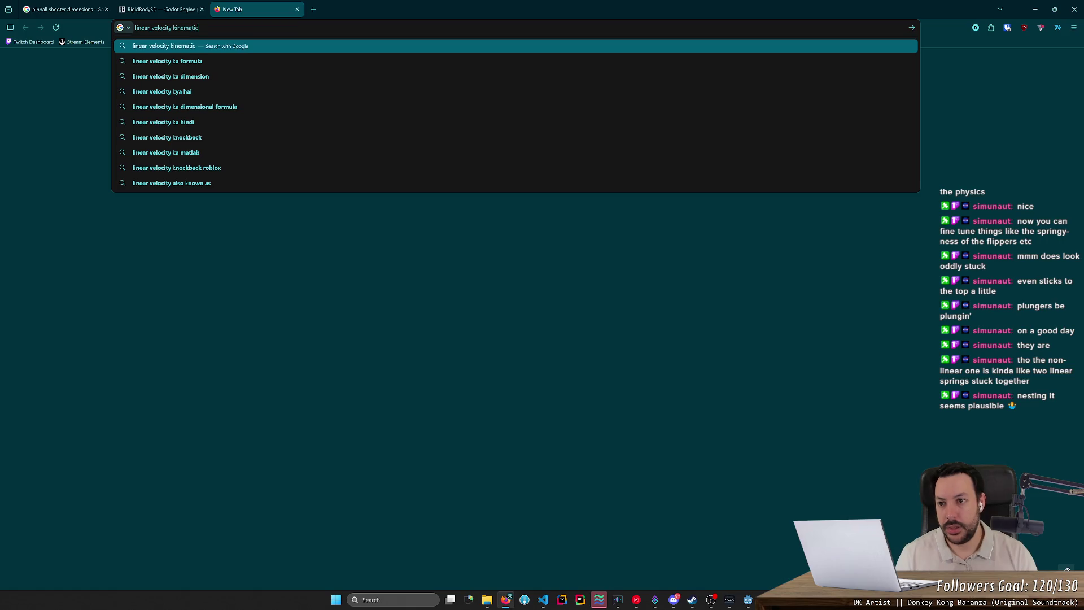
{"action": "key", "text": "Return"}
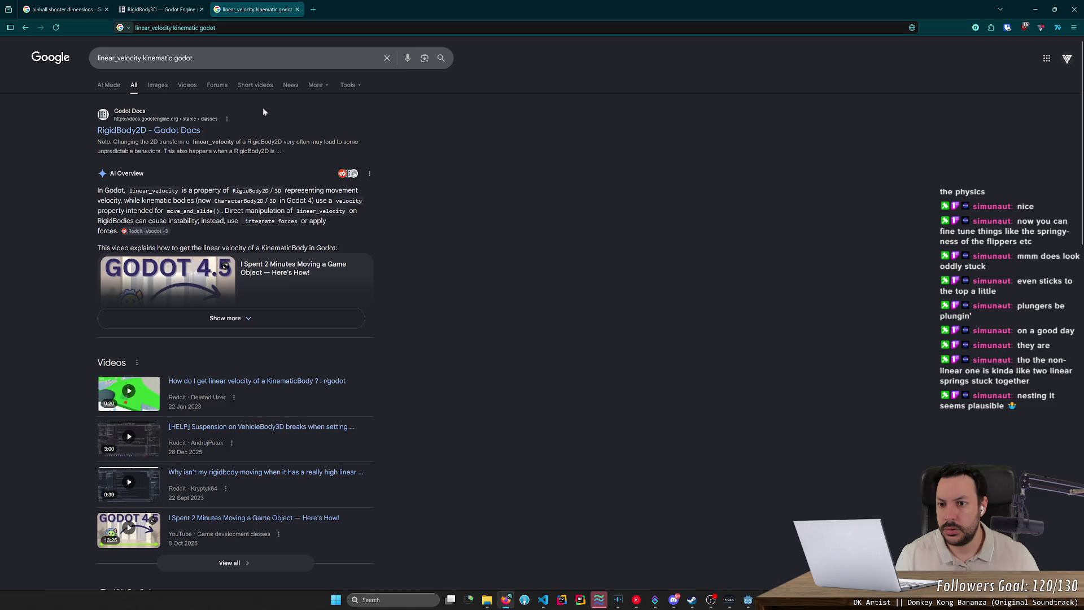
{"action": "scroll", "coordinate": [263, 194], "scroll_direction": "down", "scroll_amount": 4}
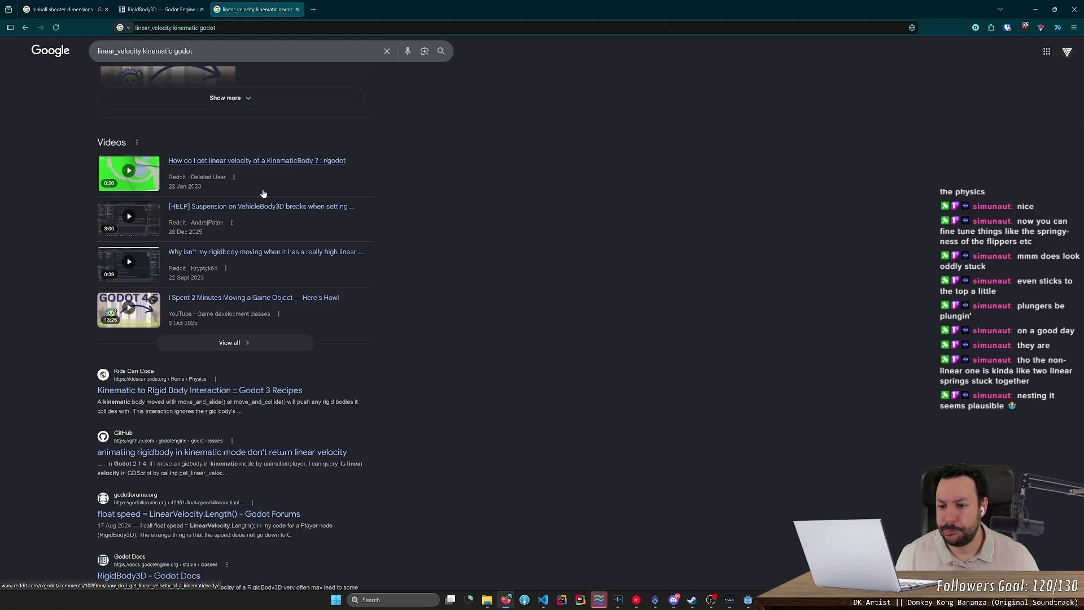
{"action": "left_click_drag", "start_coordinate": [121, 401], "coordinate": [227, 402]}
Back in shooter.gd, start a new line 20 with 'move_and'
{"action": "key", "text": "alt+Tab"}
{"action": "key", "text": "Down"}
{"action": "key", "text": "End"}
{"action": "key", "text": "Return"}
{"action": "key", "text": "Return"}
{"action": "type", "text": "move_and"}
Replace the half-typed line with rigidbody.move_and_collide() and open its PhysicsBody3D help page
{"action": "key", "text": "ctrl+shift+k"}
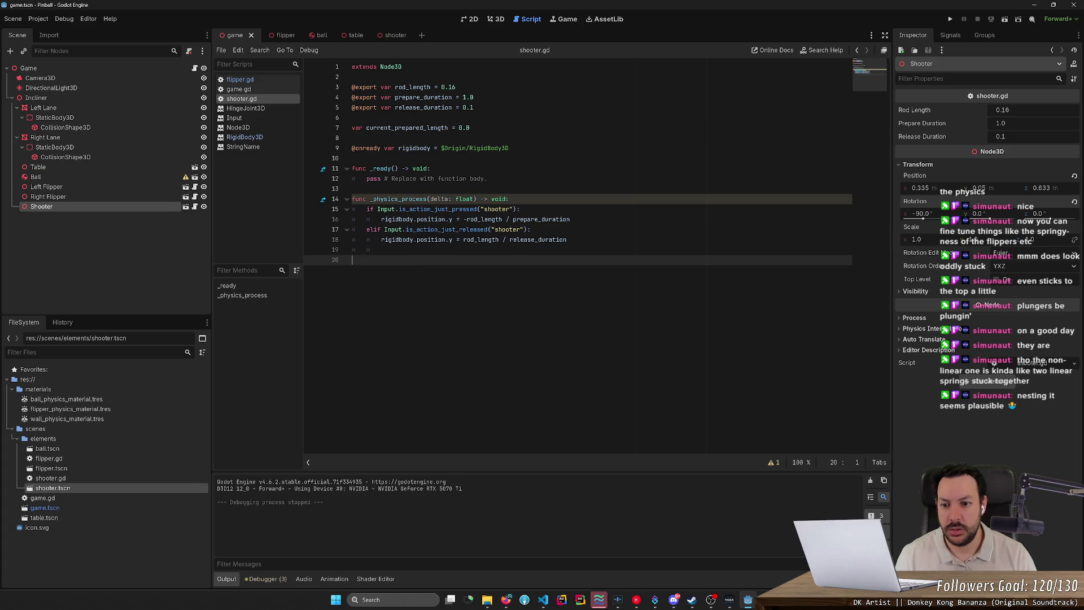
{"action": "type", "text": "r"}
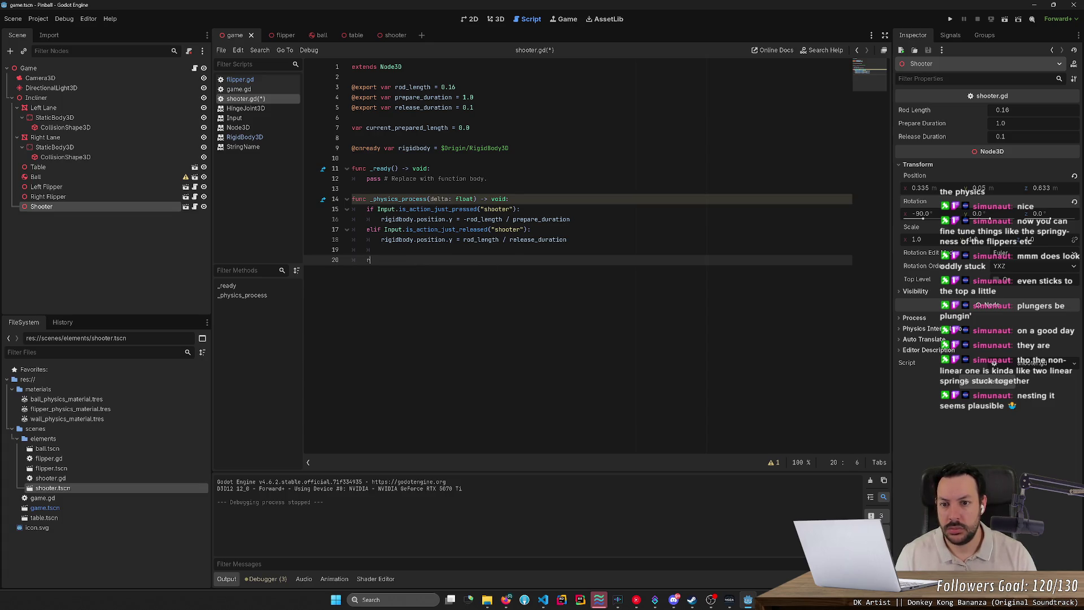
{"action": "type", "text": "igidbody.mo"}
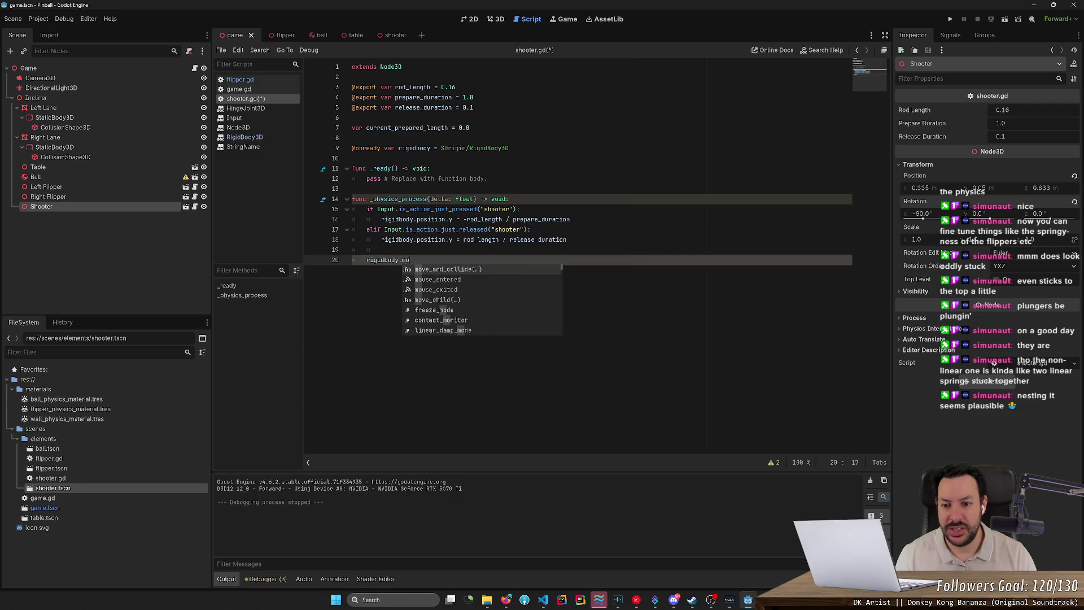
{"action": "key", "text": "Return"}
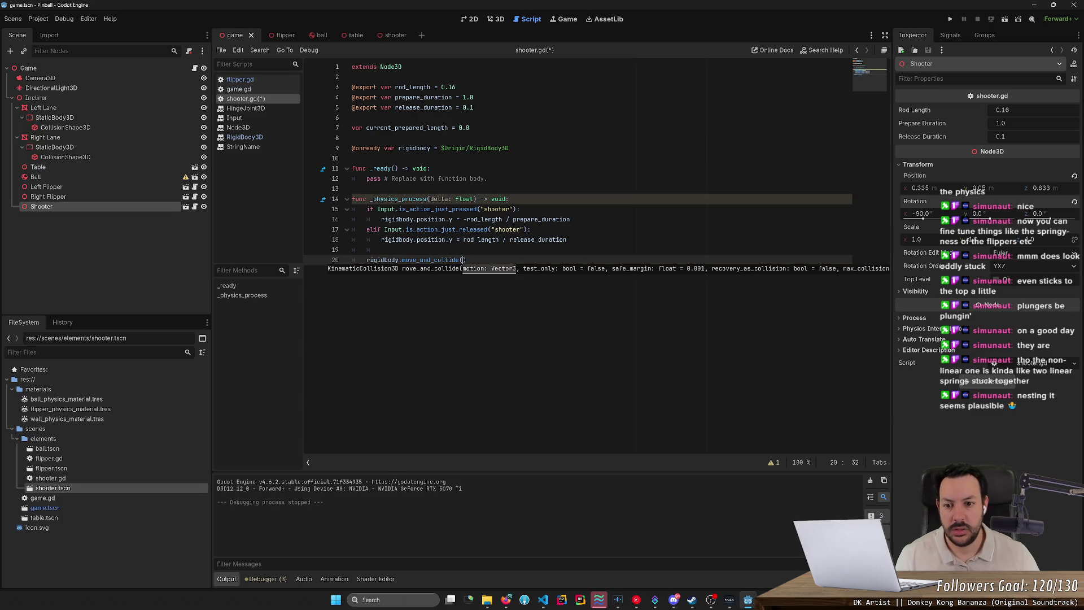
{"action": "left_click", "coordinate": [437, 260], "text": "ctrl"}
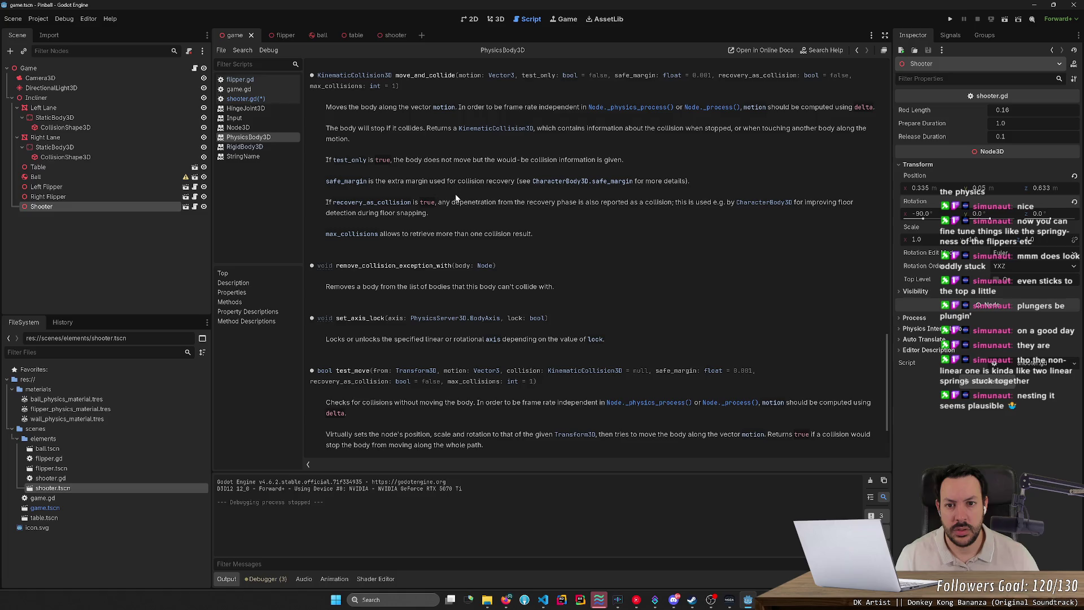
Scroll through the PhysicsBody3D method descriptions, then return to shooter.gd
{"action": "scroll", "coordinate": [457, 197], "scroll_direction": "up", "scroll_amount": 2}
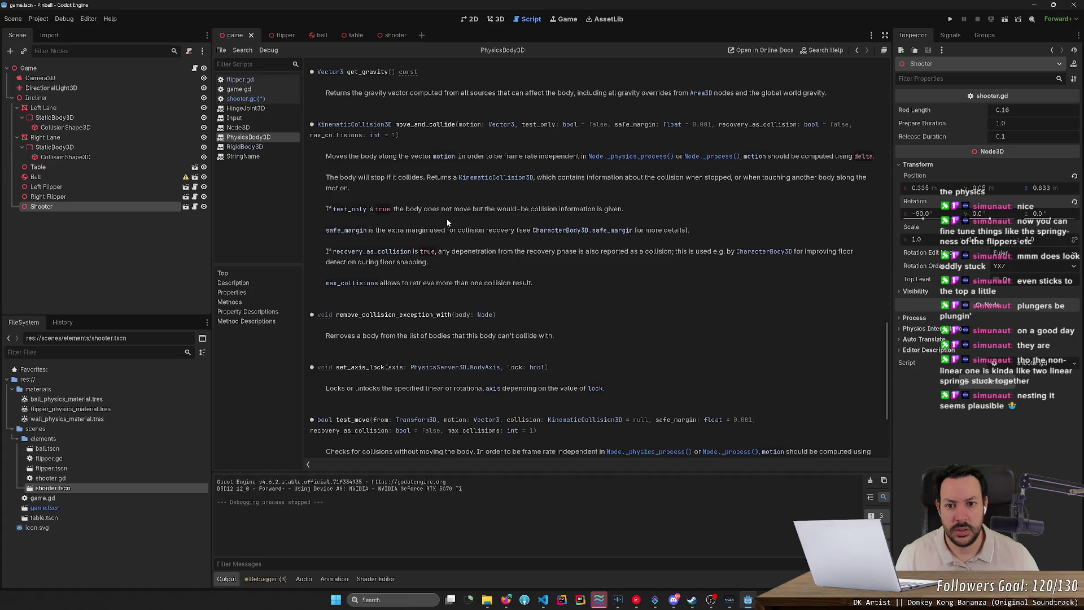
{"action": "scroll", "coordinate": [448, 222], "scroll_direction": "up", "scroll_amount": 2}
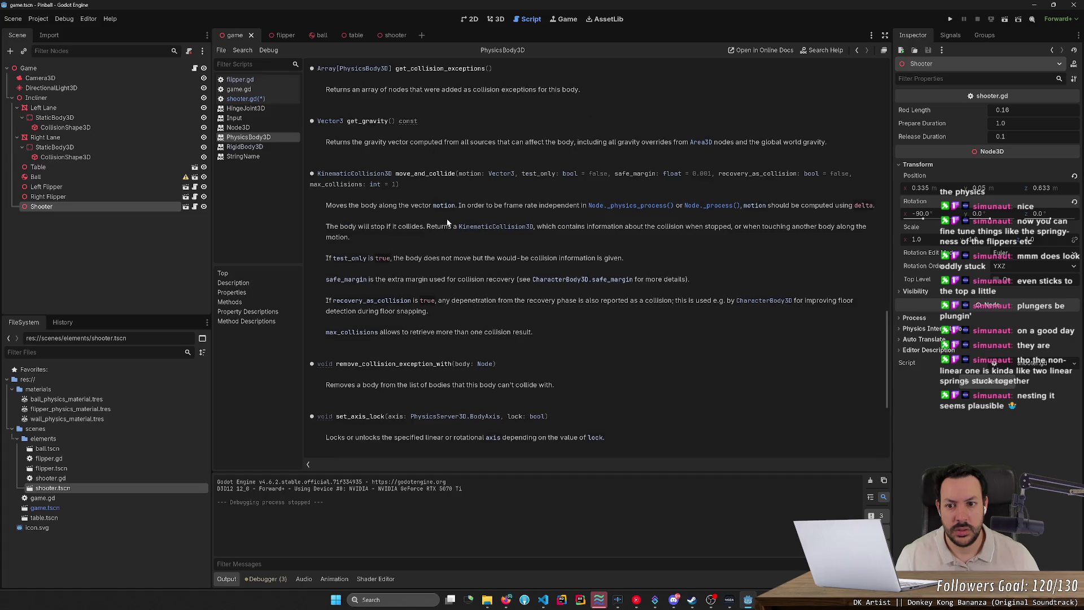
{"action": "scroll", "coordinate": [447, 223], "scroll_direction": "up", "scroll_amount": 6}
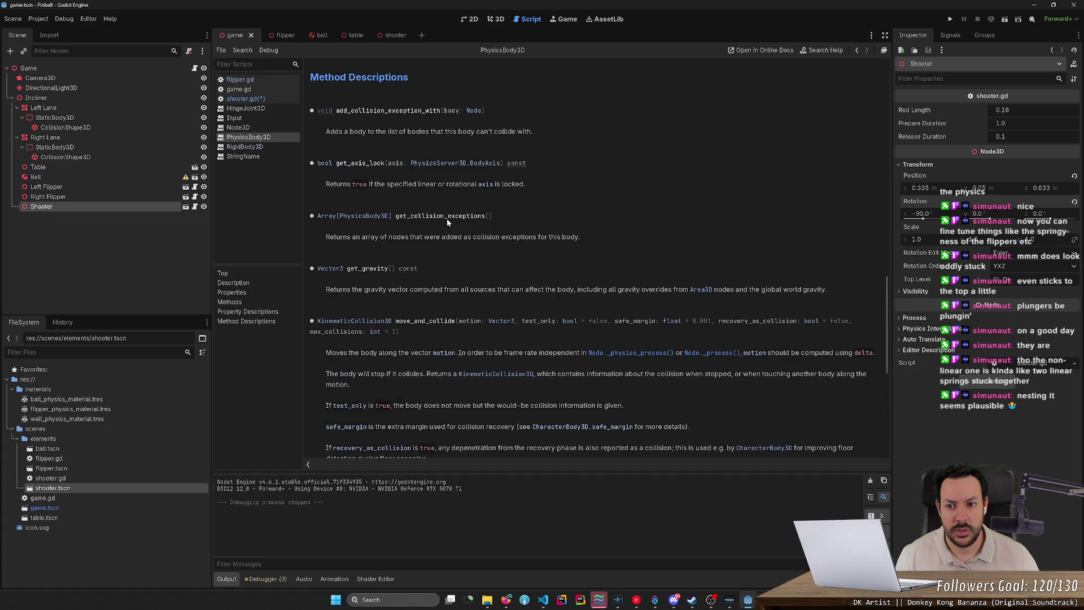
{"action": "scroll", "coordinate": [448, 222], "scroll_direction": "down", "scroll_amount": 15}
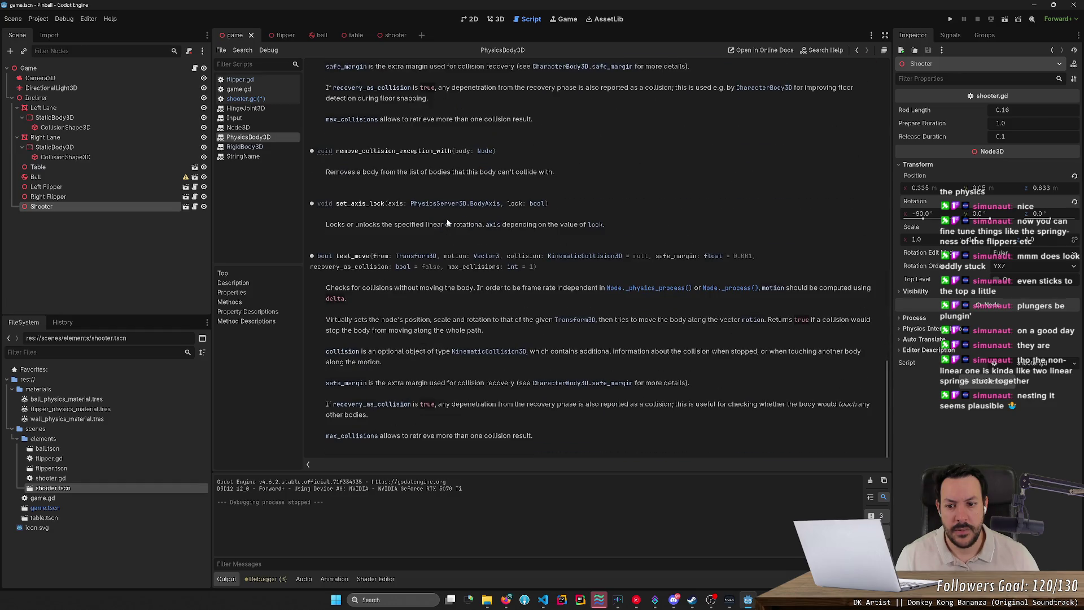
{"action": "key", "text": "alt+Left"}
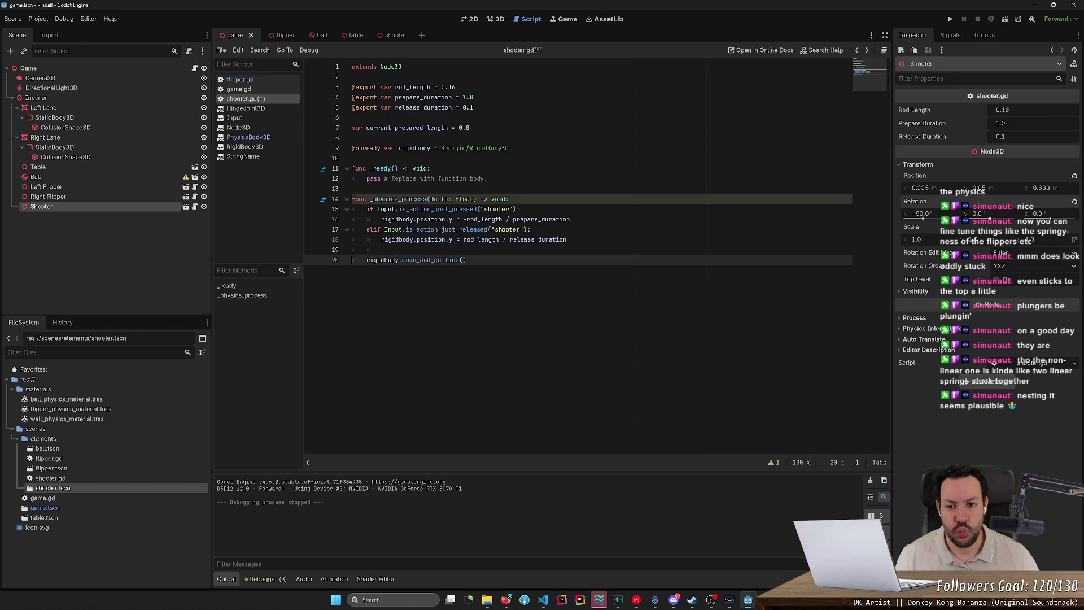
Replace move_and_collide() on line 20 with rigidbody.linear_velocity.x, then undo it
{"action": "key", "text": "End"}
{"action": "key", "text": "ctrl+shift+Left"}
{"action": "key", "text": "ctrl+shift+Left"}
{"action": "key", "text": "BackSpace"}
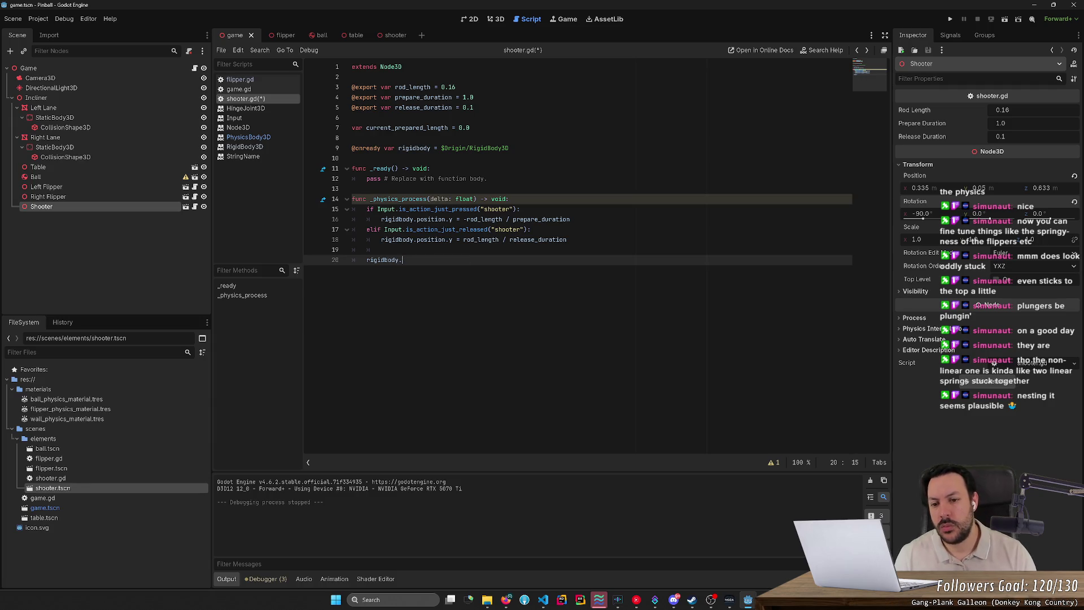
{"action": "type", "text": "l"}
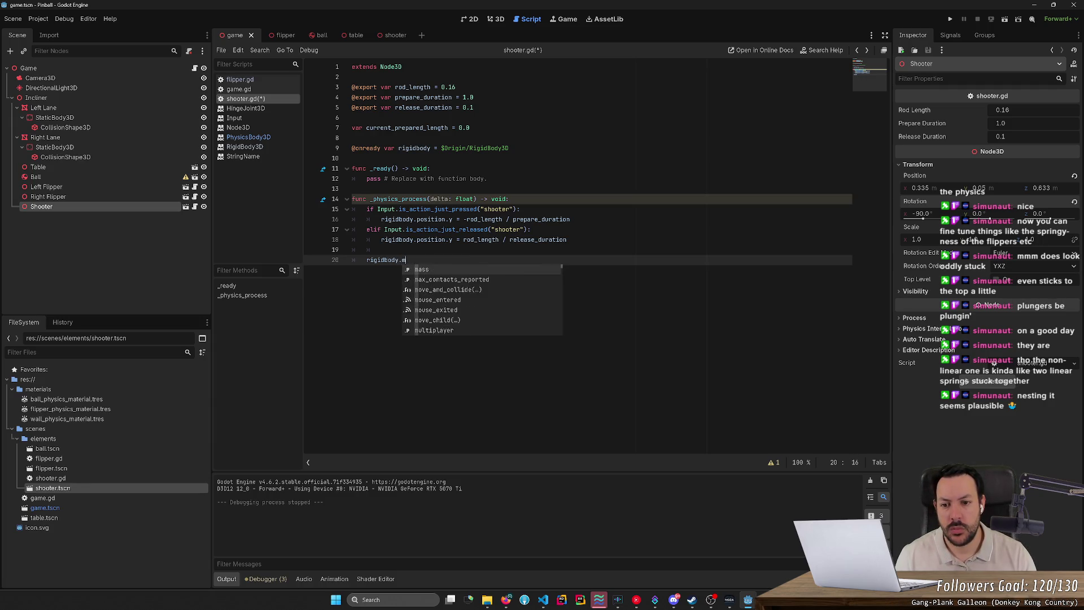
{"action": "type", "text": "inear"}
{"action": "key", "text": "Down"}
{"action": "key", "text": "Down"}
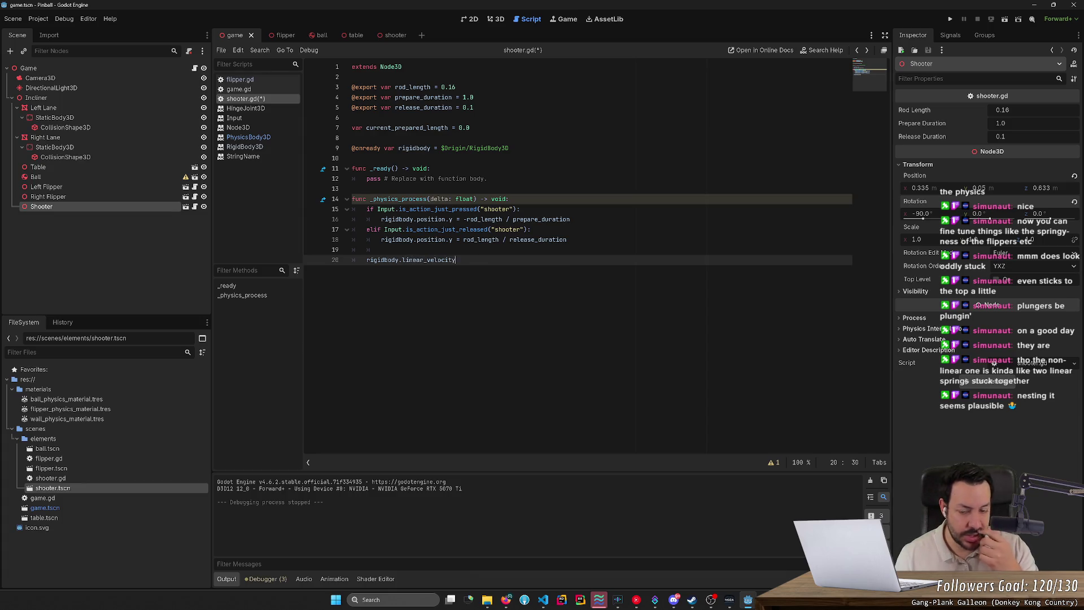
{"action": "key", "text": "Return"}
{"action": "type", "text": ".x ="}
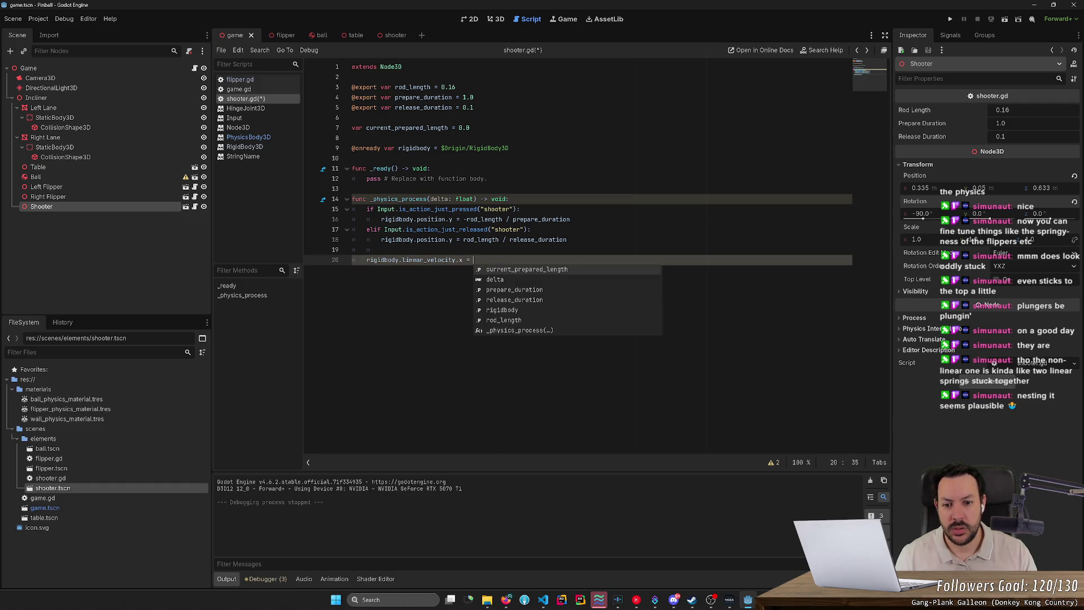
{"action": "key", "text": "ctrl+z"}
{"action": "key", "text": "ctrl+z"}
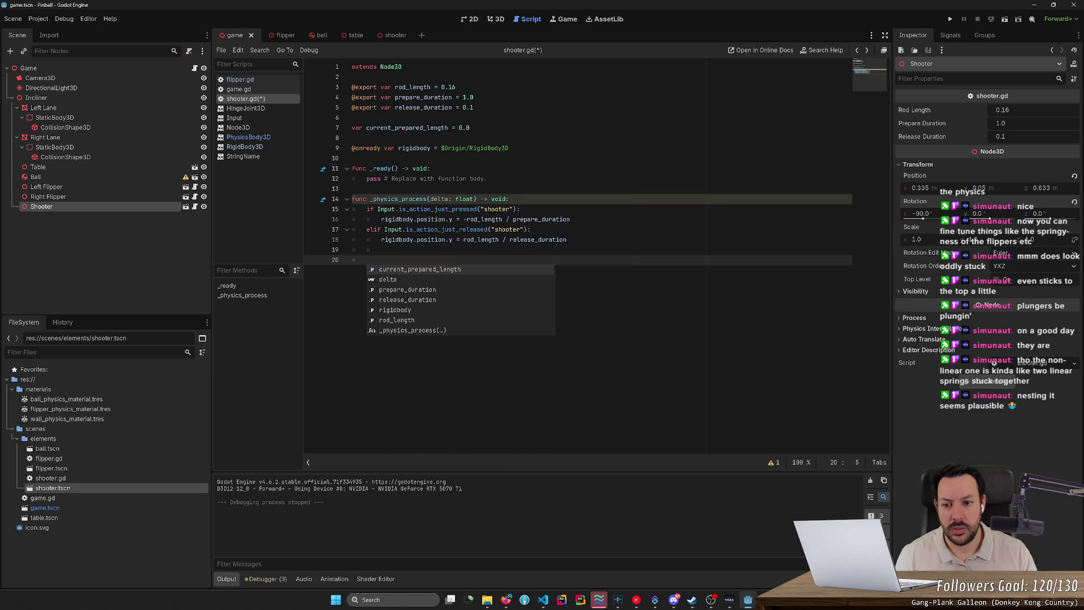
{"action": "key", "text": "ctrl+y"}
{"action": "key", "text": "ctrl+z"}
Write rigidbody.angular_velocity.x = 1.0 on line 20, save, and run the game
{"action": "type", "text": "ang"}
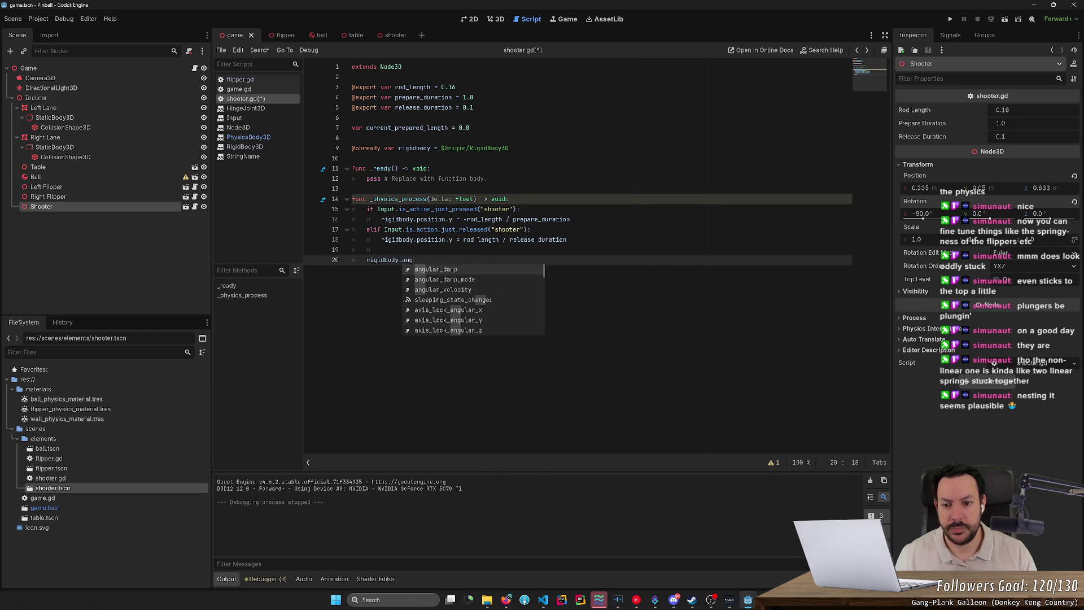
{"action": "key", "text": "Down"}
{"action": "key", "text": "Down"}
{"action": "key", "text": "Return"}
{"action": "type", "text": "."}
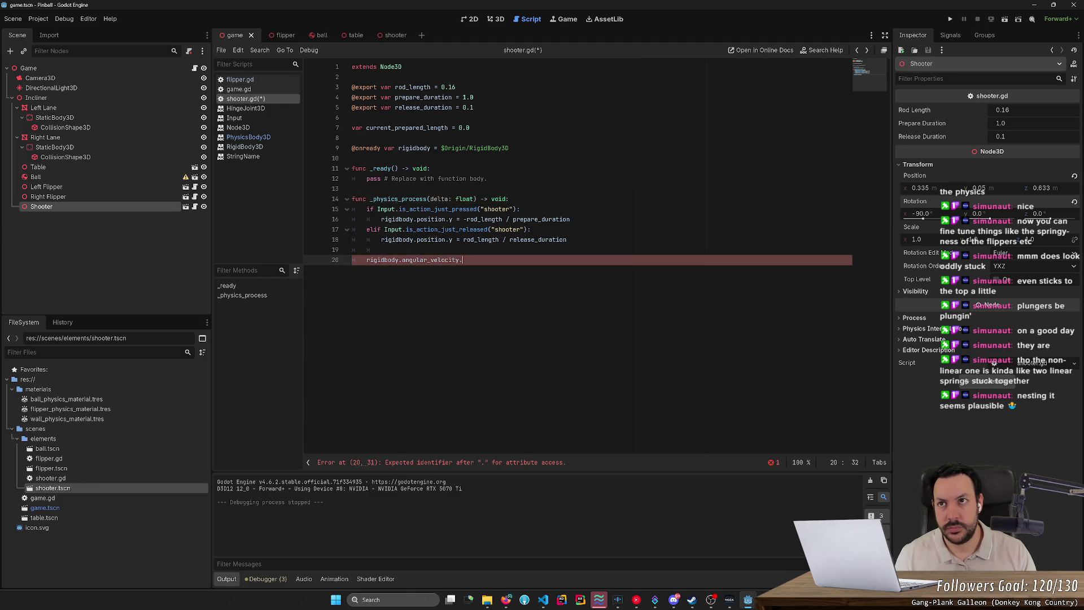
{"action": "type", "text": "x = 1.0"}
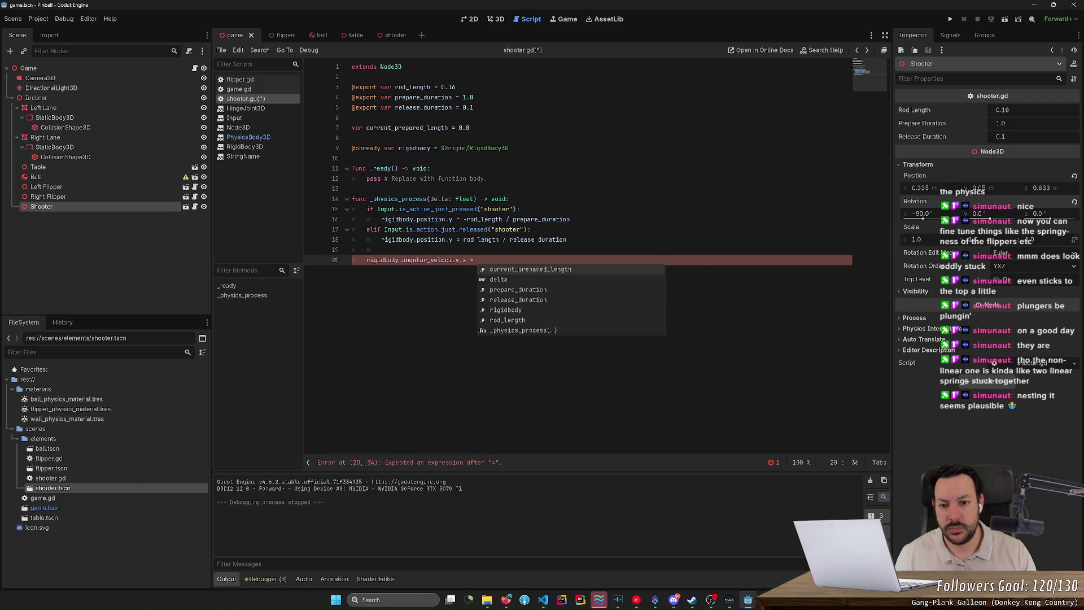
{"action": "key", "text": "ctrl+s"}
{"action": "key", "text": "F5"}
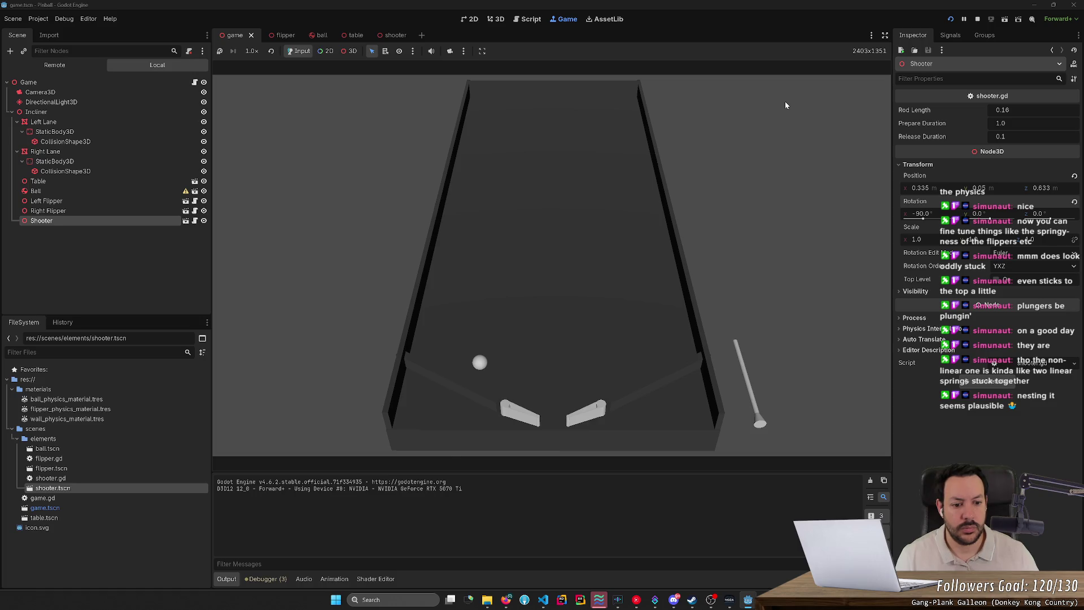
Stop the running pinball game and return to the 3D scene view
{"action": "left_click", "coordinate": [979, 20]}
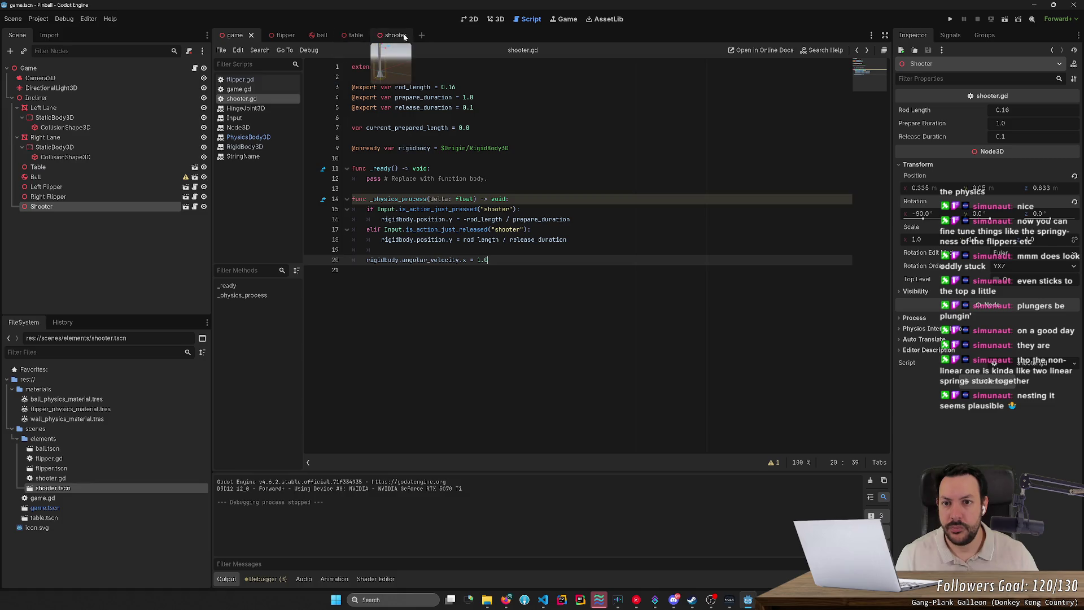
{"action": "left_click", "coordinate": [496, 20]}
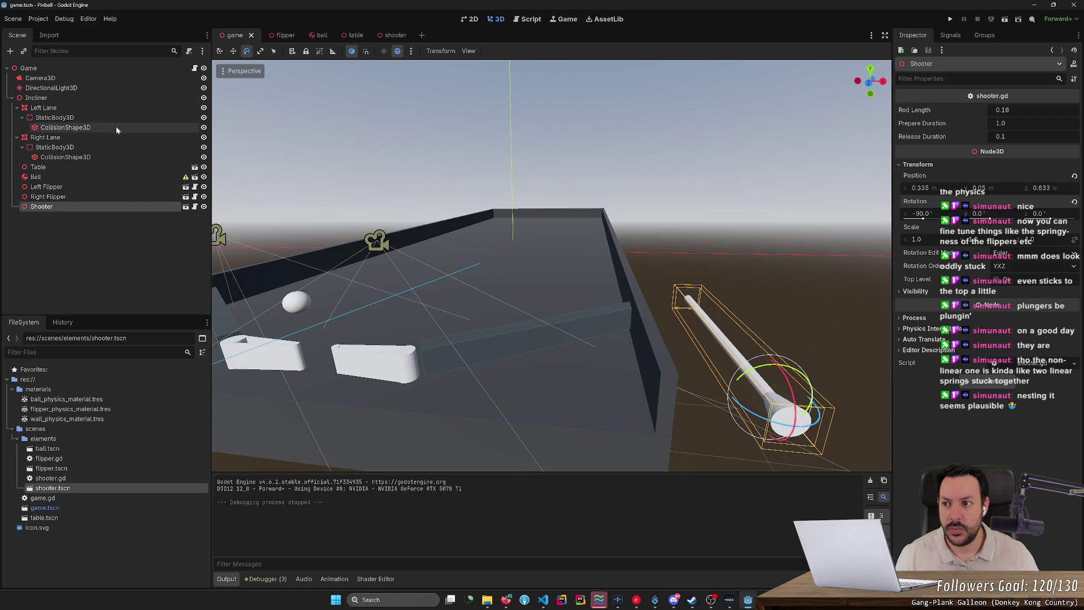
Set the shooter RigidBody3D's Gravity Scale to 0.0, untick Freeze, and save the shooter scene
{"action": "left_click", "coordinate": [396, 35]}
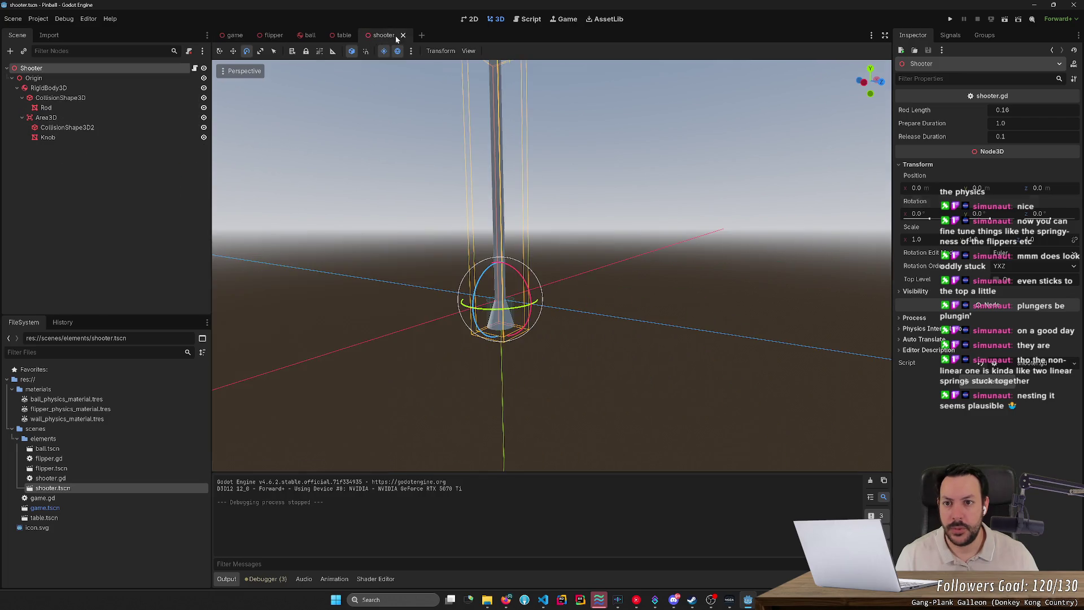
{"action": "left_click", "coordinate": [121, 88]}
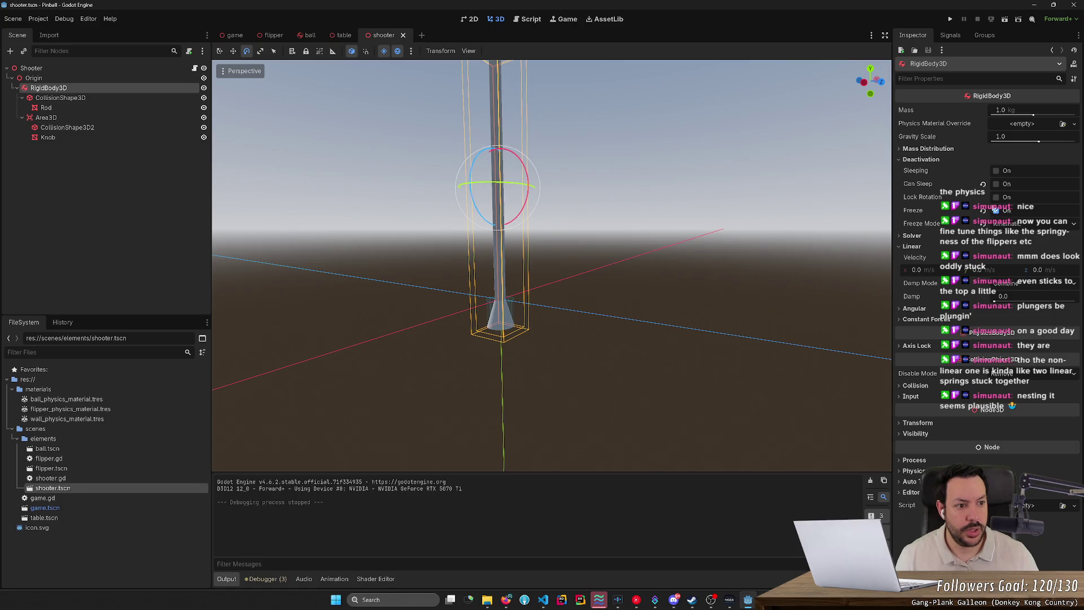
{"action": "left_click_drag", "start_coordinate": [1039, 142], "coordinate": [752, 145]}
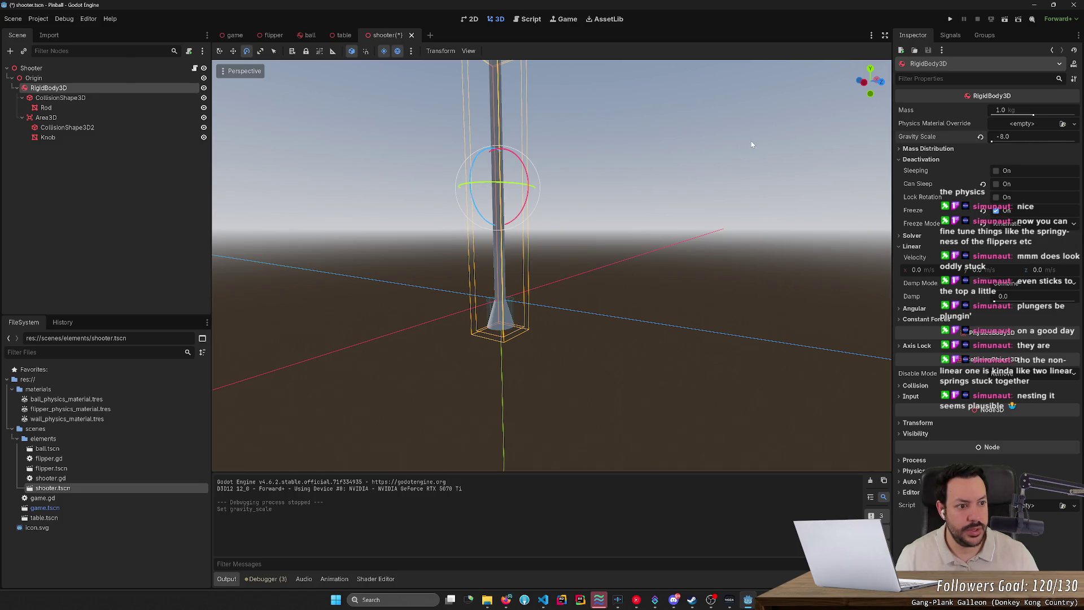
{"action": "type", "text": "0"}
{"action": "key", "text": "Return"}
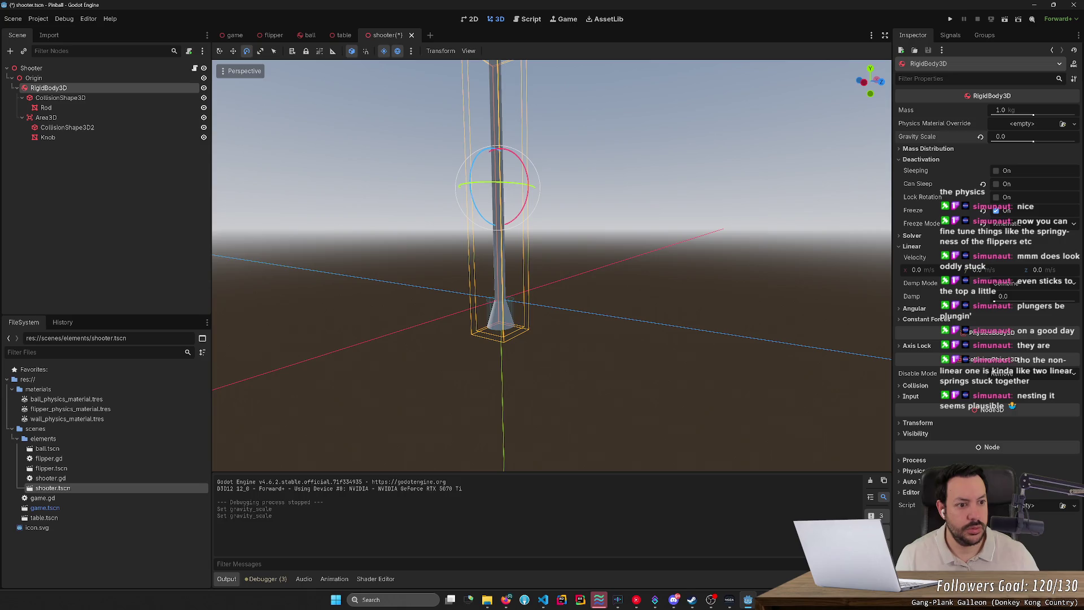
{"action": "left_click", "coordinate": [997, 210]}
{"action": "key", "text": "ctrl+s"}
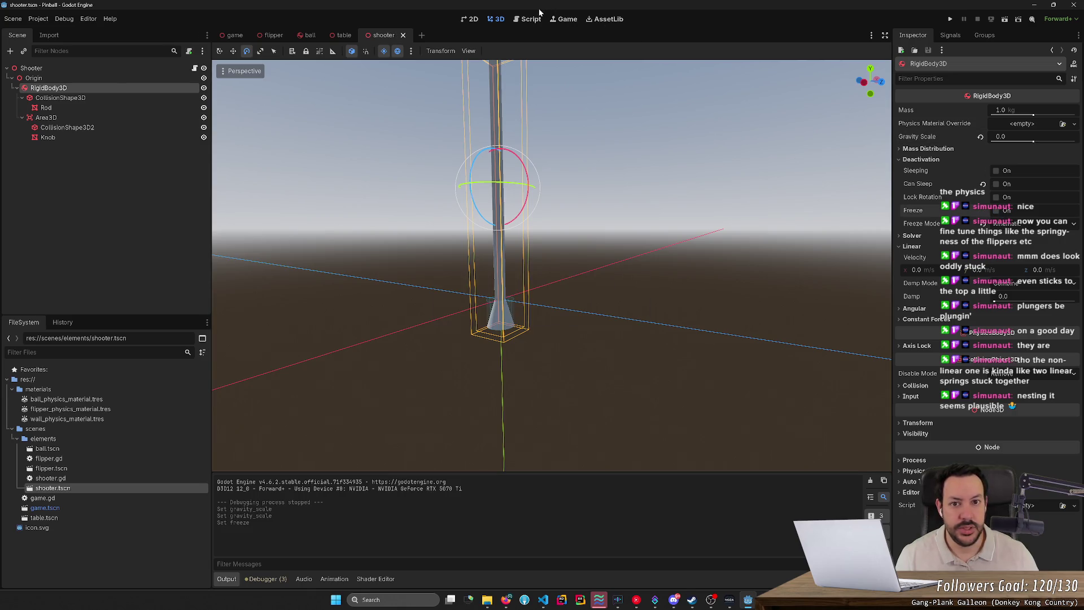
{"action": "left_click", "coordinate": [951, 19]}
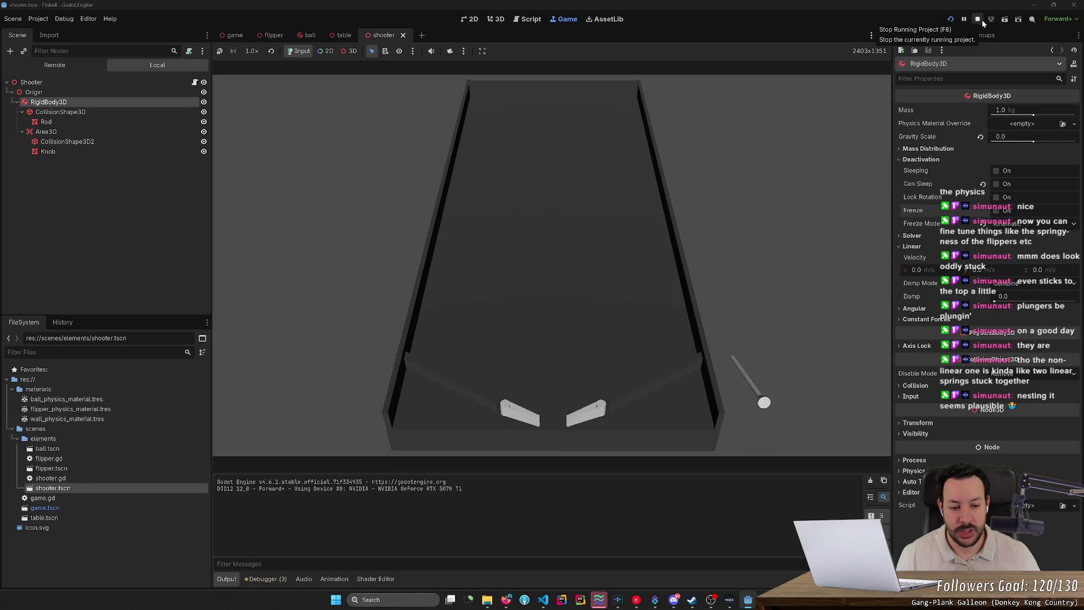
{"action": "left_click", "coordinate": [982, 19]}
{"action": "key", "text": "alt+Tab"}
{"action": "key", "text": "Escape"}
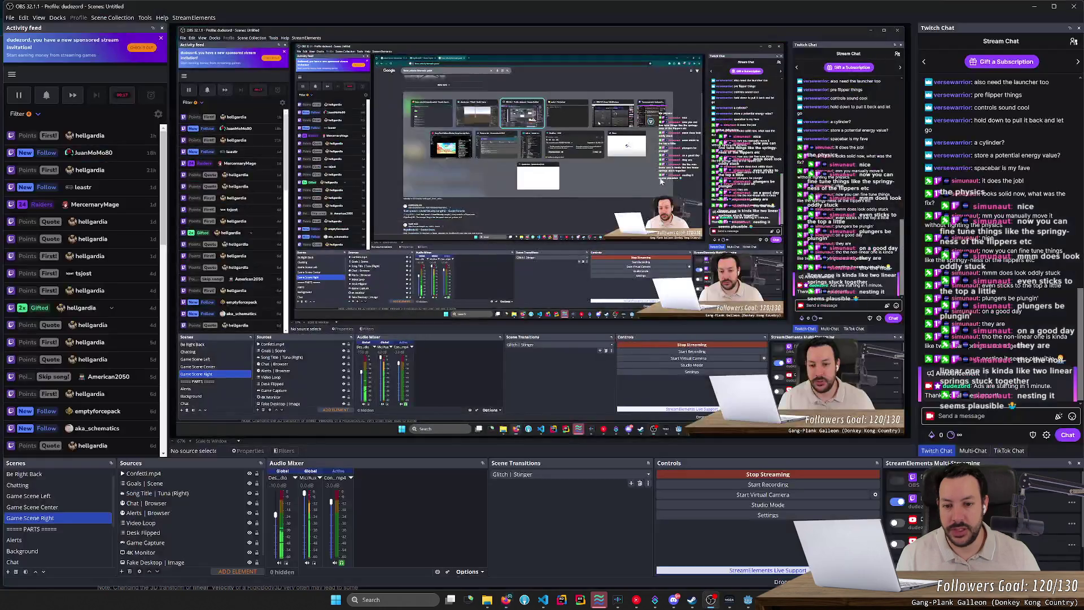
{"action": "left_click", "coordinate": [674, 600]}
{"action": "left_click", "coordinate": [673, 600]}
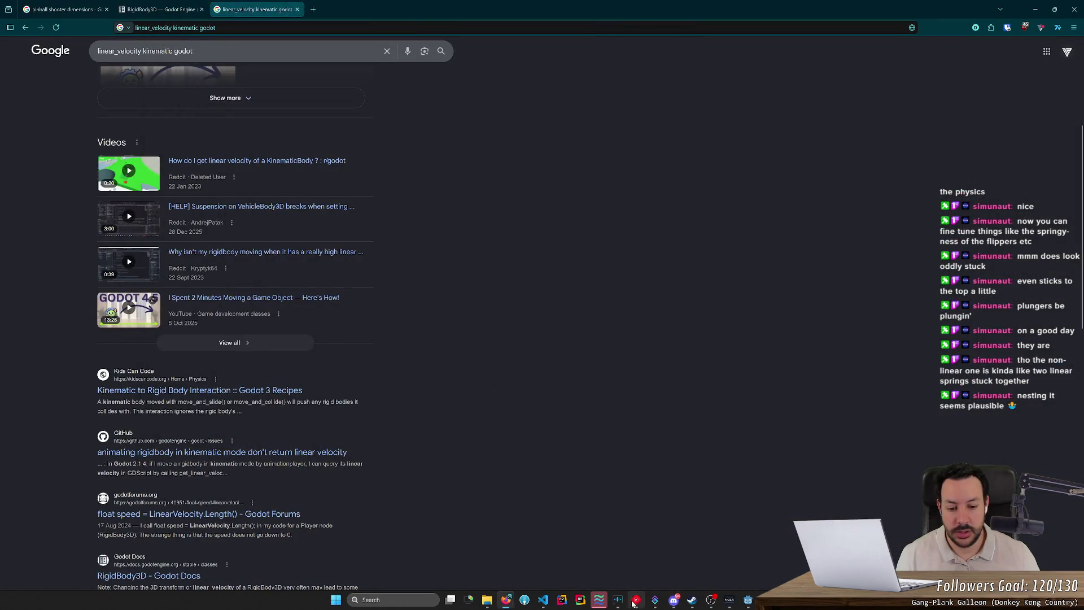
{"action": "left_click", "coordinate": [748, 599]}
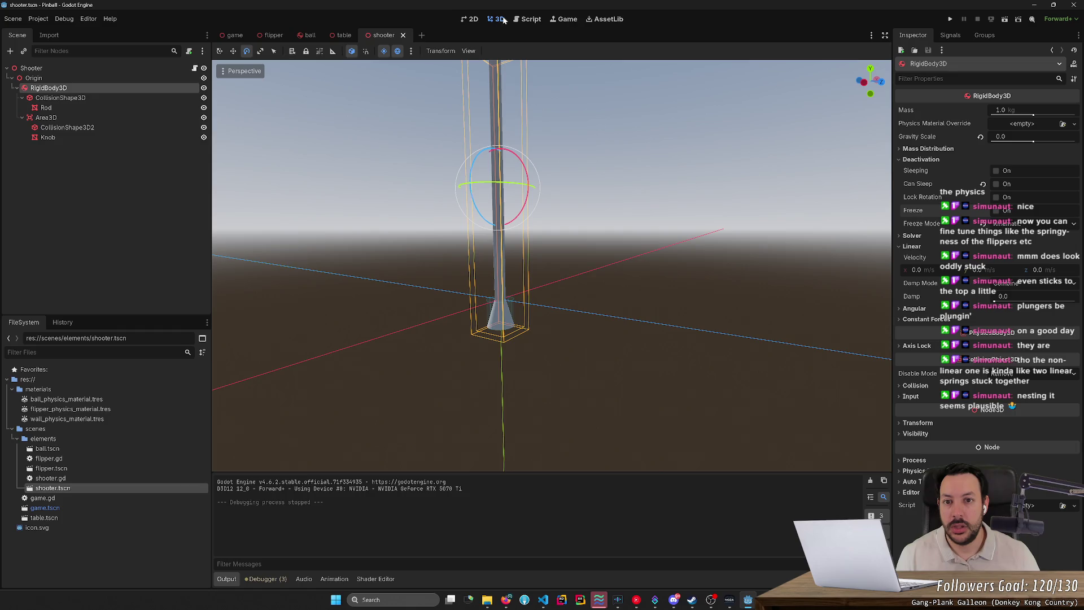
After line 16, add 'if rigidbody.position.y < rod_length:' and begin its rigidbody body line
{"action": "left_click", "coordinate": [538, 20]}
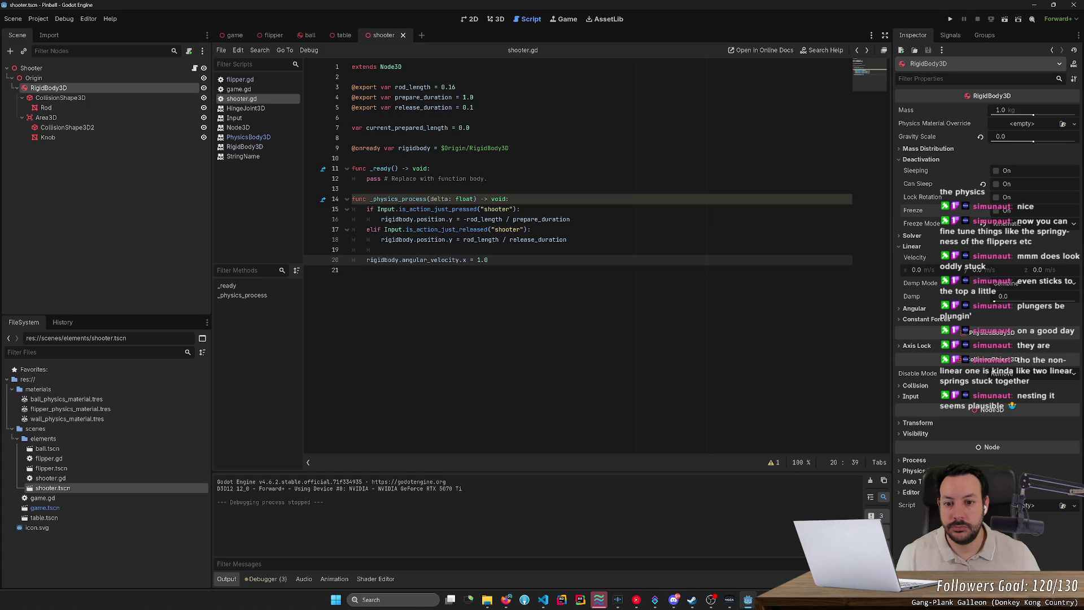
{"action": "mouse_move", "coordinate": [440, 229]}
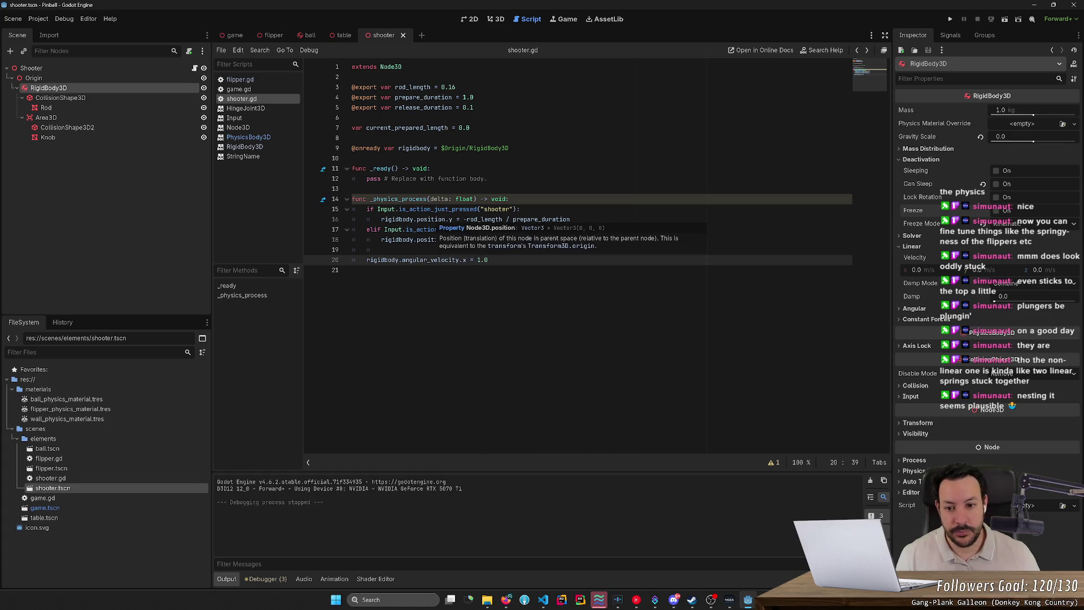
{"action": "left_click", "coordinate": [570, 219]}
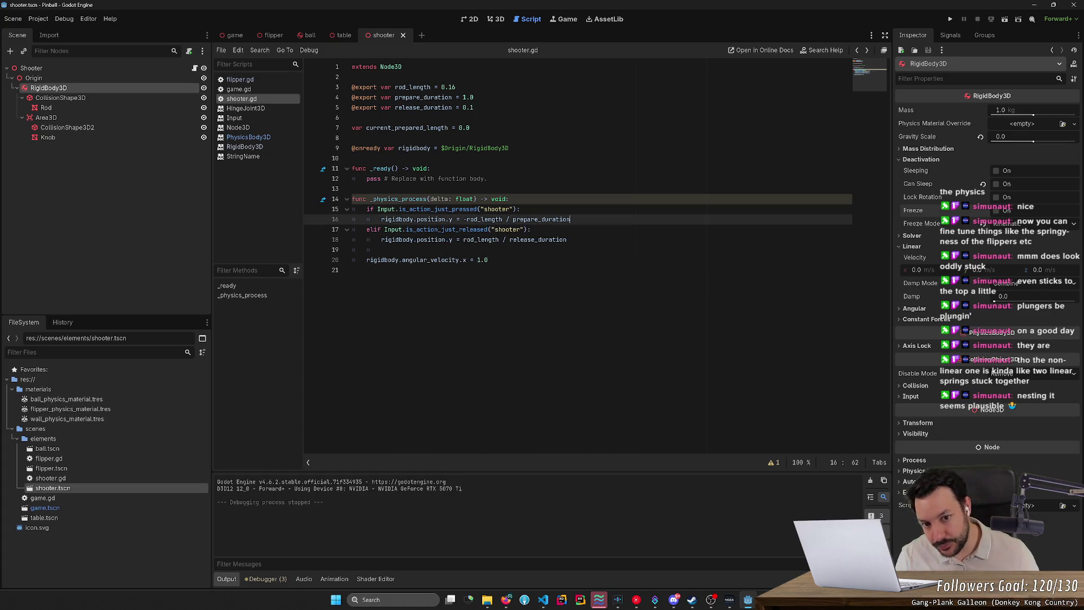
{"action": "key", "text": "Return"}
{"action": "key", "text": "Return"}
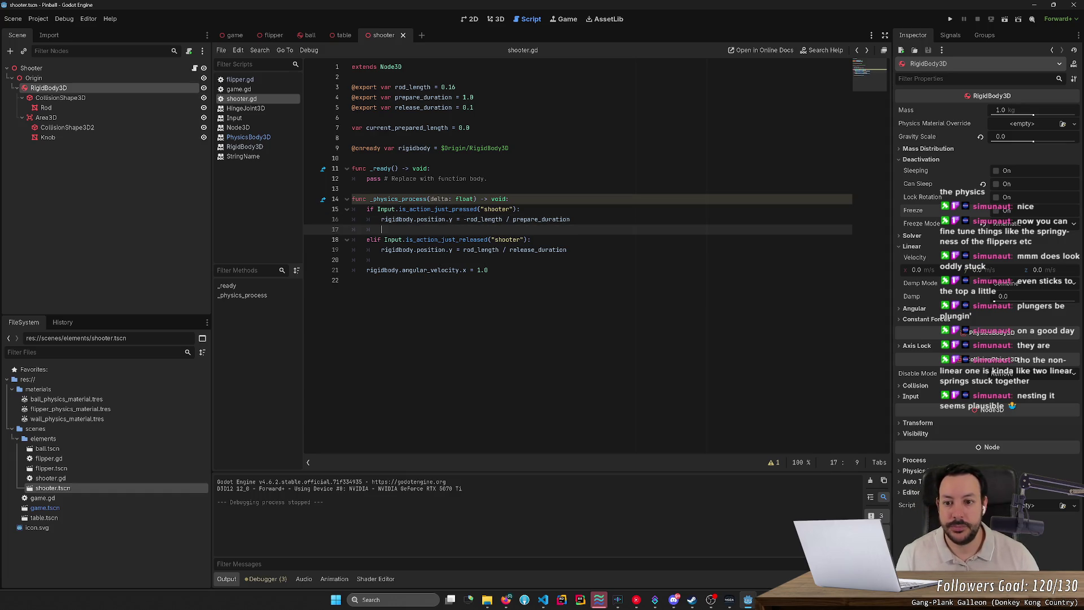
{"action": "type", "text": "if rigi"}
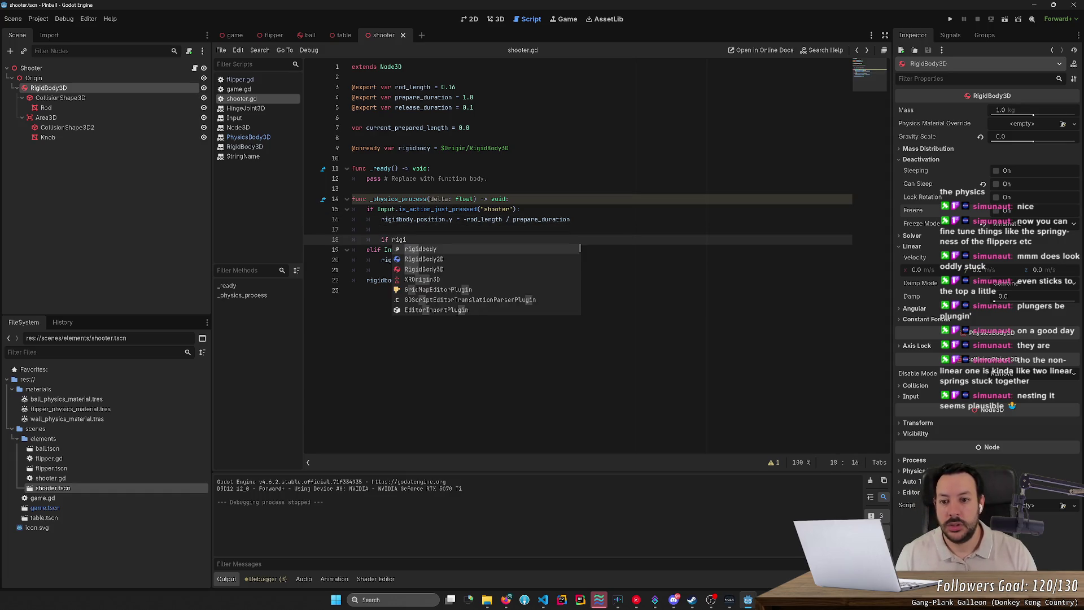
{"action": "type", "text": "dbody.po"}
{"action": "key", "text": "Return"}
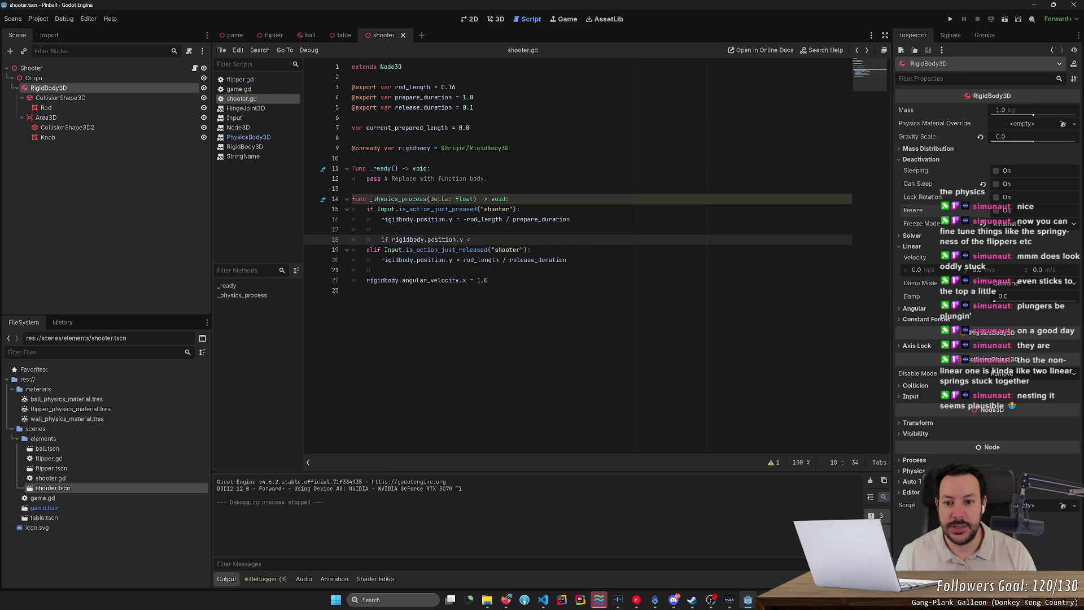
{"action": "type", "text": "rod"}
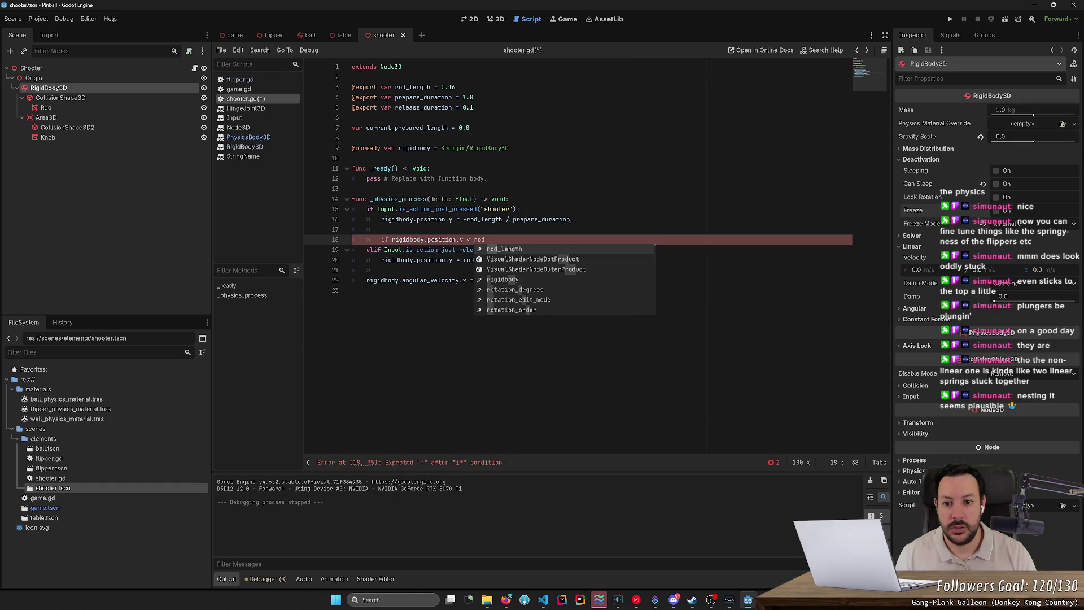
{"action": "key", "text": "Return"}
{"action": "type", "text": ":"}
{"action": "key", "text": "Return"}
{"action": "type", "text": "rig"}
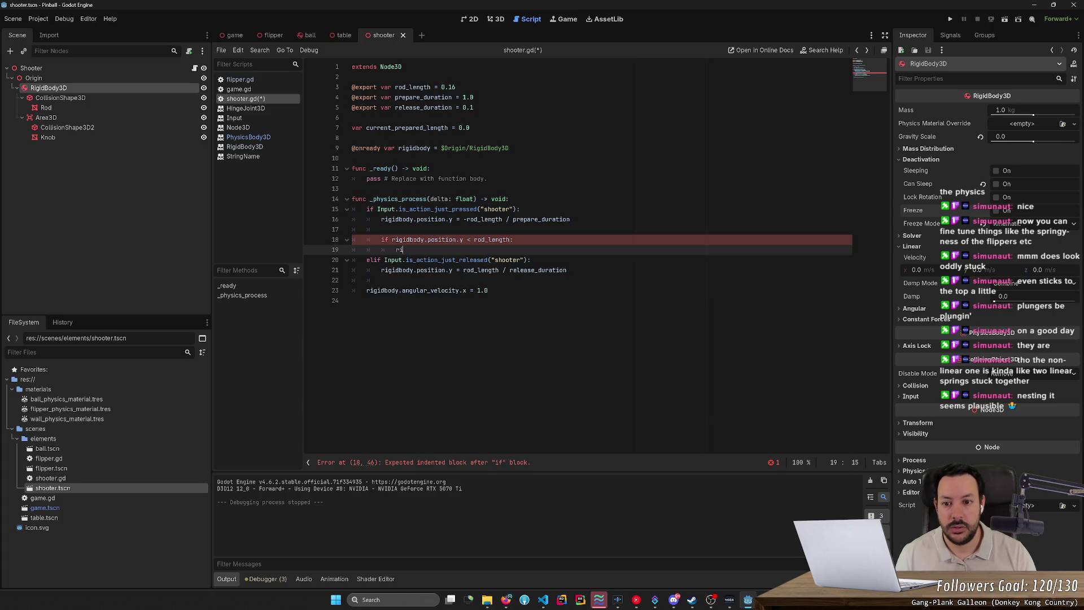
{"action": "key", "text": "Return"}
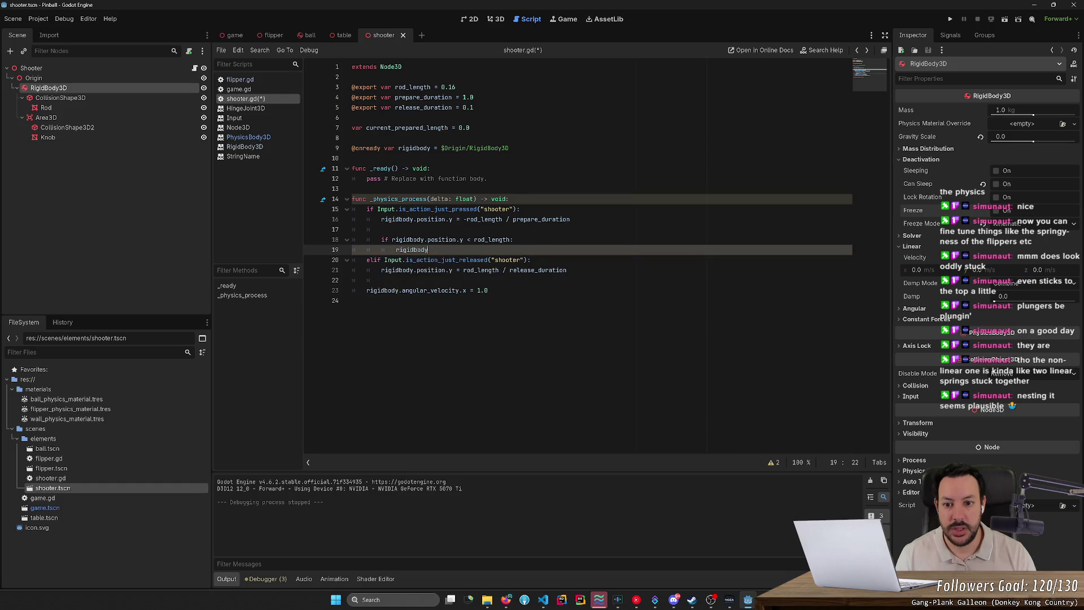
{"action": "type", "text": "."}
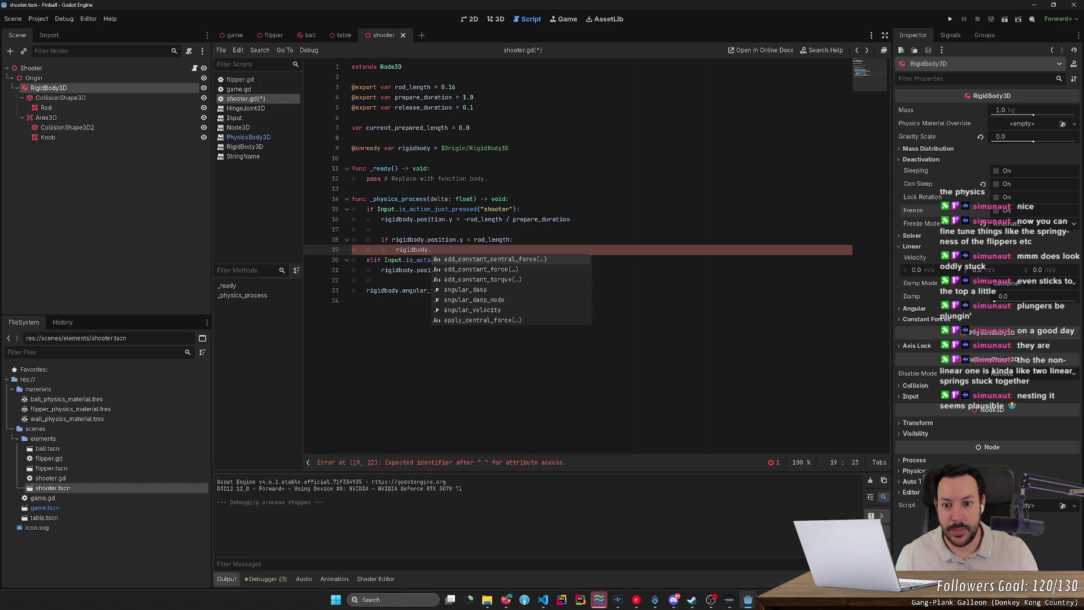
Negate the condition to -rod_length and finish the body as rigidbody.position.y = -rod_length
{"action": "left_click", "coordinate": [477, 240]}
{"action": "type", "text": "-"}
{"action": "left_click", "coordinate": [432, 249]}
{"action": "type", "text": "position."}
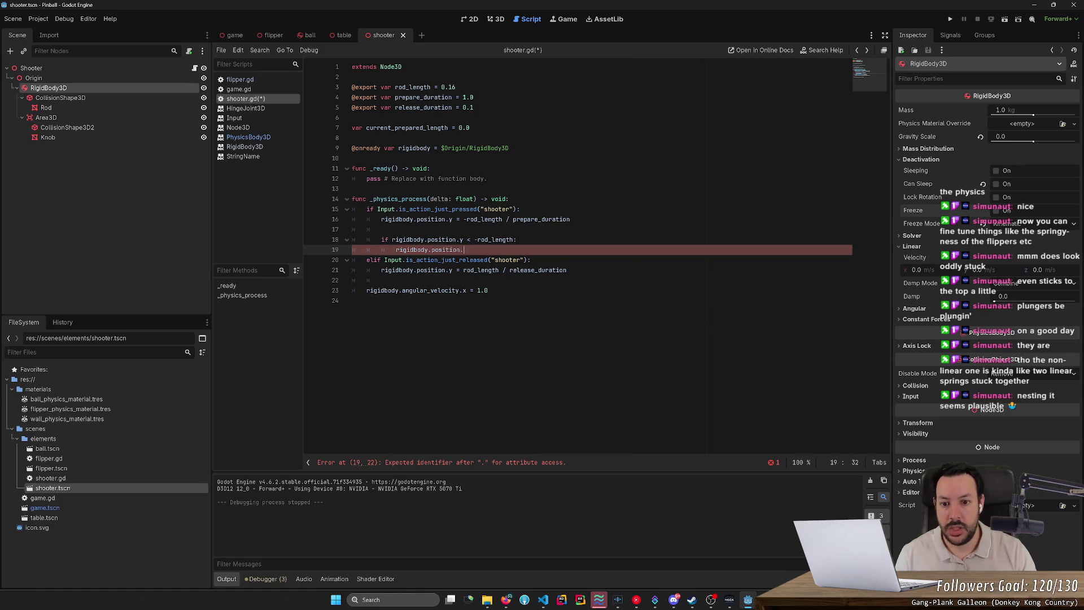
{"action": "type", "text": "y = -rodi_length"}
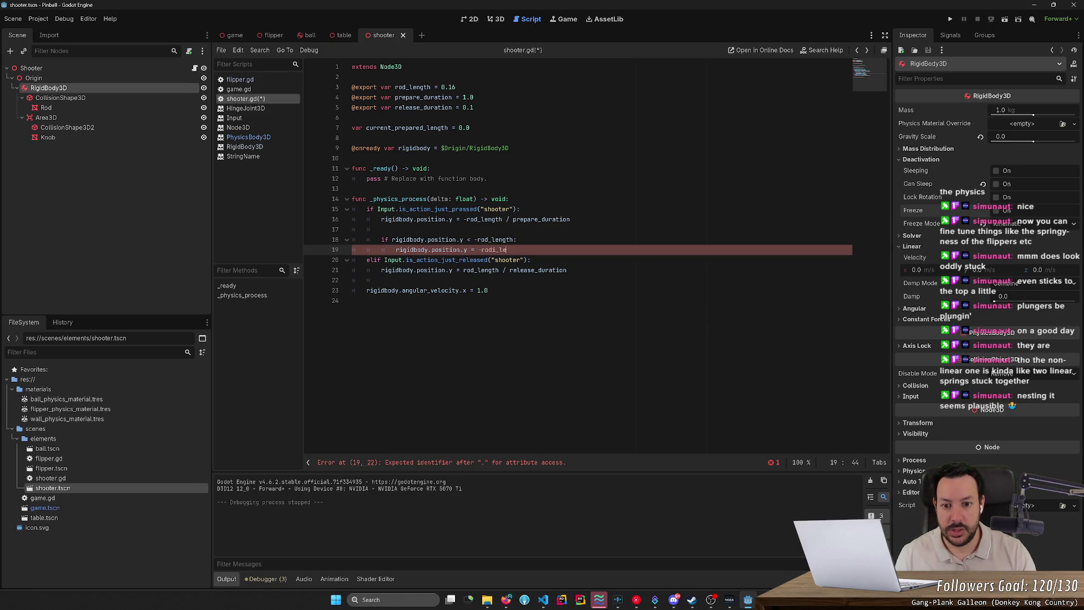
{"action": "key", "text": "BackSpace"}
{"action": "key", "text": "BackSpace"}
{"action": "key", "text": "BackSpace"}
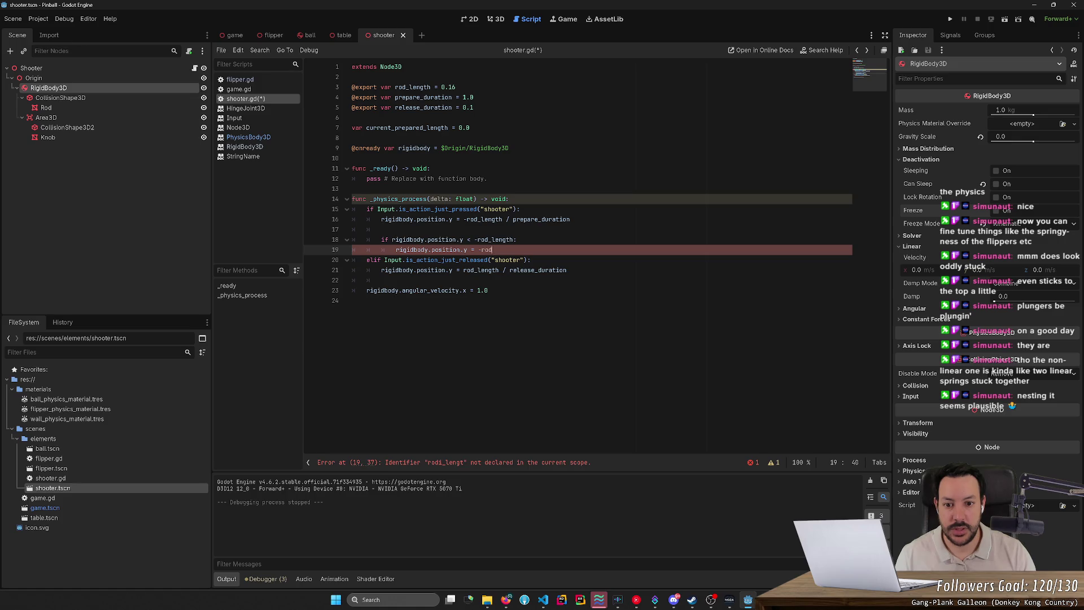
{"action": "type", "text": "_length"}
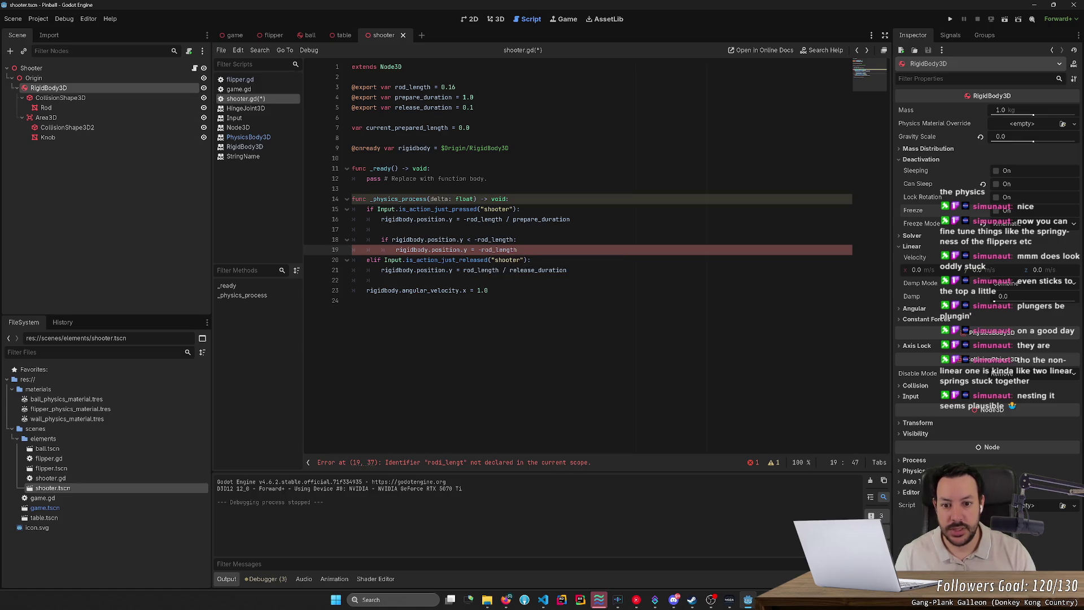
{"action": "key", "text": "Return"}
{"action": "left_click_drag", "start_coordinate": [517, 249], "coordinate": [301, 244]}
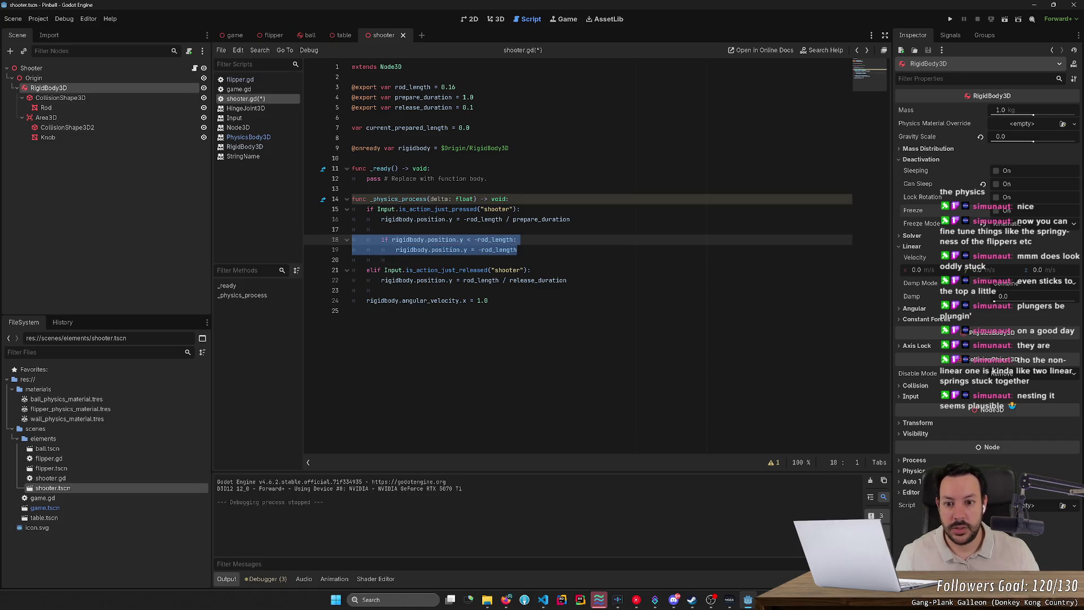
Make line 16 decrement position.y by (rod_length / prepare_duration) * delta
{"action": "left_click", "coordinate": [457, 219]}
{"action": "type", "text": "-"}
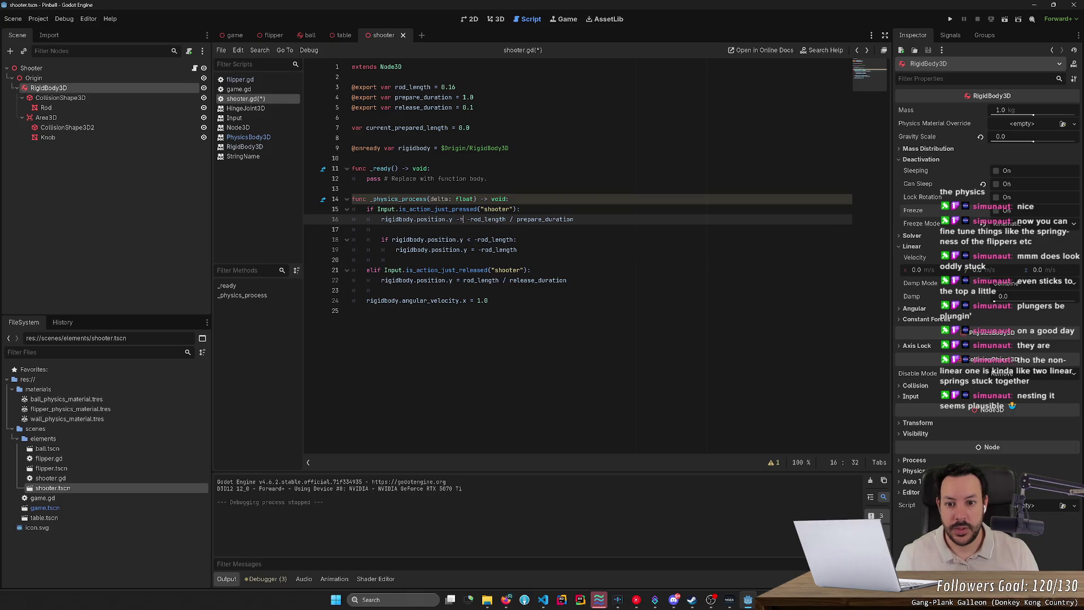
{"action": "key", "text": "Right"}
{"action": "key", "text": "Delete"}
{"action": "key", "text": "End"}
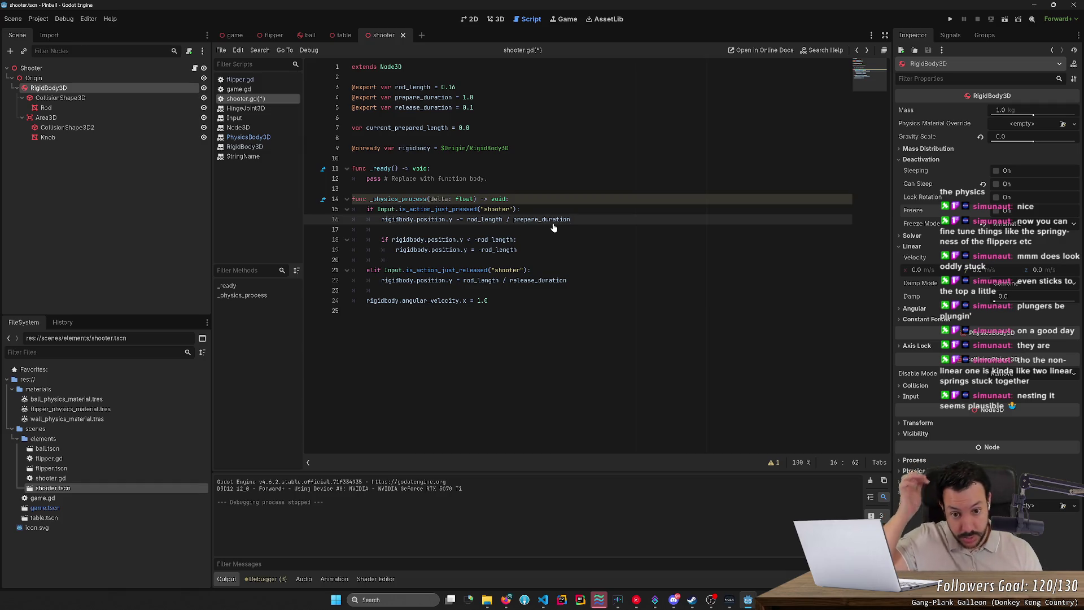
{"action": "type", "text": ") "}
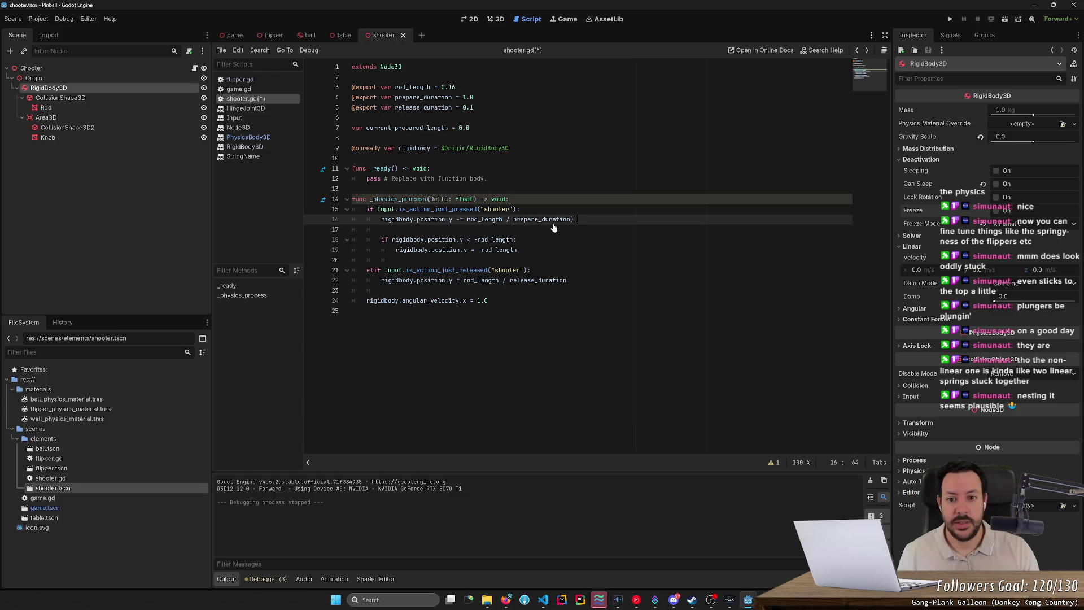
{"action": "type", "text": "* delta"}
{"action": "key", "text": "ctrl+Left"}
{"action": "key", "text": "ctrl+Left"}
{"action": "key", "text": "ctrl+Left"}
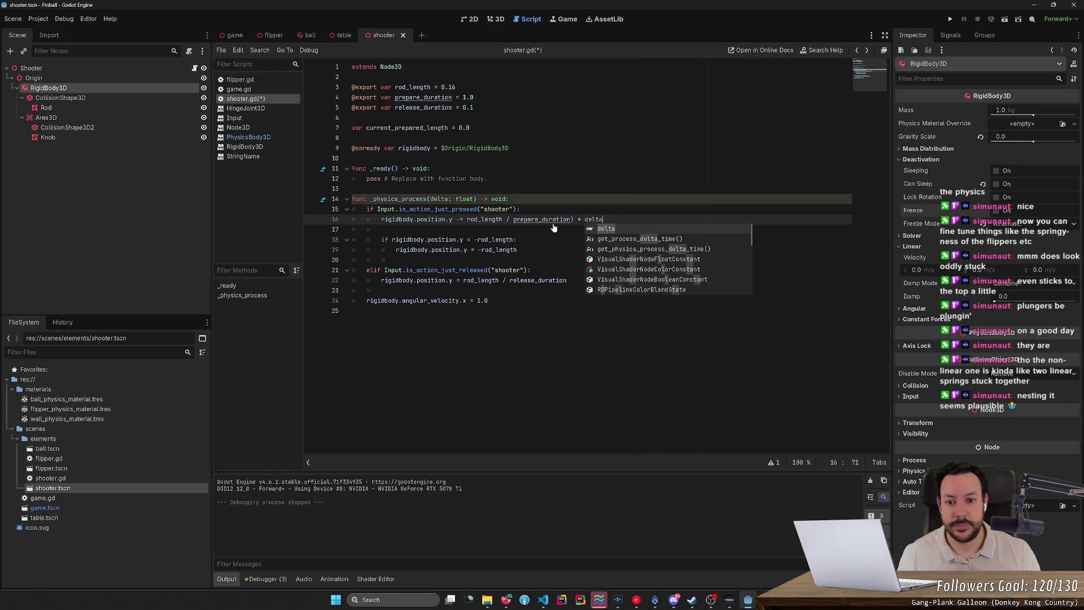
{"action": "key", "text": "Right"}
{"action": "key", "text": "Right"}
{"action": "key", "text": "Right"}
{"action": "type", "text": "("}
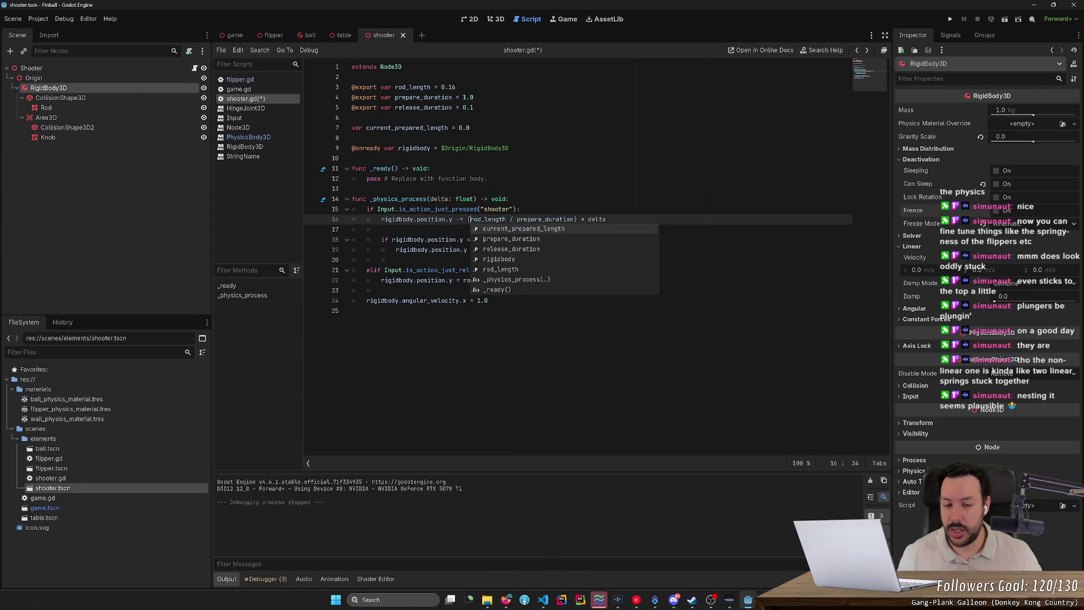
{"action": "left_click", "coordinate": [573, 219]}
Make line 22 increment position.y by (rod_length / release_duration) * delta
{"action": "left_click", "coordinate": [459, 280]}
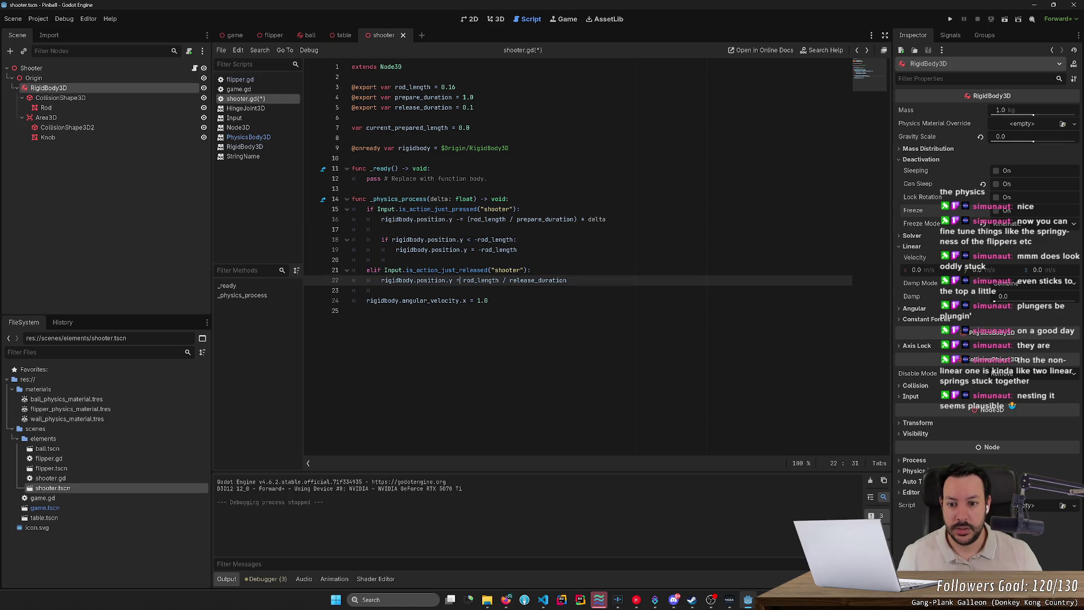
{"action": "type", "text": "+"}
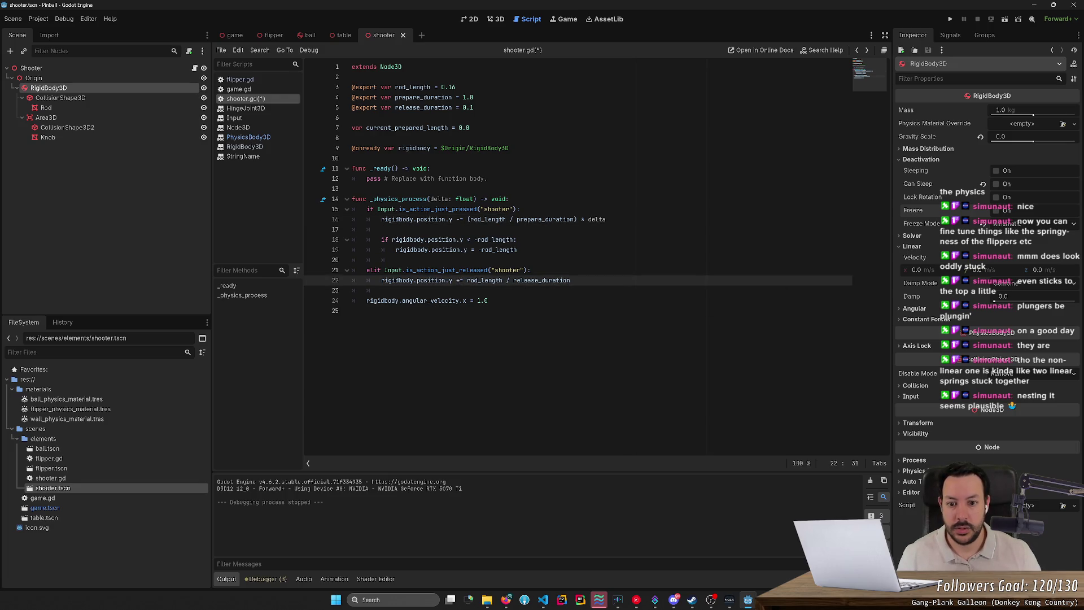
{"action": "left_click_drag", "start_coordinate": [467, 280], "coordinate": [571, 280]}
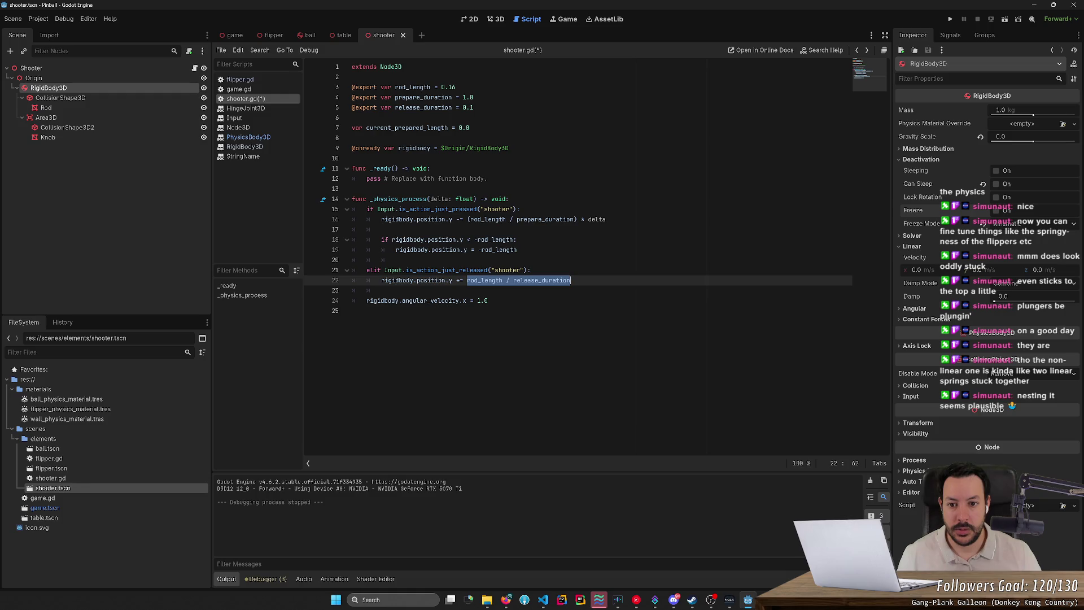
{"action": "key", "text": "Left"}
{"action": "type", "text": "("}
{"action": "key", "text": "ctrl+Right"}
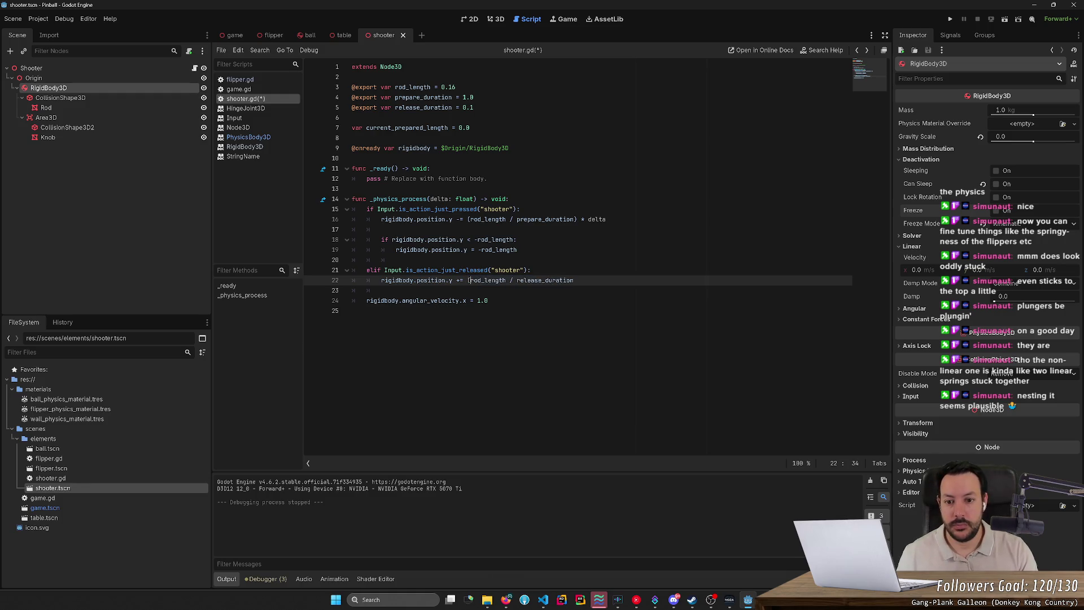
{"action": "key", "text": "End"}
{"action": "type", "text": ") "}
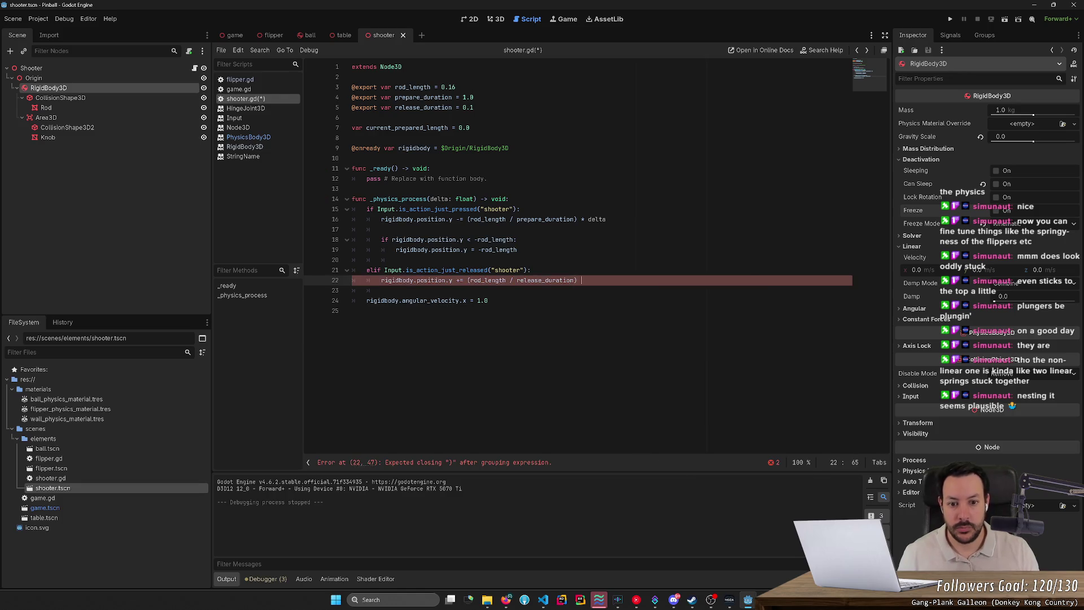
{"action": "type", "text": "* delta"}
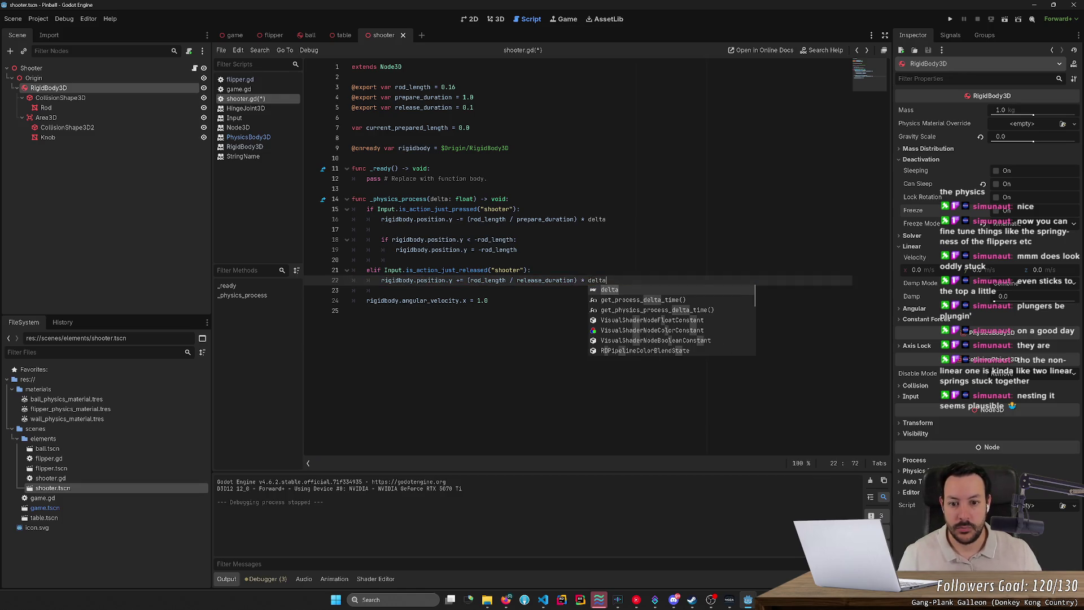
{"action": "left_click", "coordinate": [510, 280]}
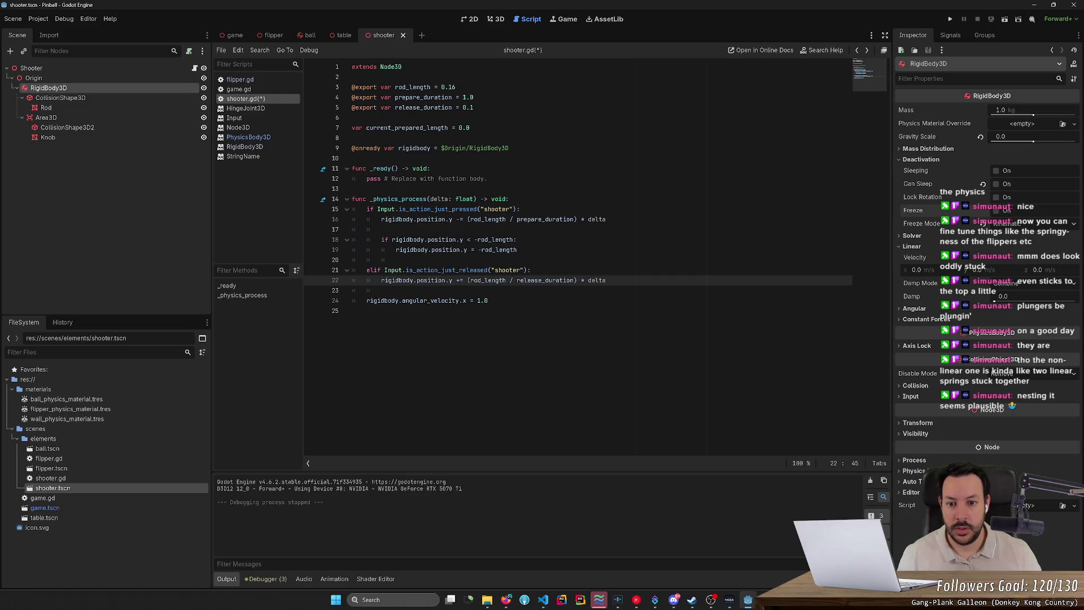
Add a clamp: if rigidbody.position.y > 0.0, set rigidbody.position.y = 0.0
{"action": "key", "text": "End"}
{"action": "key", "text": "Return"}
{"action": "key", "text": "Return"}
{"action": "type", "text": "if rigidbody.po"}
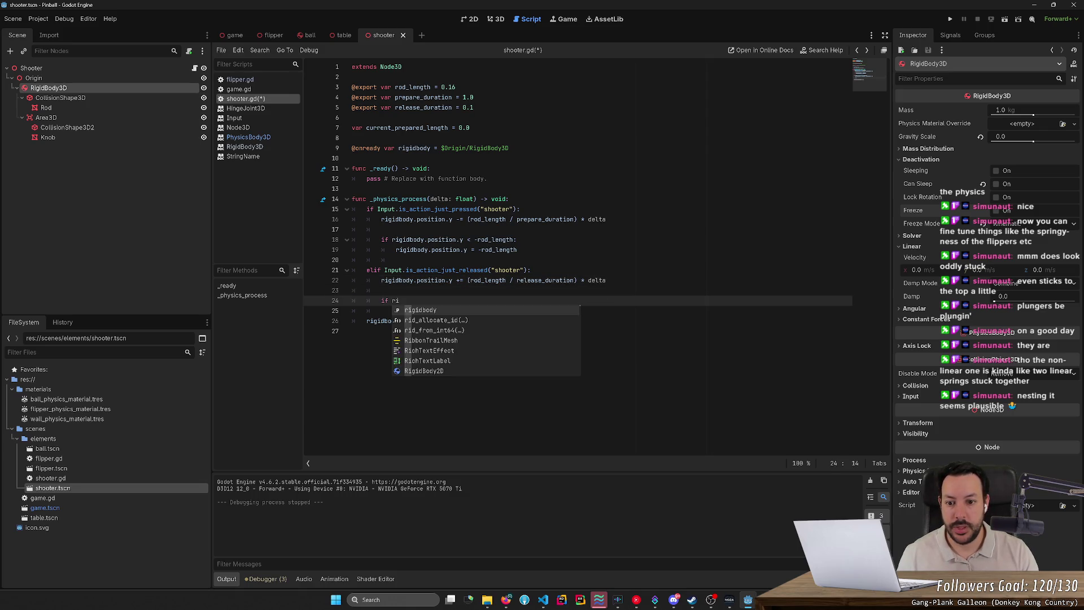
{"action": "type", "text": "sition."}
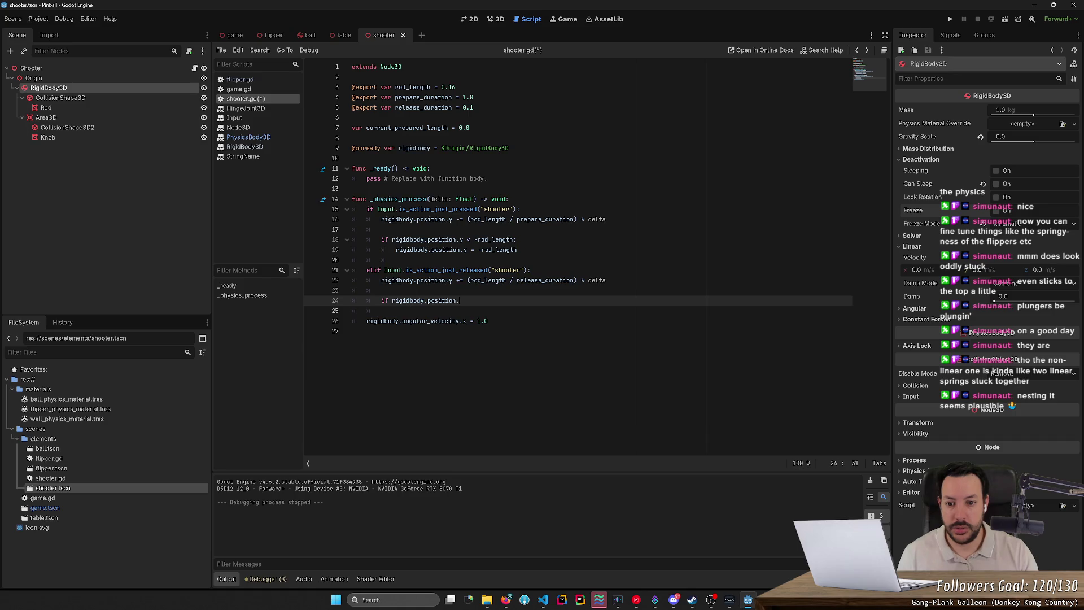
{"action": "type", "text": "y > 0.0:"}
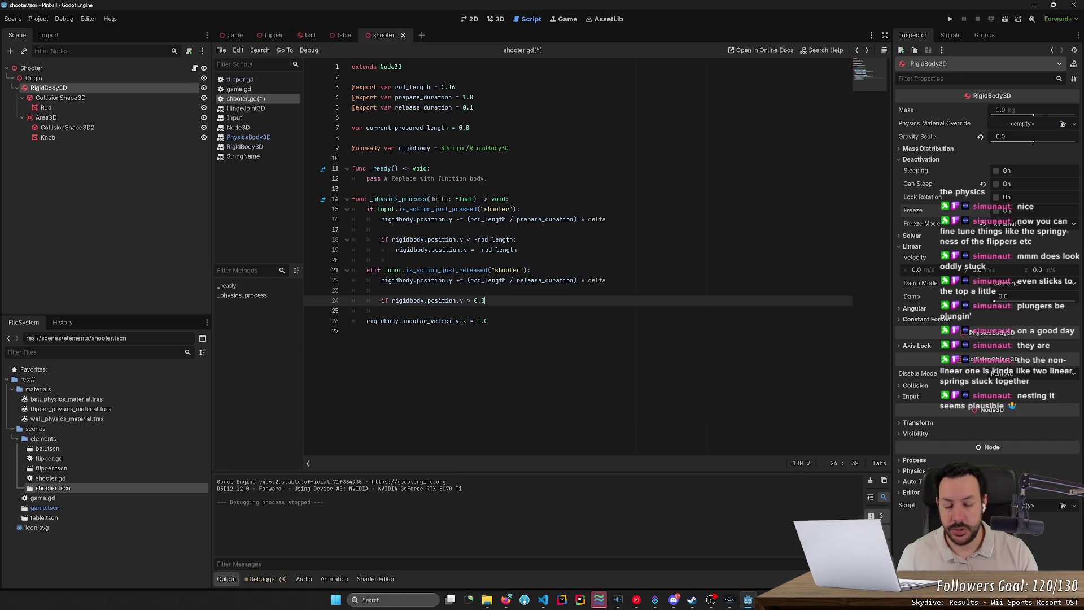
{"action": "key", "text": "Return"}
{"action": "type", "text": "ri"}
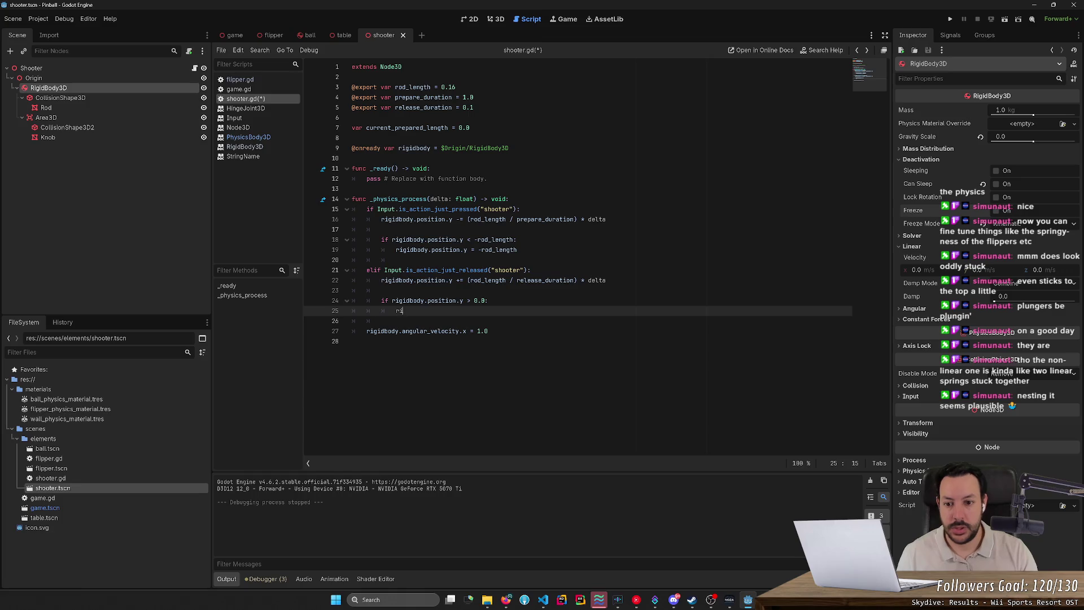
{"action": "type", "text": "gidbody.po"}
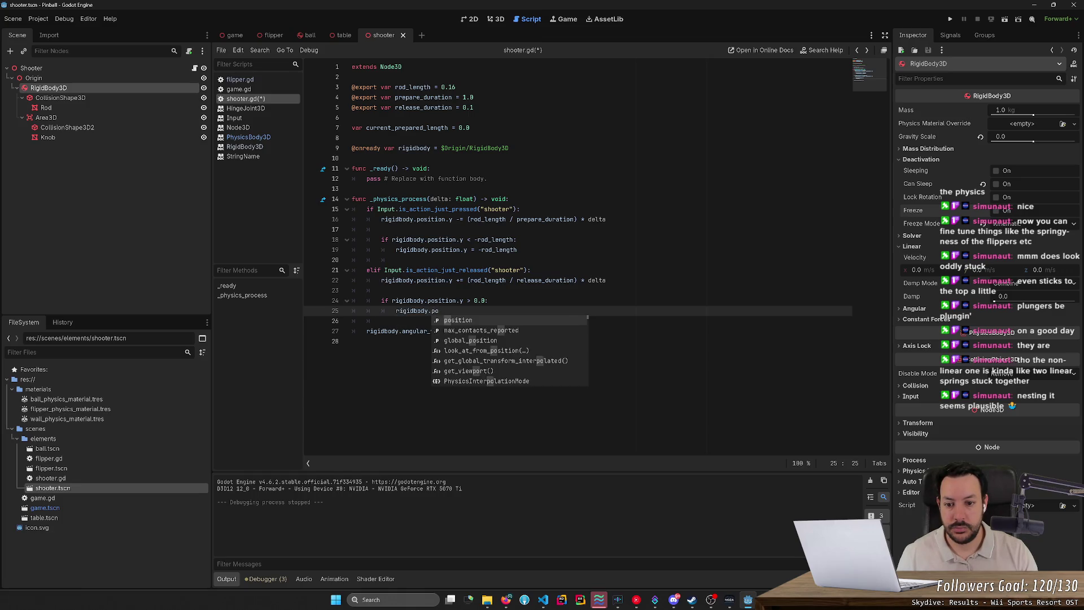
{"action": "type", "text": "sition.y = 0.0"}
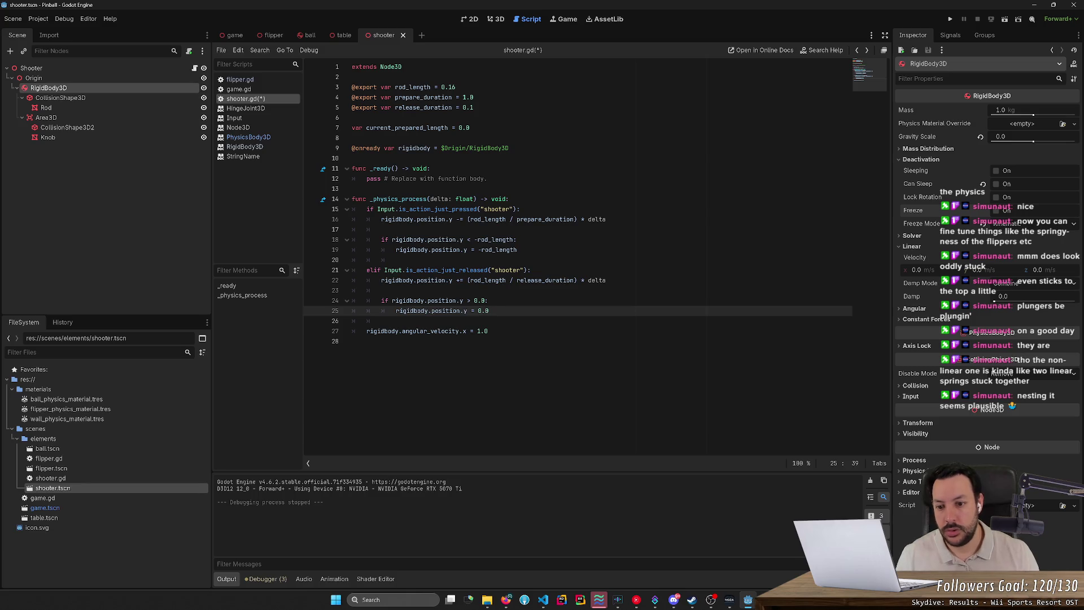
{"action": "key", "text": "Down"}
Delete the angular_velocity line, save, tick Freeze on the RigidBody3D, and run the game
{"action": "key", "text": "ctrl+x"}
{"action": "key", "text": "ctrl+s"}
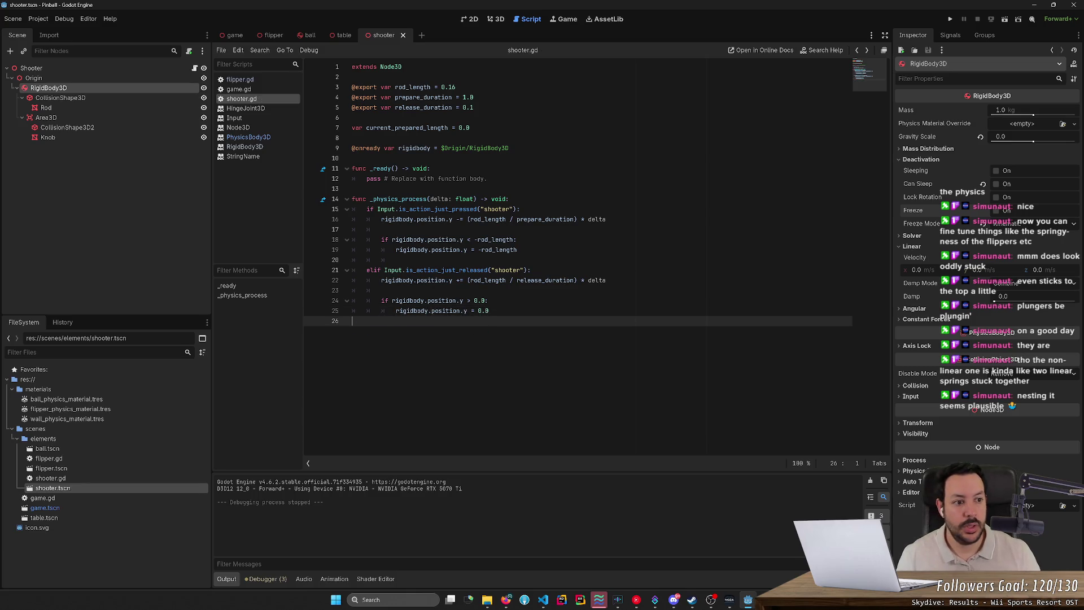
{"action": "left_click", "coordinate": [997, 211]}
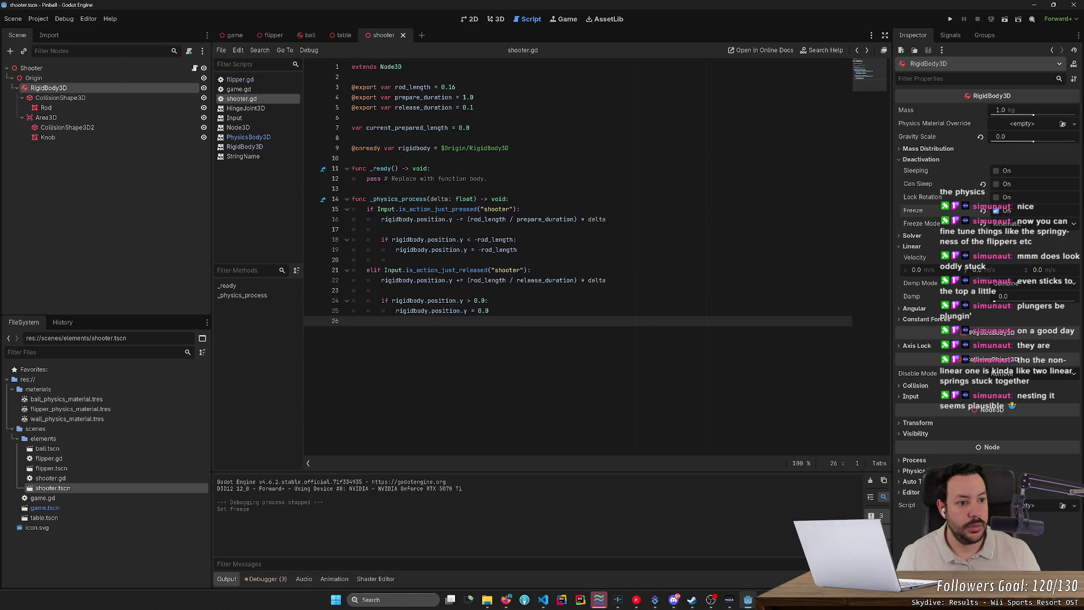
{"action": "left_click", "coordinate": [950, 18]}
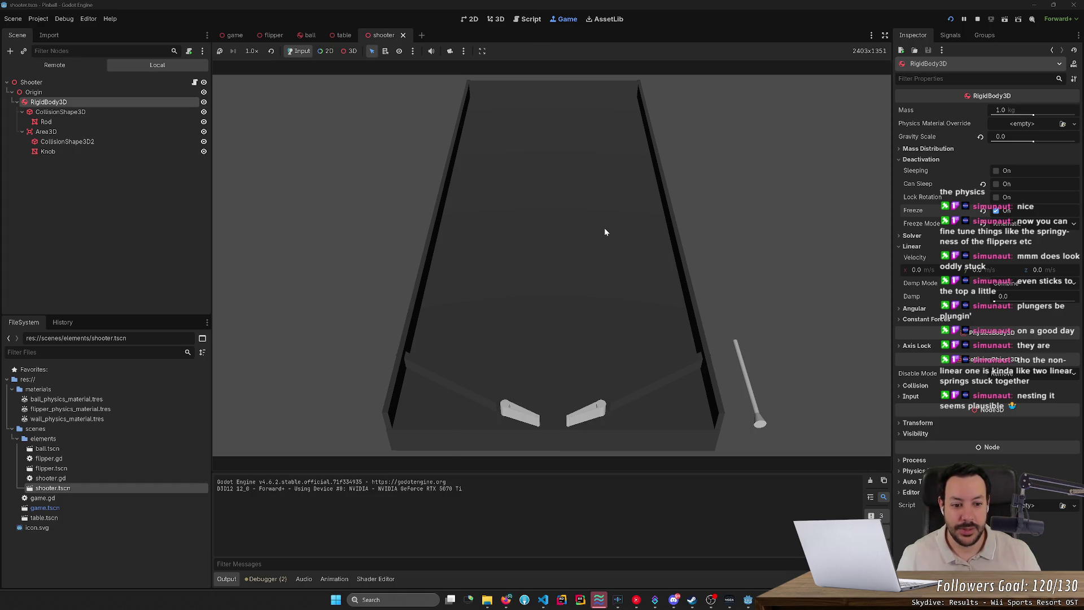
Go back to the shooter.gd script while the pinball game keeps running
{"action": "left_click", "coordinate": [529, 20]}
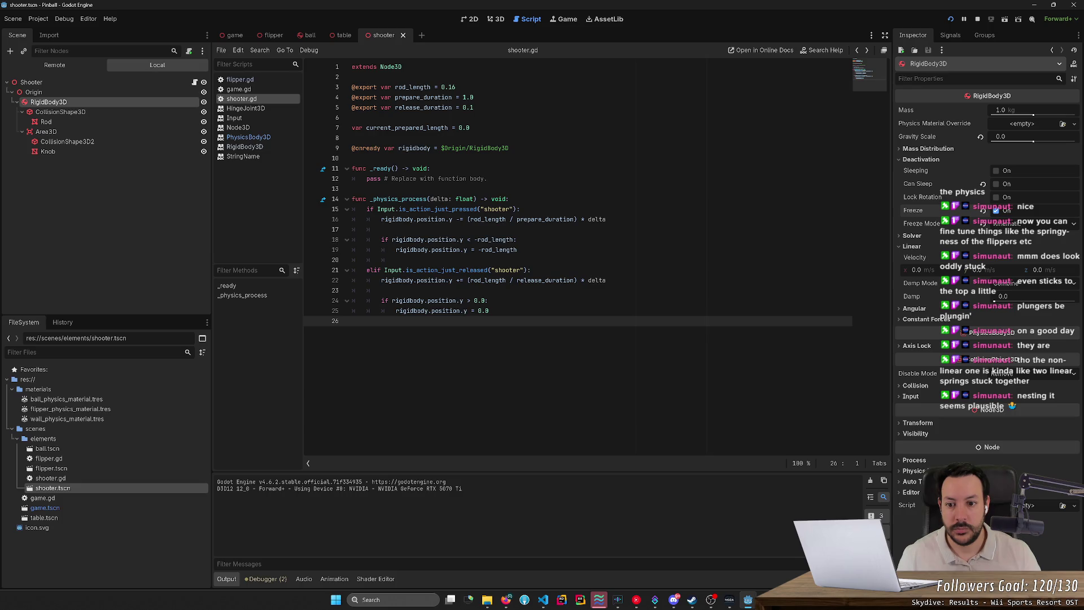
Add a breakpoint on line 22, switch checks to is_action_pressed/is_action_released, and rewrite the release condition
{"action": "left_click", "coordinate": [382, 291]}
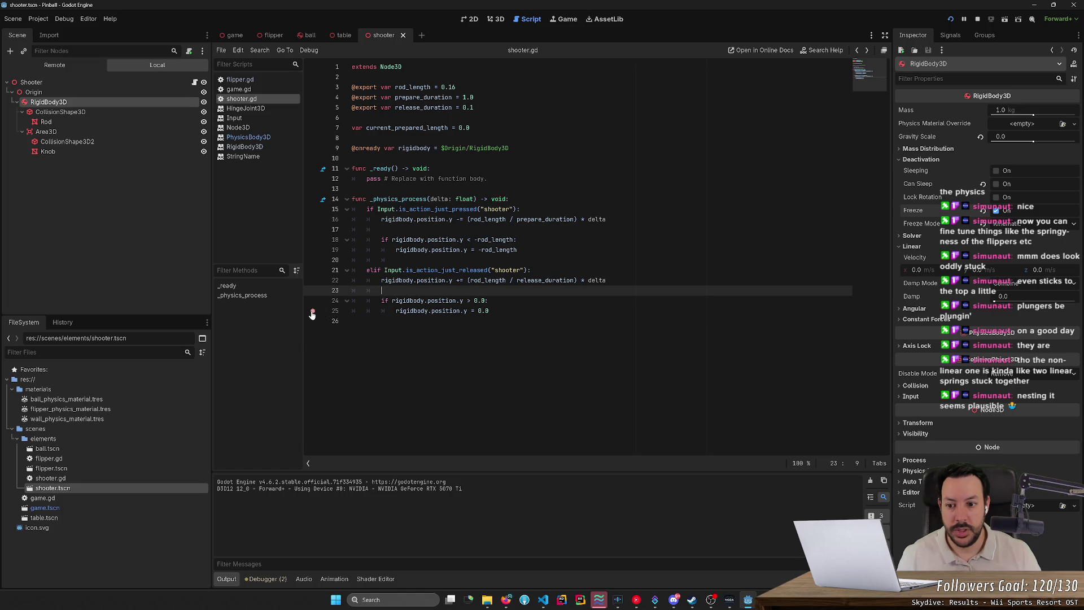
{"action": "left_click", "coordinate": [313, 281]}
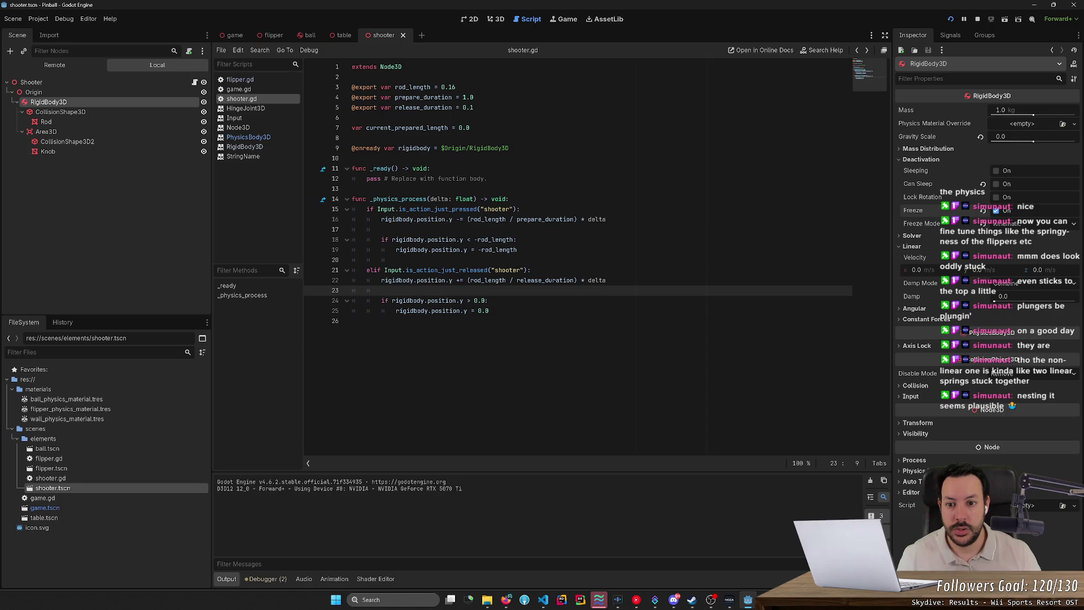
{"action": "left_click_drag", "start_coordinate": [434, 209], "coordinate": [452, 209]}
{"action": "key", "text": "BackSpace"}
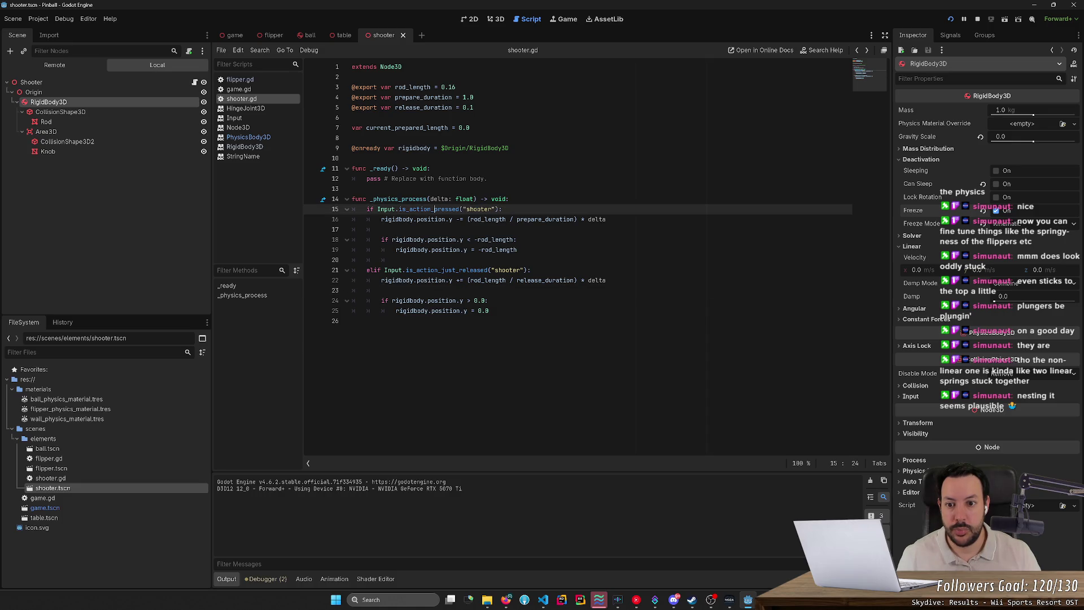
{"action": "left_click_drag", "start_coordinate": [441, 270], "coordinate": [459, 270]}
{"action": "key", "text": "BackSpace"}
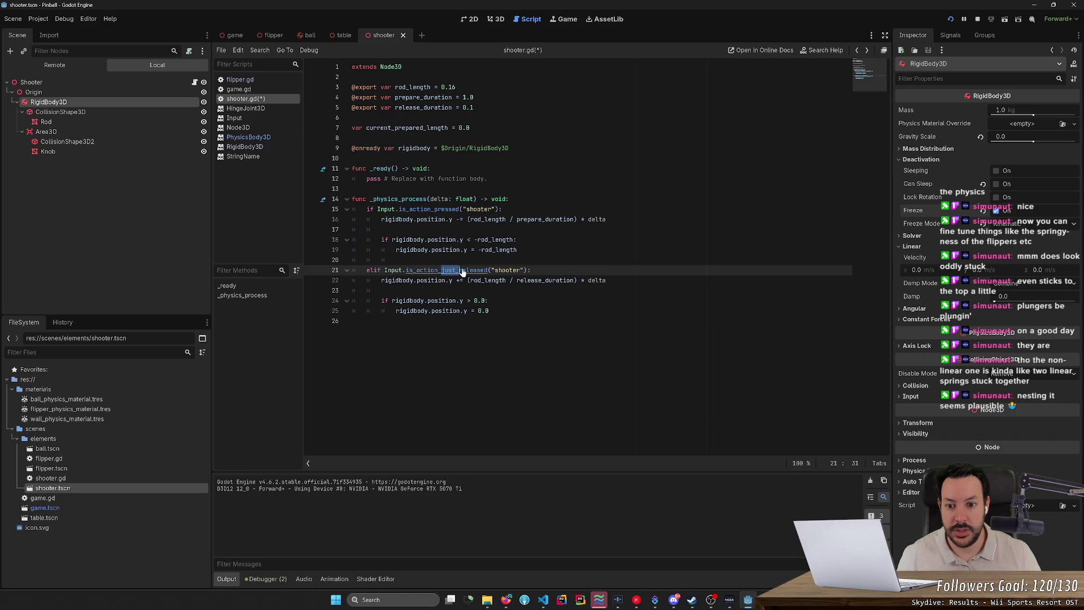
{"action": "left_click_drag", "start_coordinate": [373, 270], "coordinate": [513, 270]}
{"action": "type", "text": "se:"}
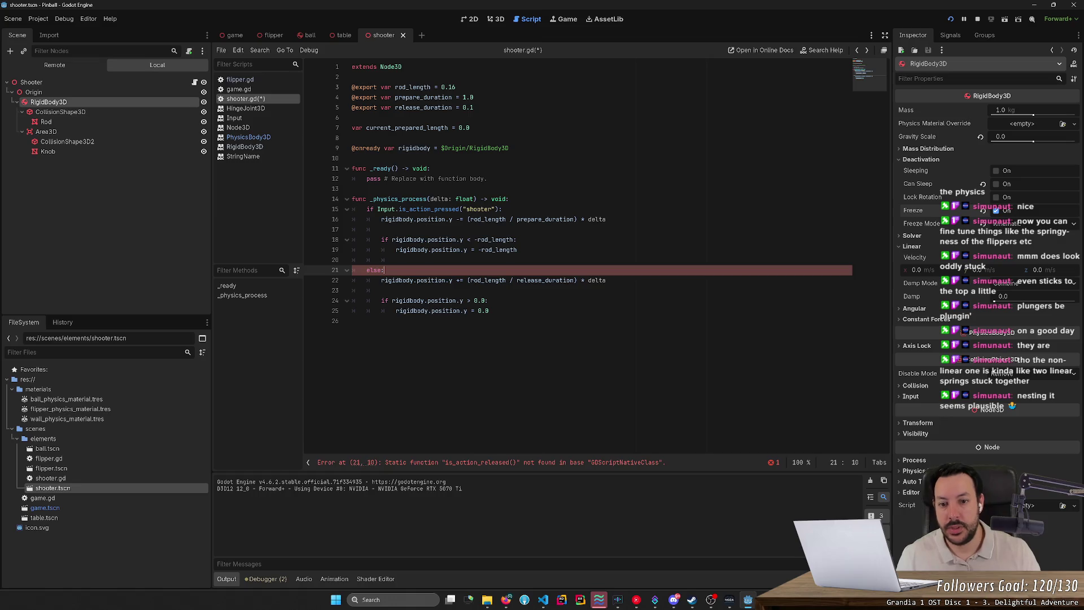
Relaunch the game, pull and release the plunger with space several times, then stop
{"action": "left_click", "coordinate": [952, 20]}
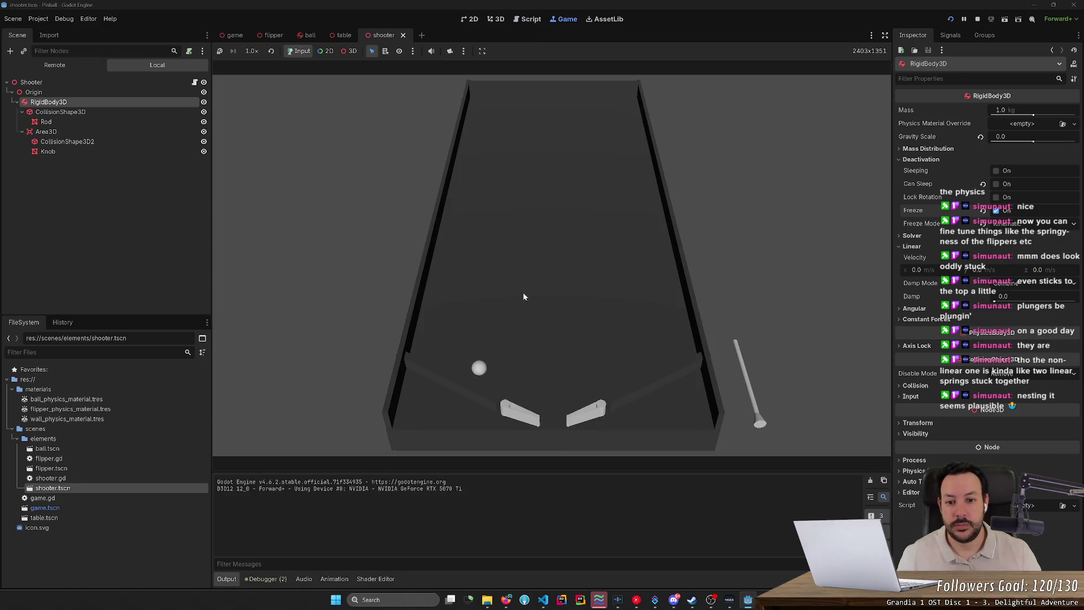
{"action": "key", "text": "space"}
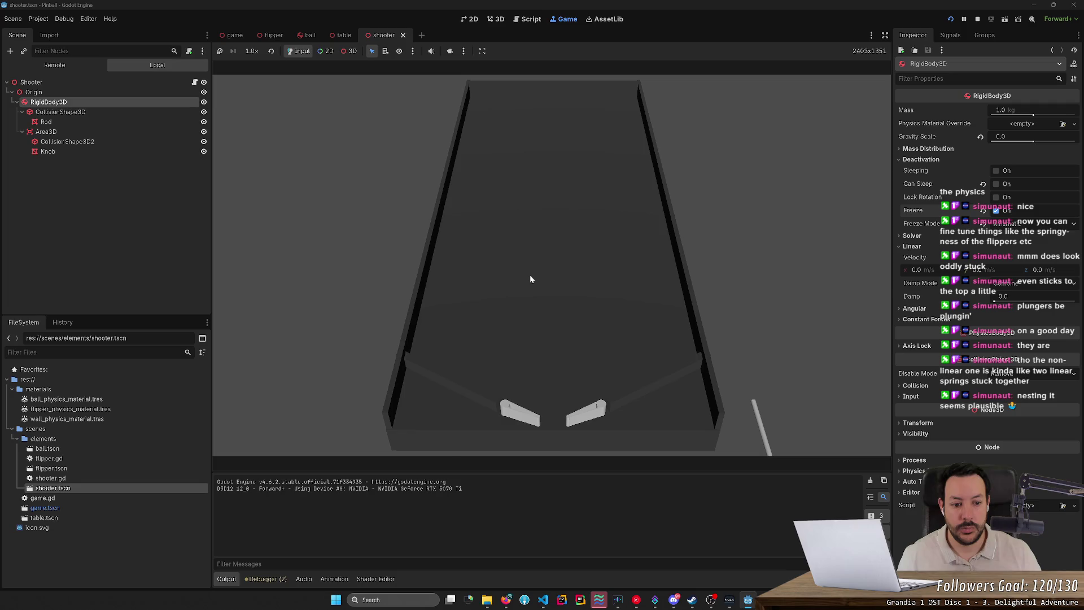
{"action": "key", "text": "space"}
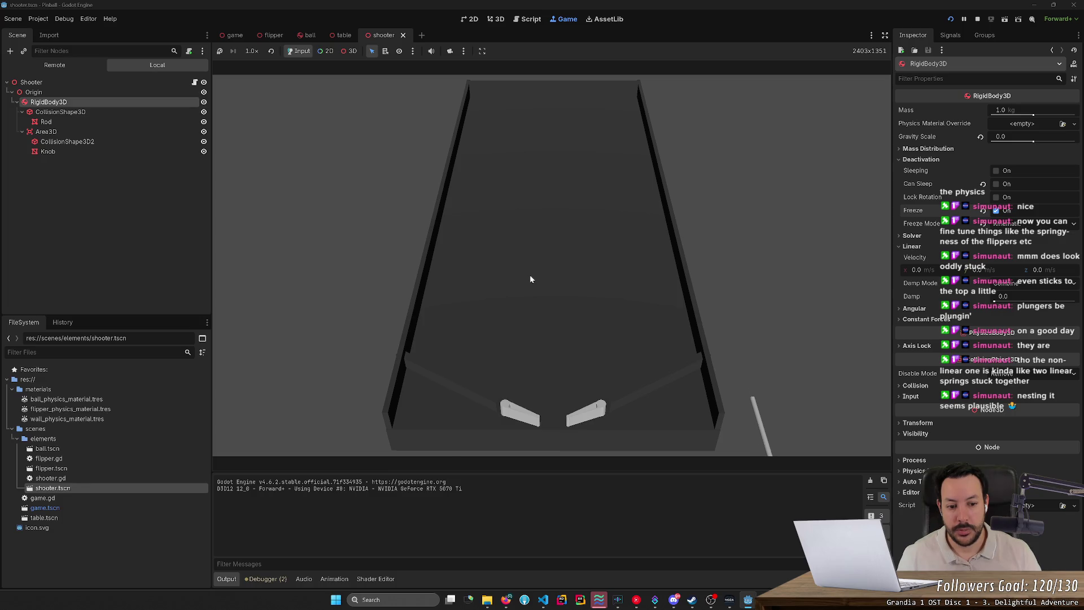
{"action": "key", "text": "space"}
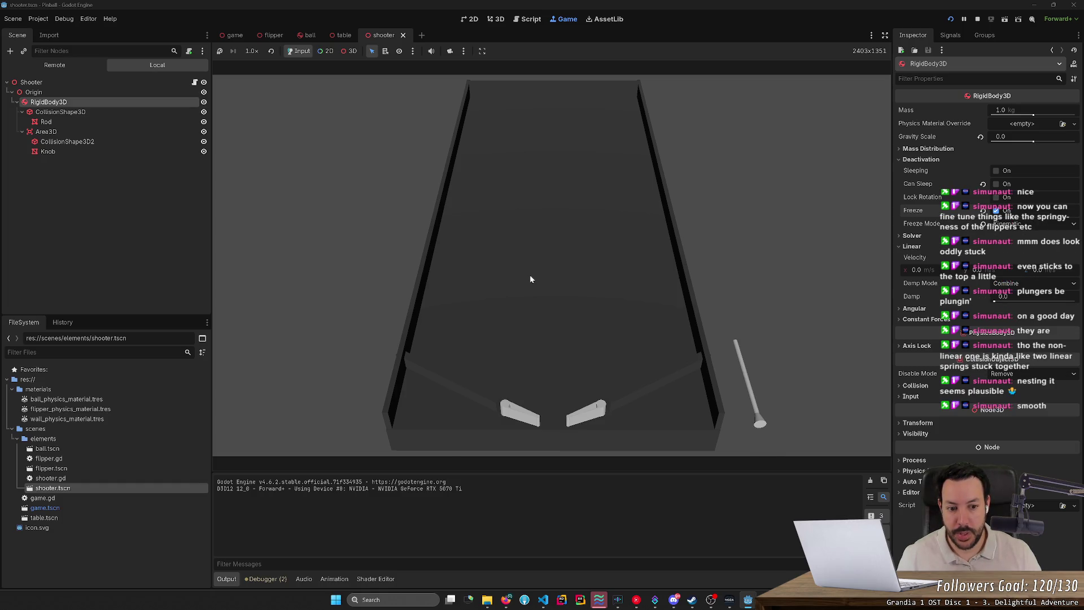
{"action": "left_click", "coordinate": [977, 20]}
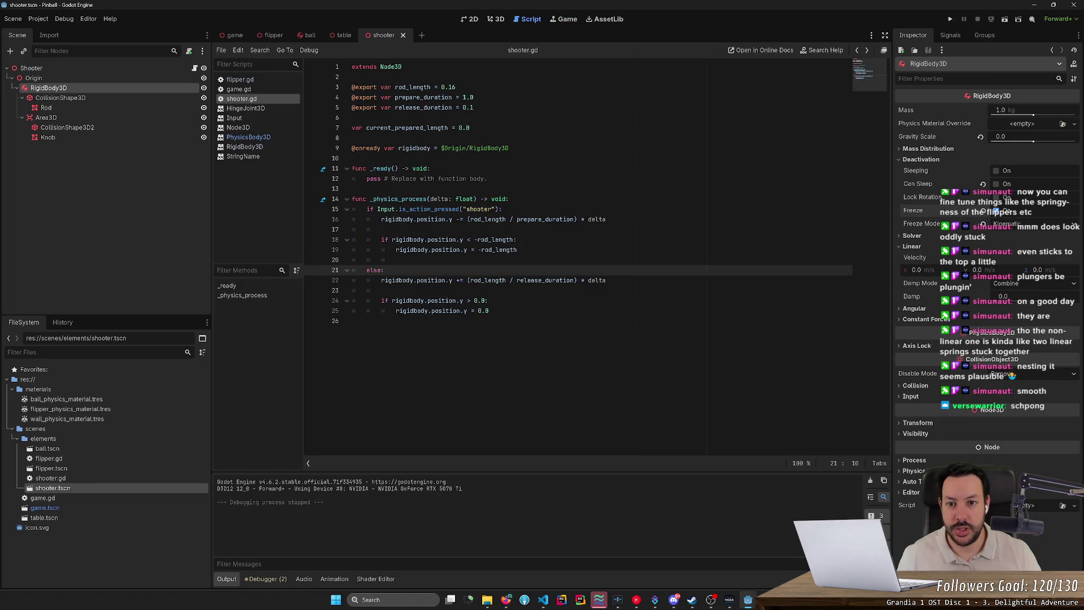
Change release_duration on line 5 of shooter.gd to 0.05
{"action": "left_click", "coordinate": [471, 108]}
{"action": "key", "text": "Delete"}
{"action": "type", "text": "9"}
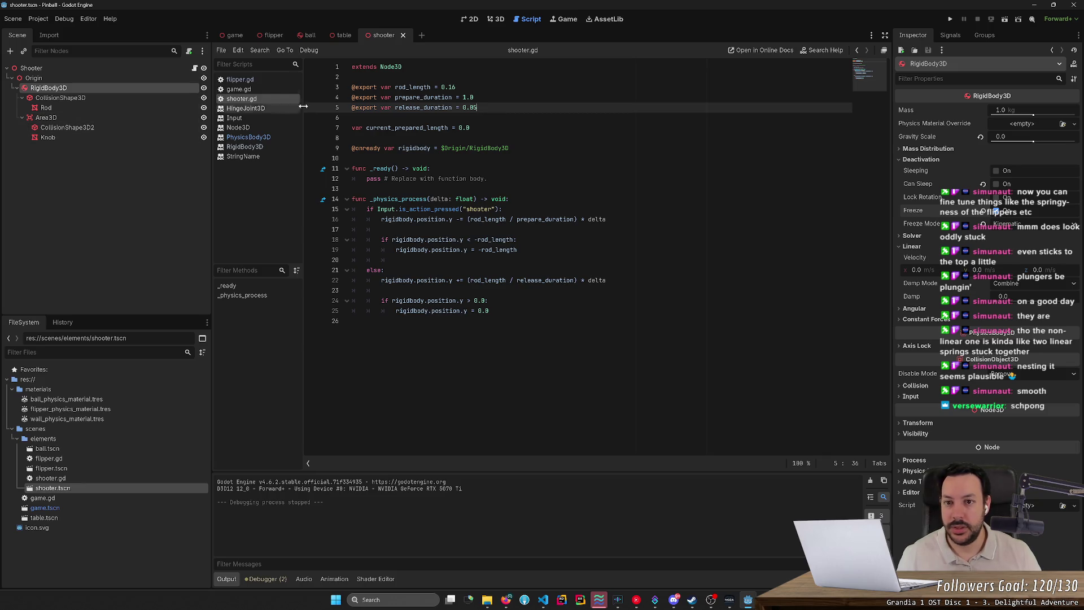
Test-run the plunger with space, stop the game, and switch to the ball scene
{"action": "left_click", "coordinate": [950, 19]}
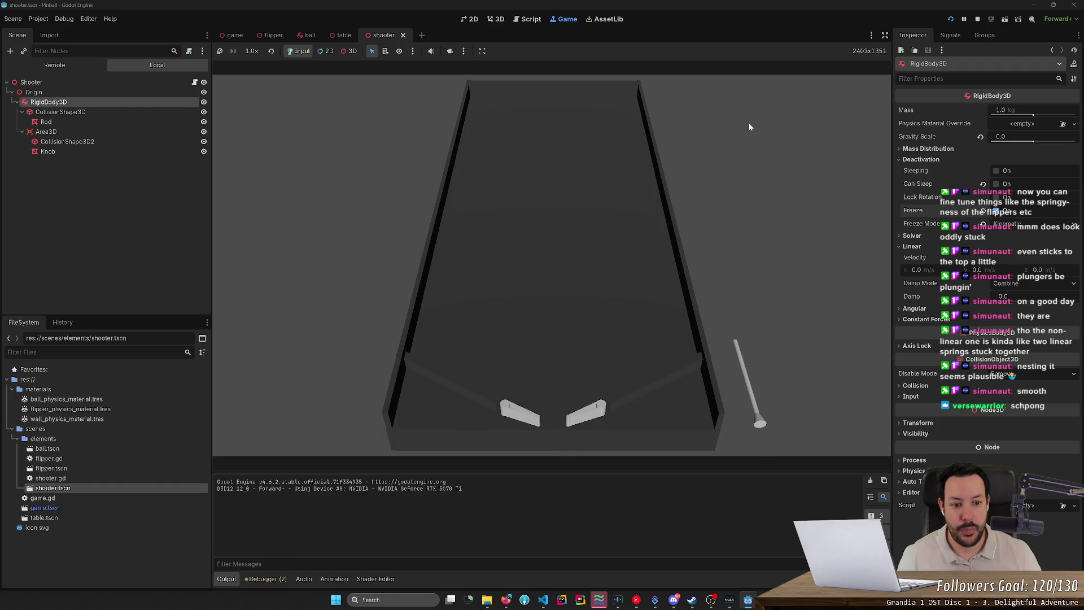
{"action": "key", "text": "space"}
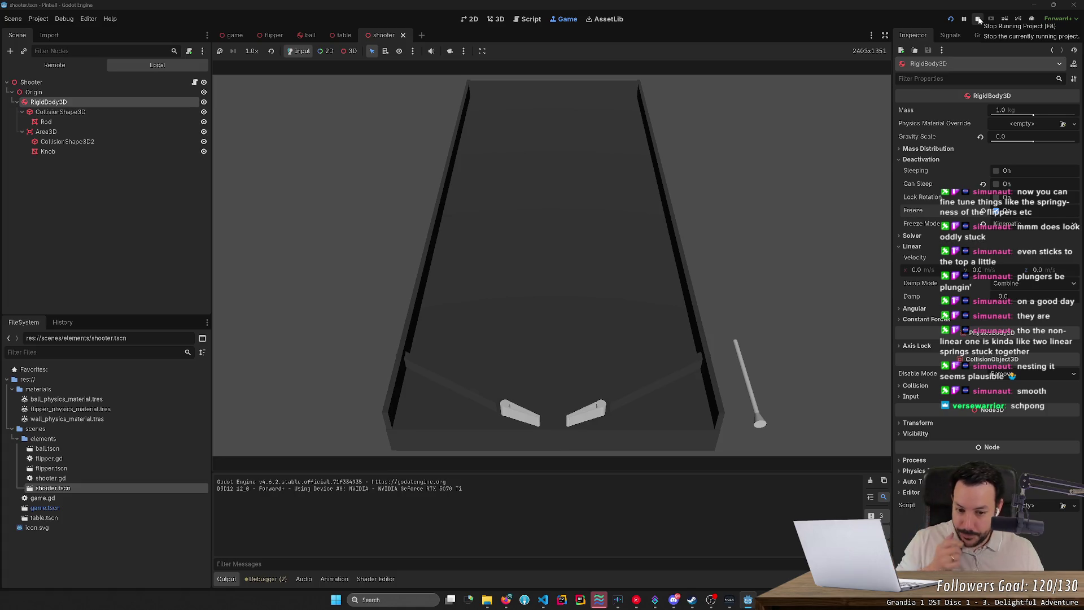
{"action": "left_click", "coordinate": [978, 19]}
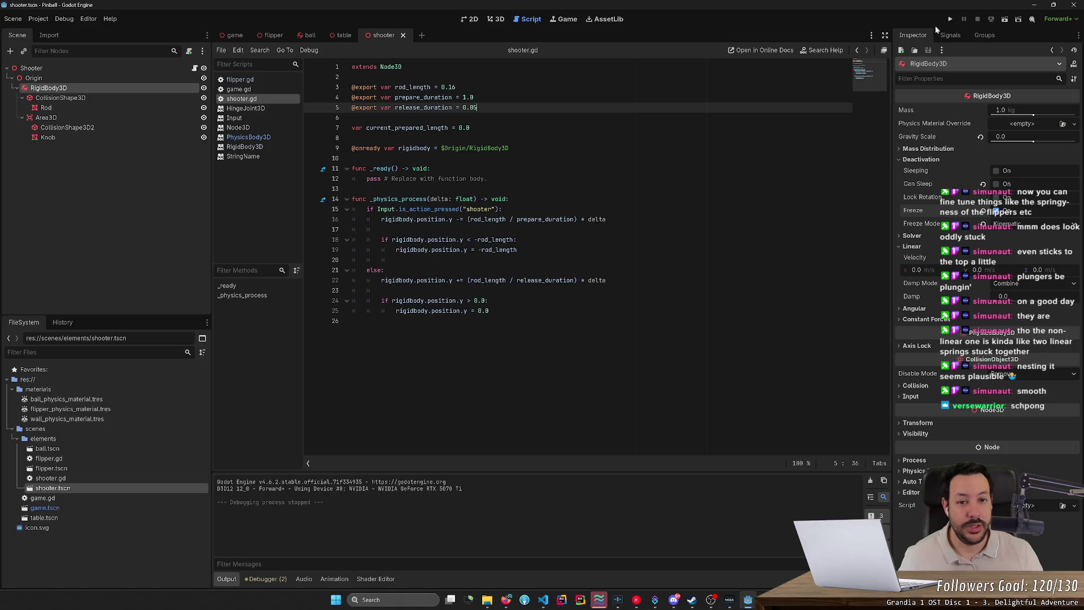
{"action": "left_click", "coordinate": [310, 35]}
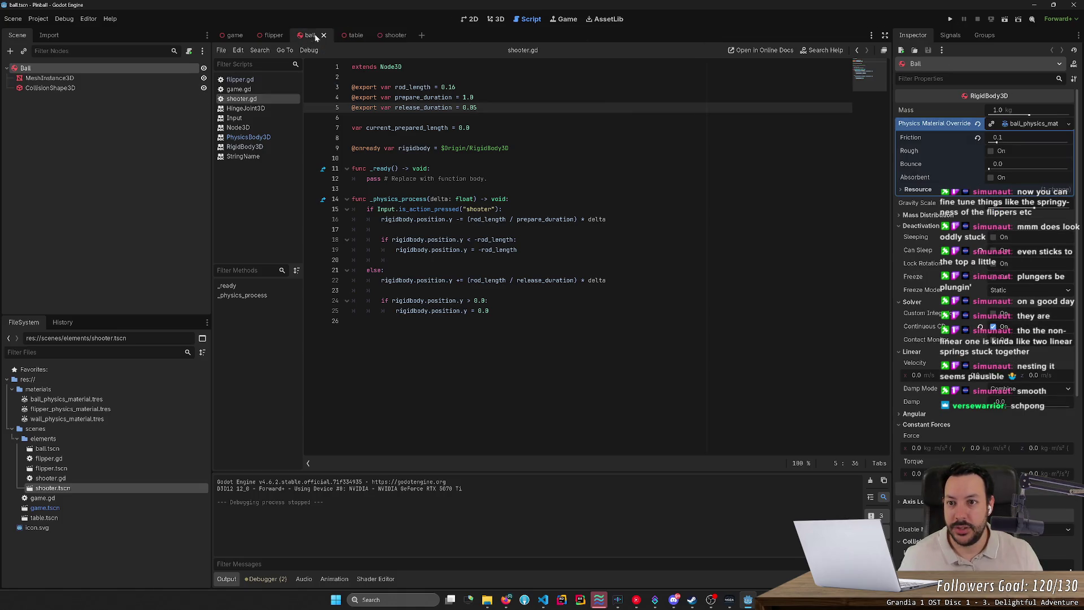
In the game scene's 3D view, move the Shooter to the table centre between the flippers, then run
{"action": "left_click", "coordinate": [232, 38]}
{"action": "left_click", "coordinate": [496, 19]}
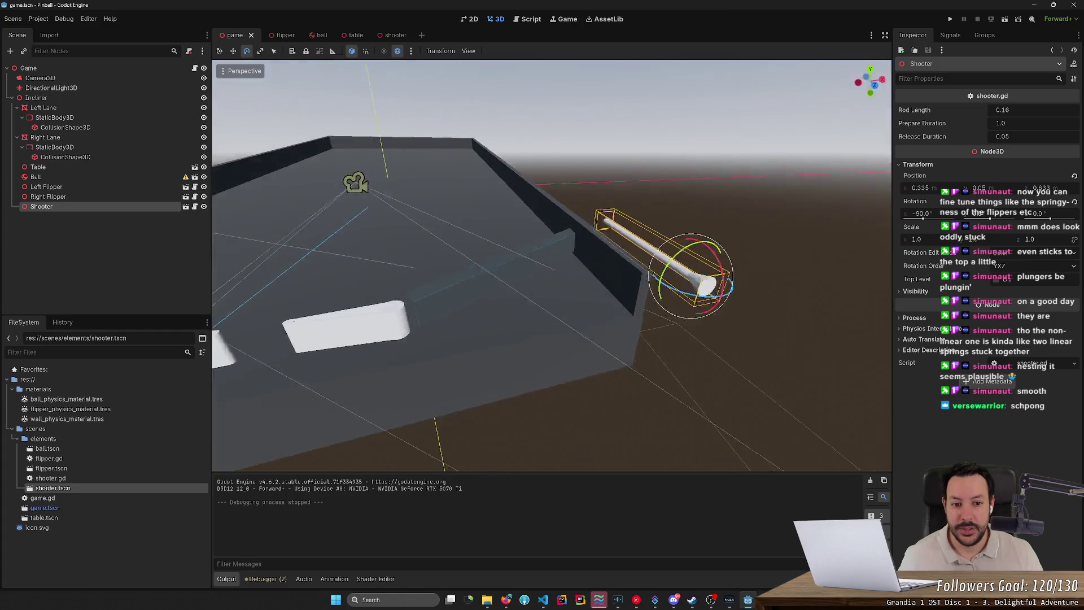
{"action": "key", "text": "w"}
{"action": "mouse_move", "coordinate": [819, 288]}
{"action": "left_mouse_down"}
{"action": "mouse_move", "coordinate": [523, 314]}
{"action": "mouse_move", "coordinate": [500, 326]}
{"action": "left_mouse_up"}
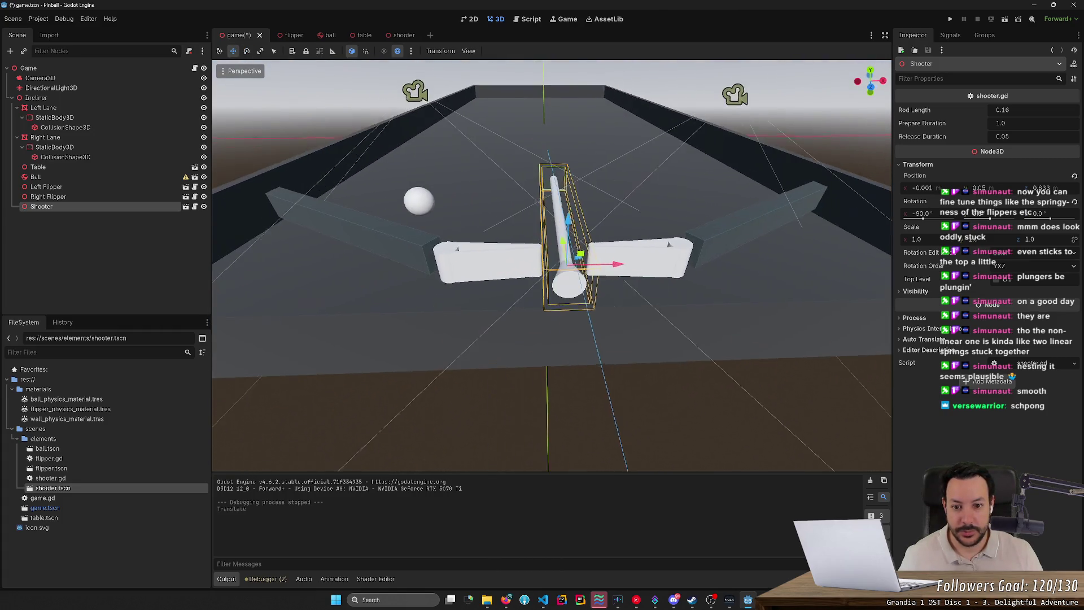
{"action": "mouse_move", "coordinate": [562, 245]}
{"action": "left_mouse_down"}
{"action": "mouse_move", "coordinate": [578, 547]}
{"action": "mouse_move", "coordinate": [570, 237]}
{"action": "mouse_move", "coordinate": [564, 254]}
{"action": "left_mouse_up"}
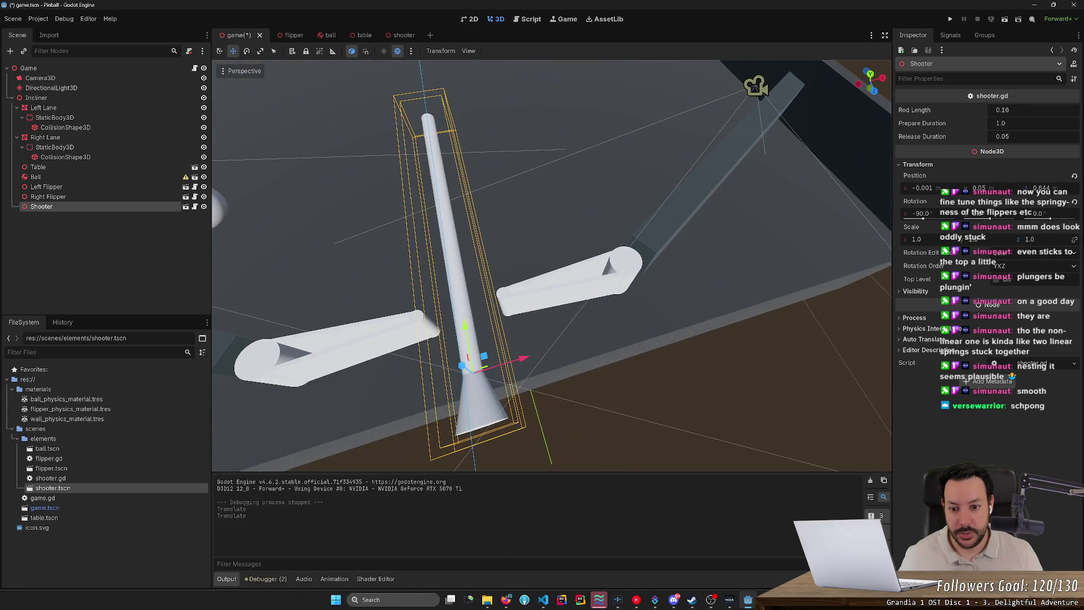
{"action": "mouse_move", "coordinate": [461, 355]}
{"action": "left_mouse_down"}
{"action": "mouse_move", "coordinate": [460, 293]}
{"action": "mouse_move", "coordinate": [464, 358]}
{"action": "left_mouse_up"}
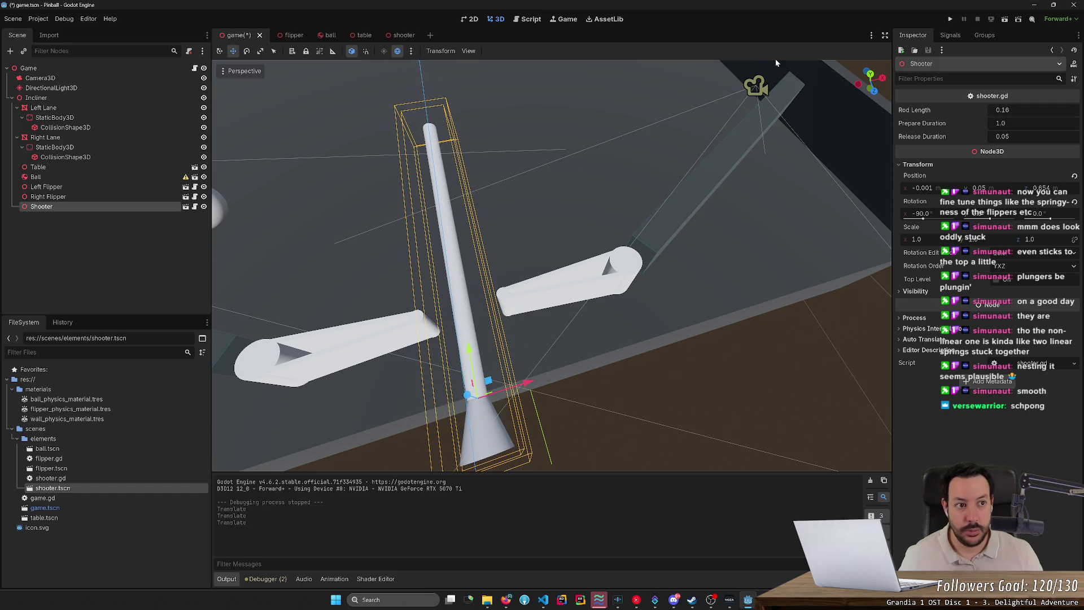
{"action": "left_click", "coordinate": [952, 21]}
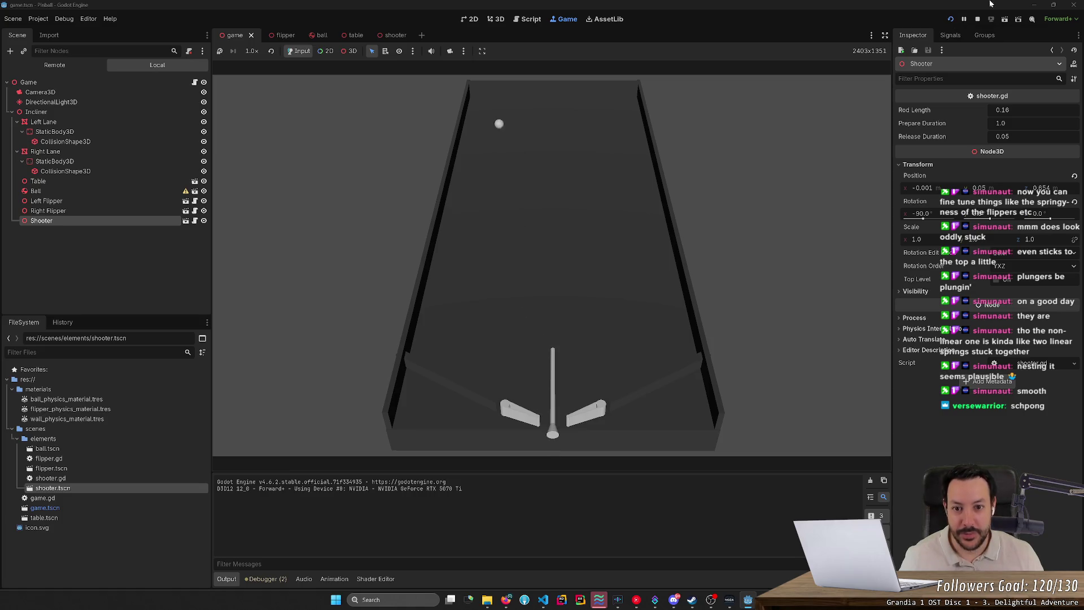
Stop the run, orbit to view the table's outer right corner, and select the Shooter
{"action": "left_click", "coordinate": [980, 19]}
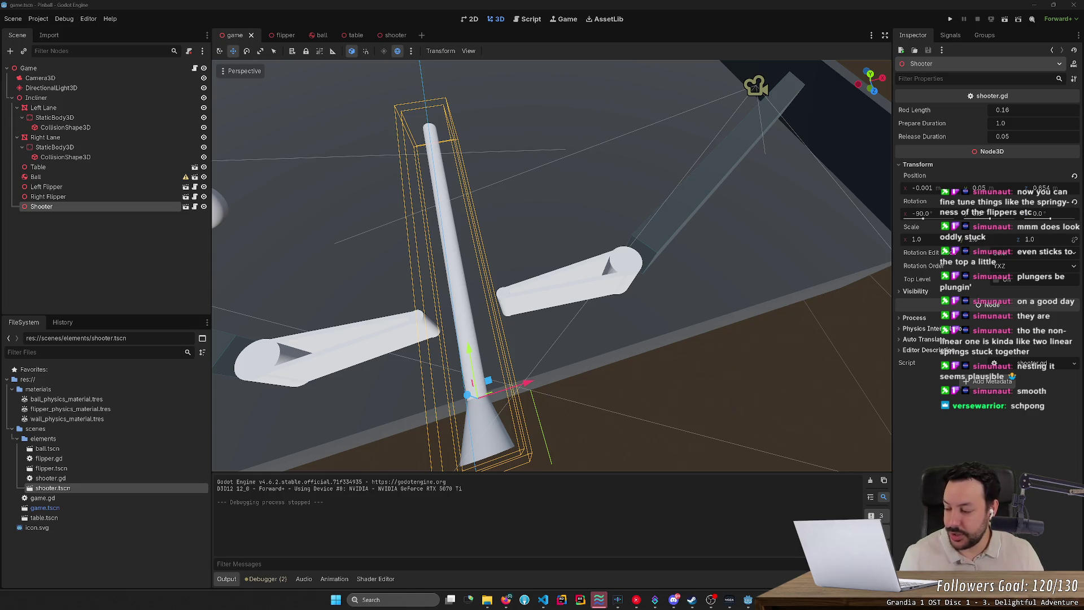
{"action": "scroll", "coordinate": [552, 265], "scroll_direction": "down", "scroll_amount": 5}
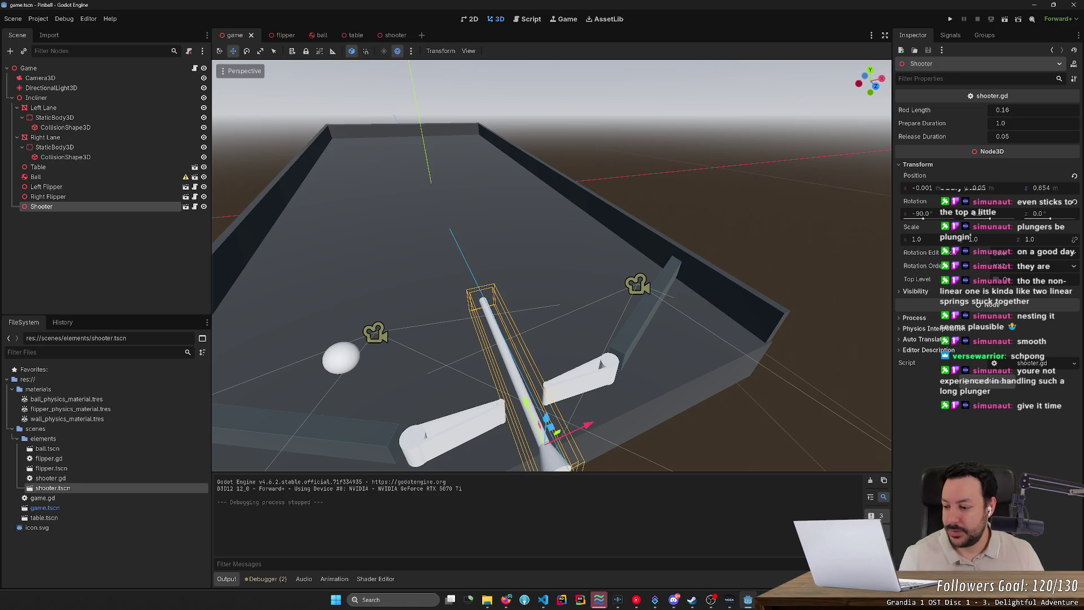
{"action": "mouse_move", "coordinate": [535, 297]}
{"action": "left_mouse_down"}
{"action": "mouse_move", "coordinate": [452, 266]}
{"action": "mouse_move", "coordinate": [511, 285]}
{"action": "mouse_move", "coordinate": [511, 260]}
{"action": "mouse_move", "coordinate": [511, 293]}
{"action": "mouse_move", "coordinate": [469, 325]}
{"action": "mouse_move", "coordinate": [515, 320]}
{"action": "left_mouse_up"}
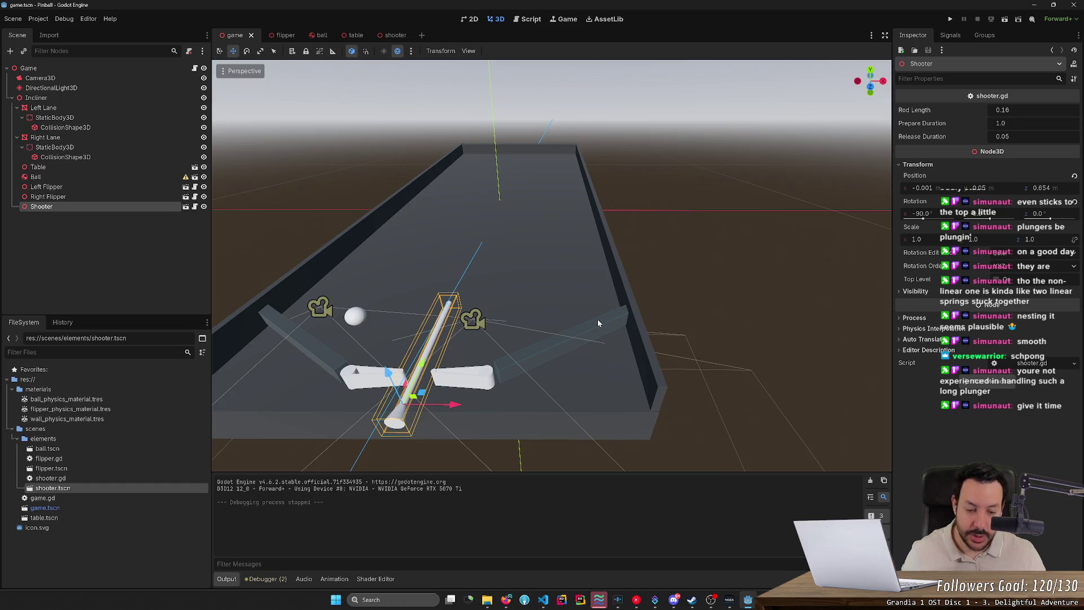
{"action": "mouse_move", "coordinate": [606, 323]}
{"action": "left_mouse_down"}
{"action": "mouse_move", "coordinate": [545, 319]}
{"action": "mouse_move", "coordinate": [561, 293]}
{"action": "mouse_move", "coordinate": [520, 310]}
{"action": "mouse_move", "coordinate": [547, 302]}
{"action": "left_mouse_up"}
{"action": "mouse_move", "coordinate": [537, 240]}
{"action": "left_mouse_down"}
{"action": "mouse_move", "coordinate": [483, 271]}
{"action": "mouse_move", "coordinate": [603, 382]}
{"action": "mouse_move", "coordinate": [654, 399]}
{"action": "mouse_move", "coordinate": [762, 399]}
{"action": "mouse_move", "coordinate": [655, 350]}
{"action": "mouse_move", "coordinate": [632, 327]}
{"action": "left_mouse_up"}
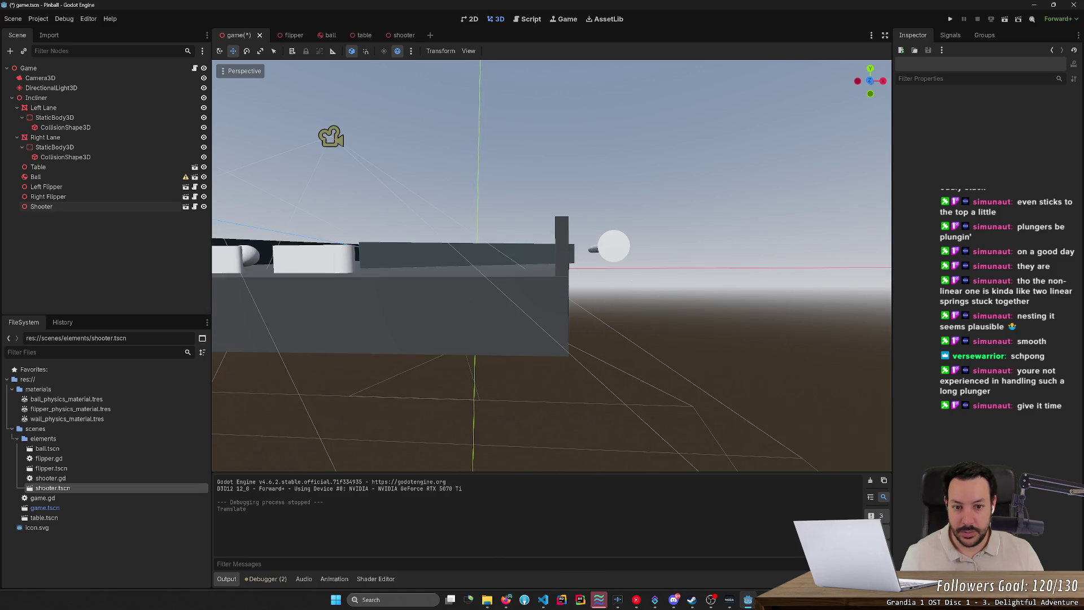
{"action": "left_click", "coordinate": [614, 247]}
Drag the Shooter along Y and X to Position X 0.253 at the table's right edge, then focus on it
{"action": "left_click_drag", "start_coordinate": [610, 204], "coordinate": [612, 208]}
{"action": "left_click_drag", "start_coordinate": [667, 253], "coordinate": [595, 259]}
{"action": "left_click_drag", "start_coordinate": [595, 259], "coordinate": [608, 333]}
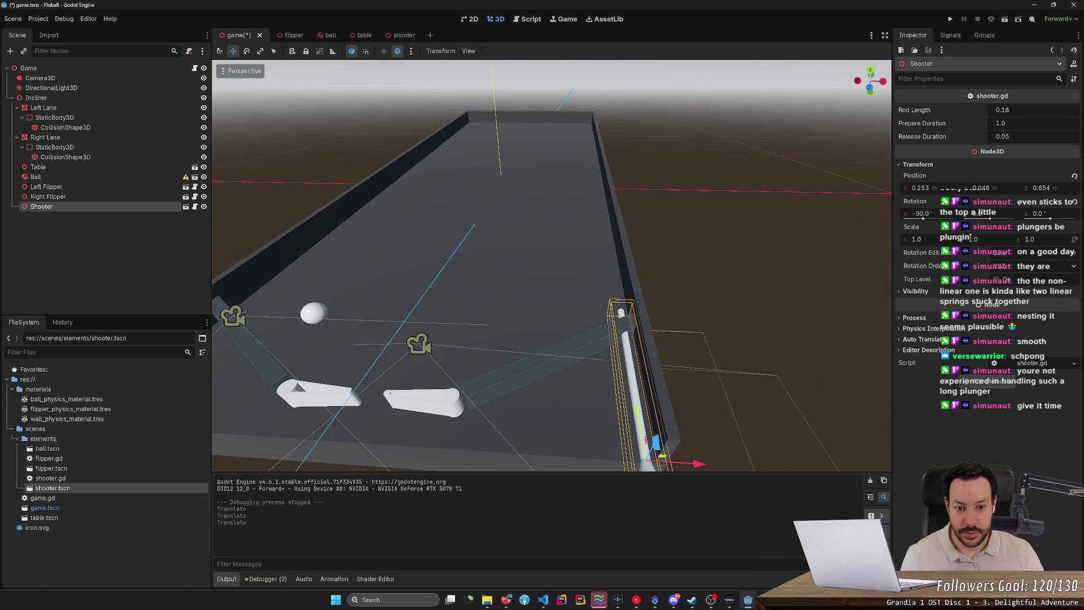
{"action": "key", "text": "f"}
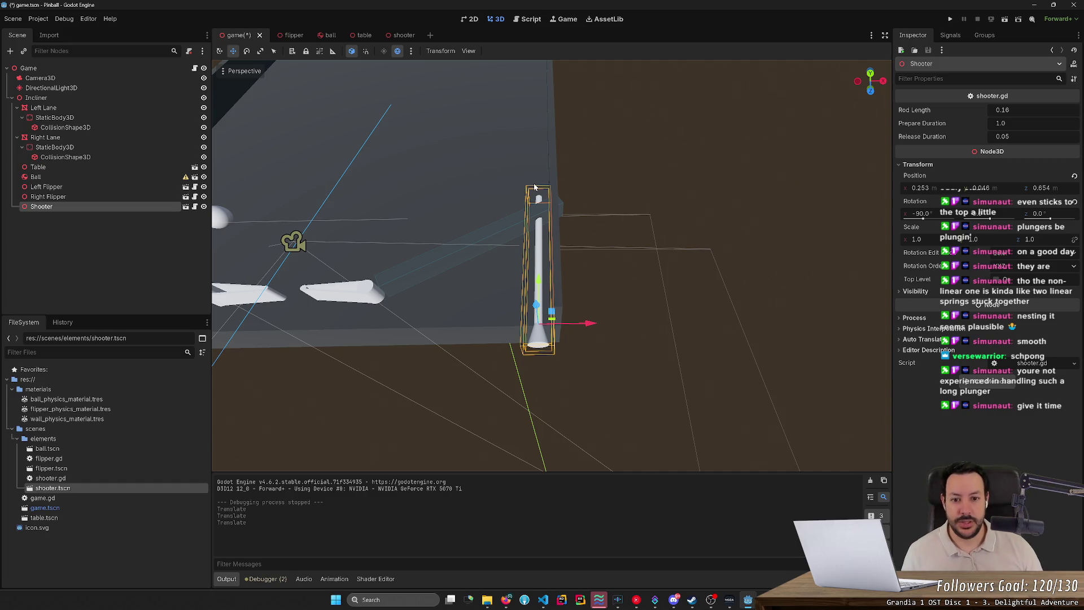
{"action": "left_click_drag", "start_coordinate": [568, 173], "coordinate": [568, 141]}
{"action": "key", "text": "alt+Tab"}
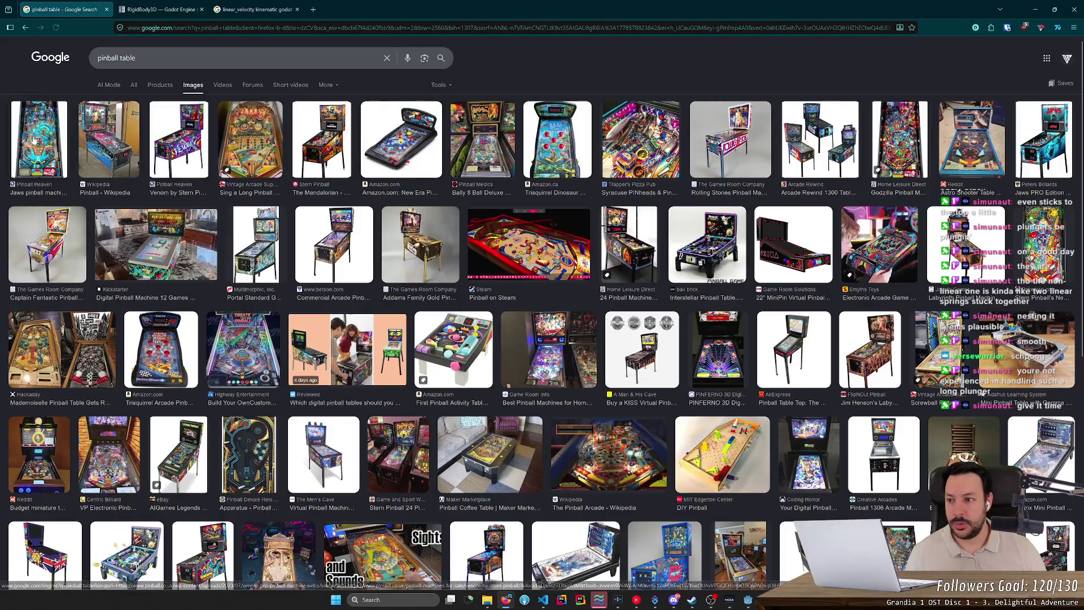
Step through pinball table image previews up to the Bally 8 Ball Deluxe machine
{"action": "left_click", "coordinate": [34, 140]}
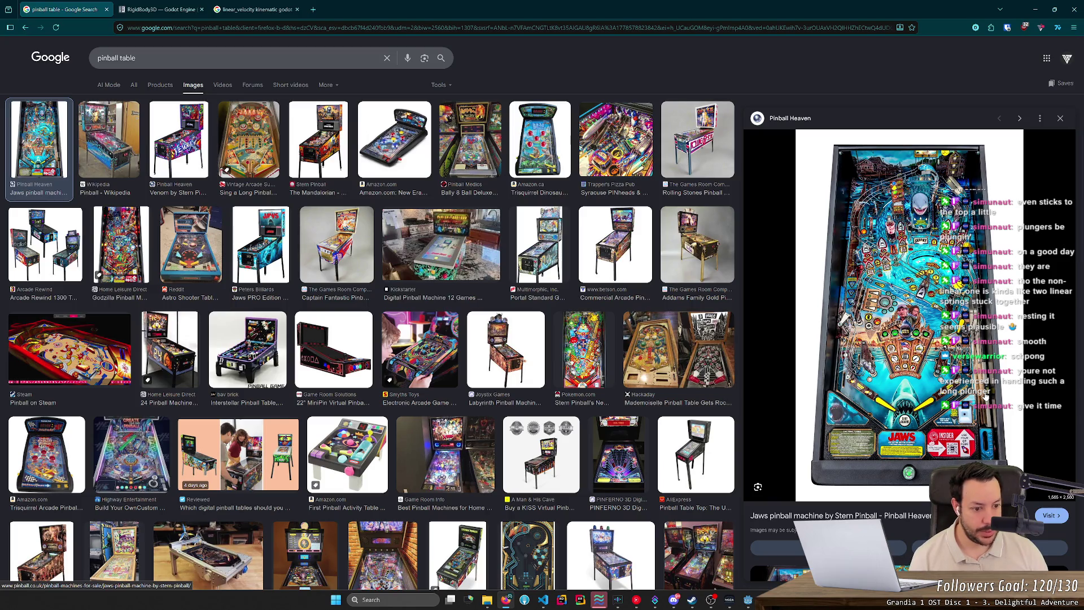
{"action": "key", "text": "Right"}
{"action": "key", "text": "Right"}
{"action": "key", "text": "Right"}
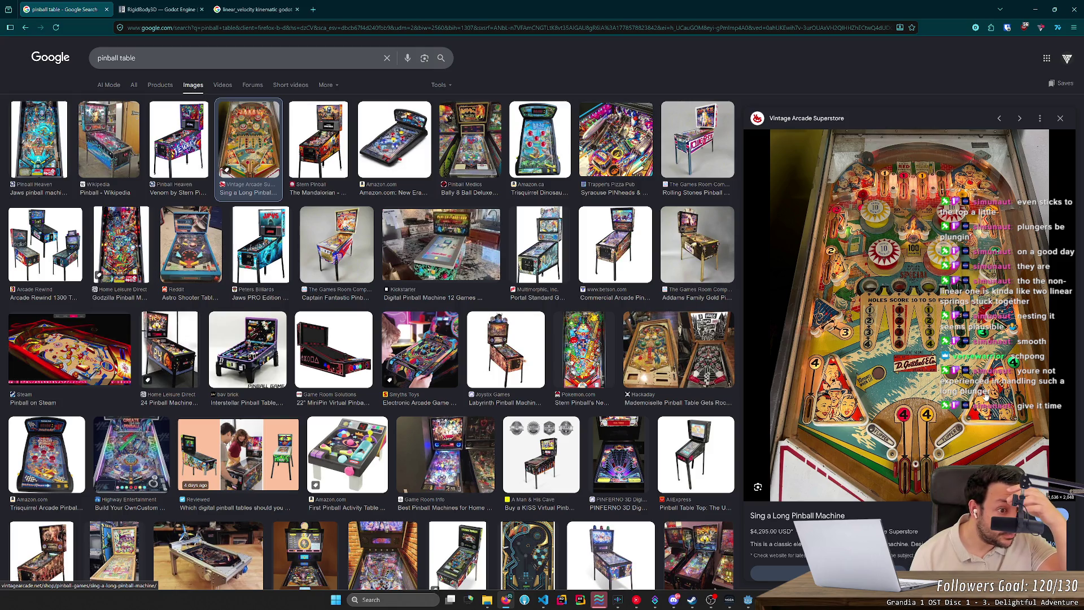
{"action": "key", "text": "Right"}
{"action": "key", "text": "Right"}
{"action": "key", "text": "Right"}
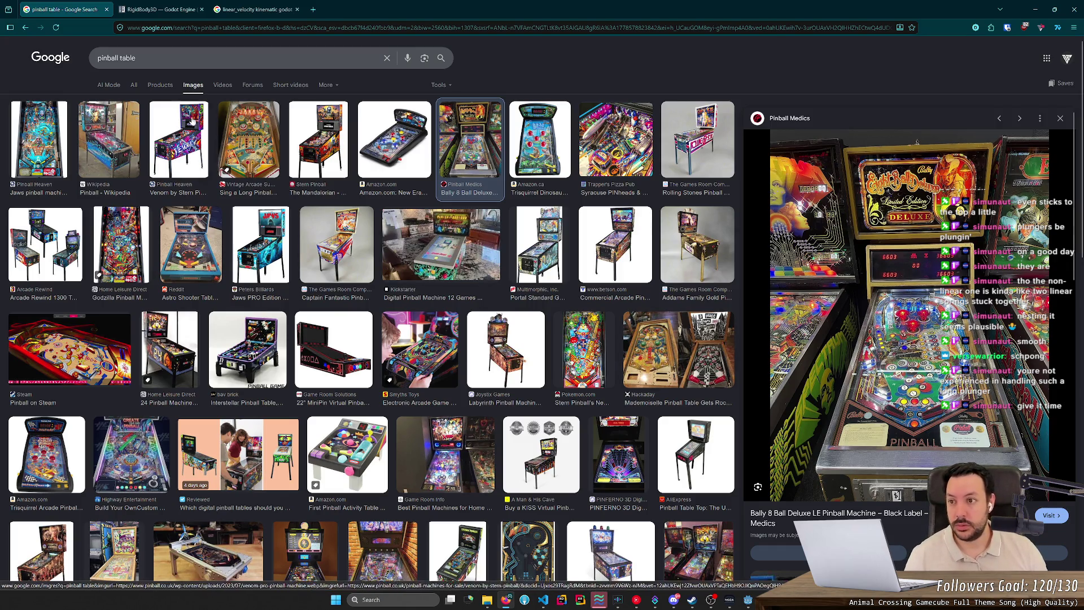
{"action": "left_click", "coordinate": [237, 58]}
Search Google Images for 'pinball table dimensions'
{"action": "type", "text": "do"}
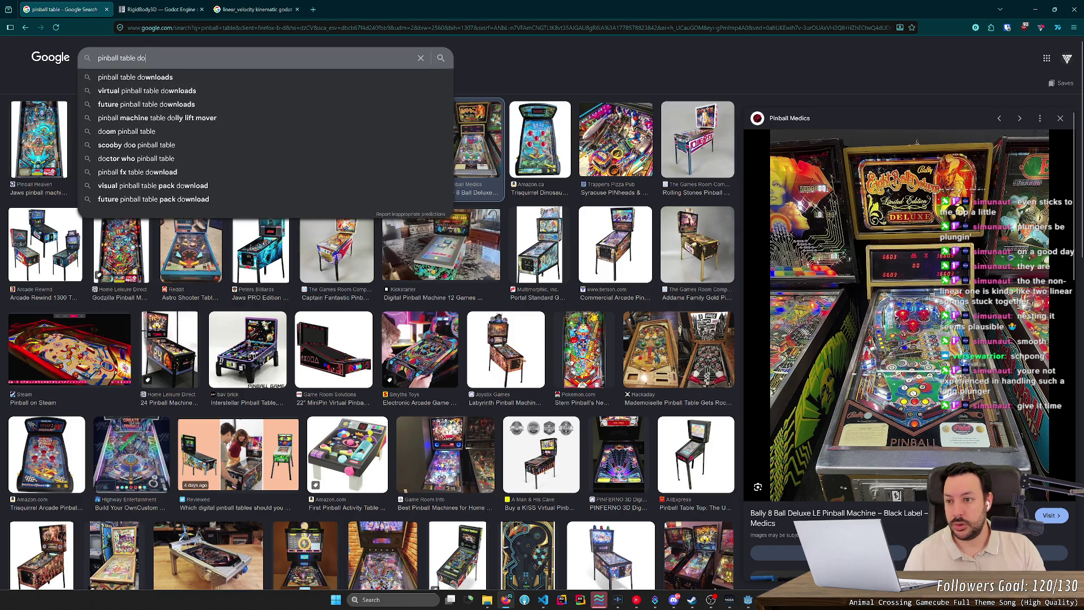
{"action": "key", "text": "BackSpace"}
{"action": "type", "text": "i"}
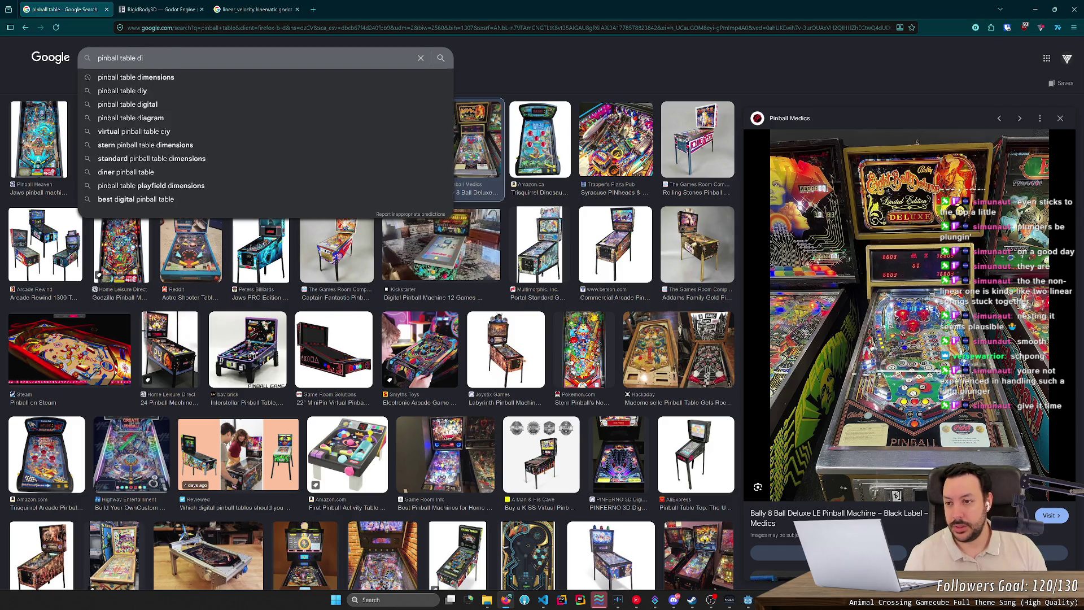
{"action": "key", "text": "Down"}
{"action": "key", "text": "Return"}
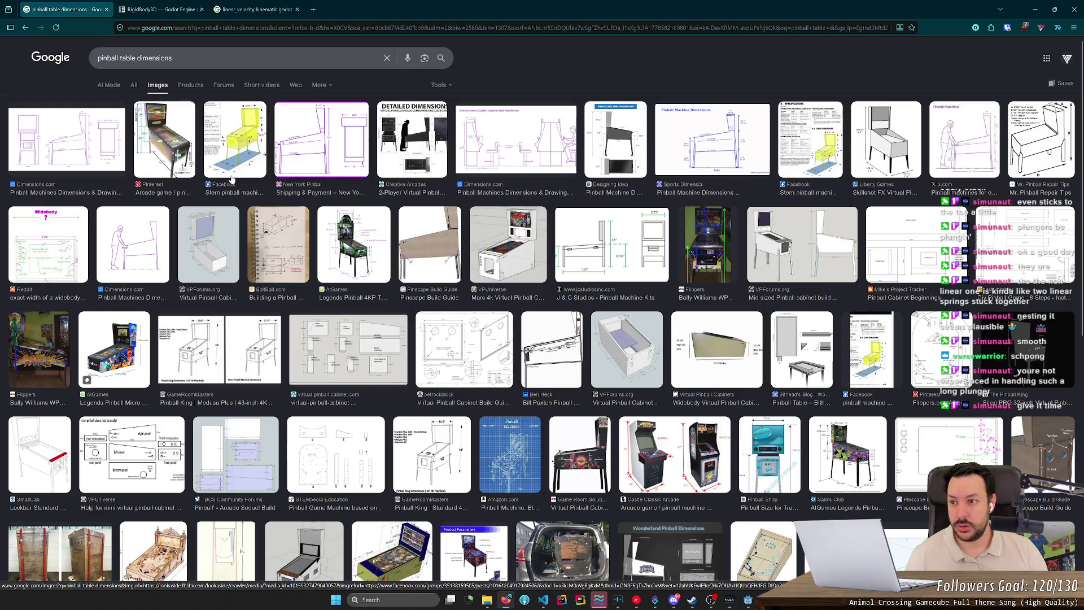
Preview the pinball machine dimensions and Stern size diagrams, then return to Godot
{"action": "left_click", "coordinate": [173, 146]}
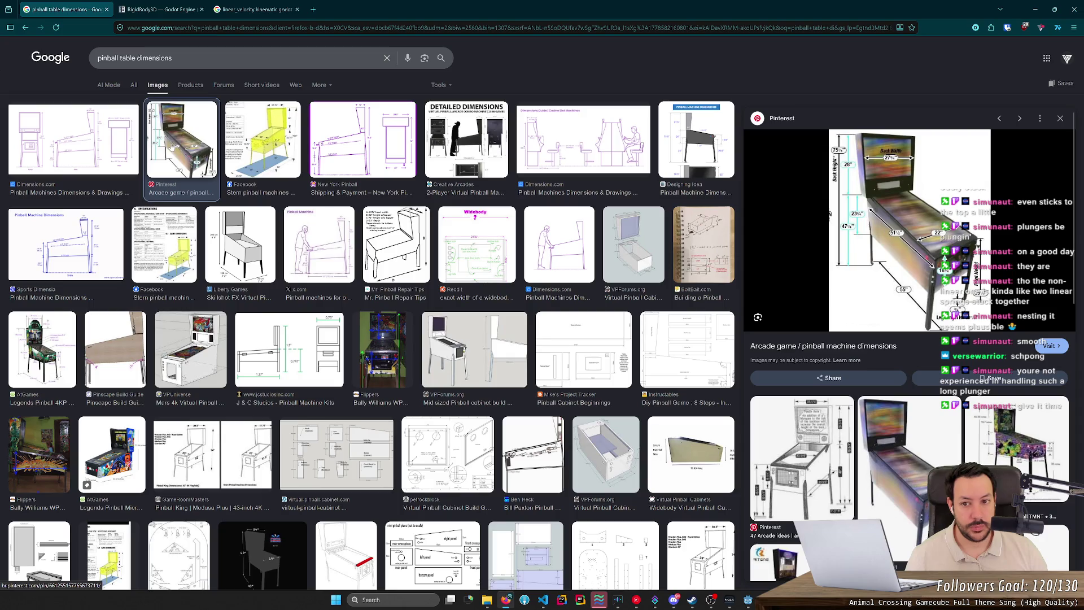
{"action": "left_click", "coordinate": [260, 148]}
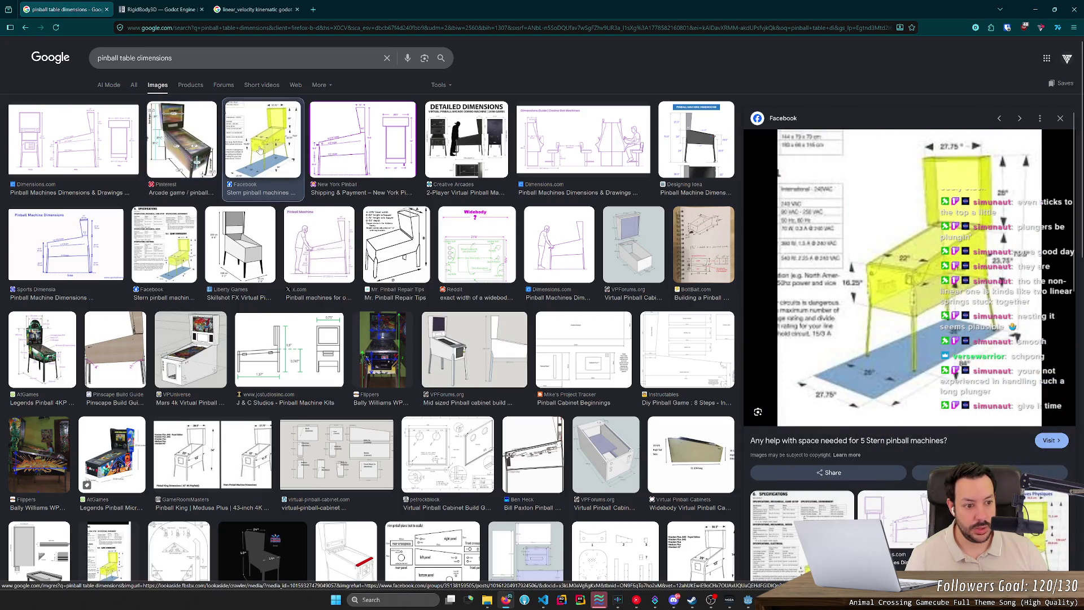
{"action": "key", "text": "alt+Tab"}
{"action": "scroll", "coordinate": [590, 244], "scroll_direction": "down", "scroll_amount": 5}
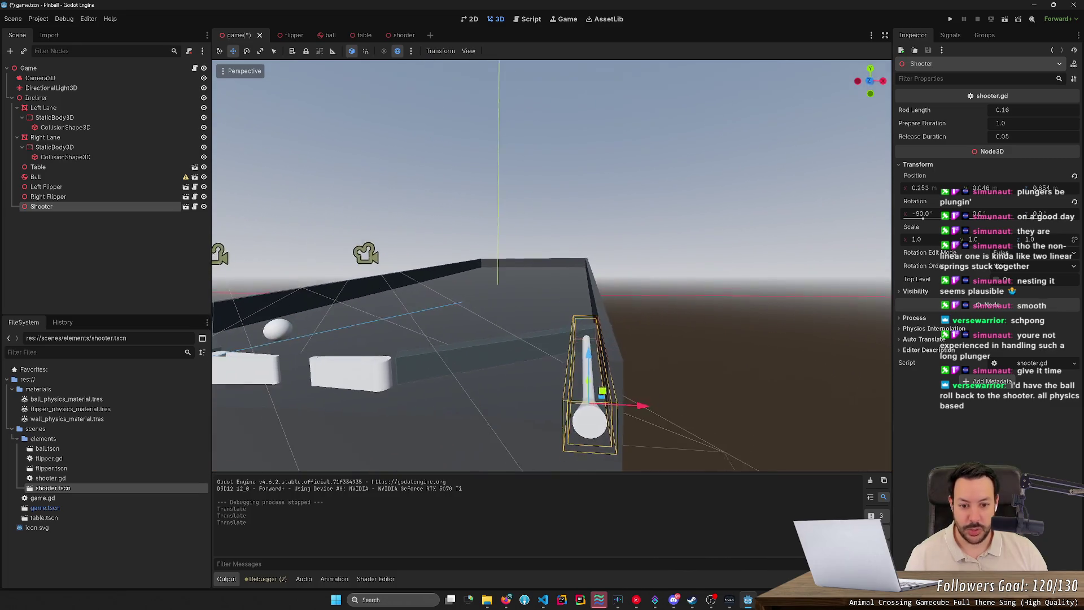
Nudge the Shooter right to X 0.286 and view it side-on
{"action": "left_click_drag", "start_coordinate": [630, 359], "coordinate": [628, 362]}
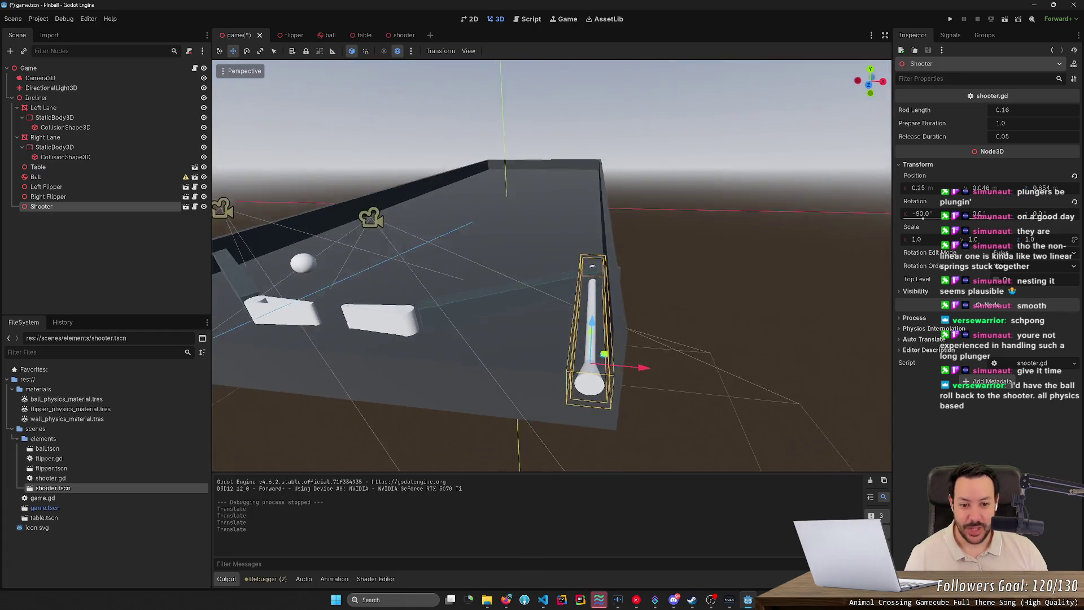
{"action": "mouse_move", "coordinate": [661, 408]}
{"action": "left_mouse_down"}
{"action": "mouse_move", "coordinate": [710, 425]}
{"action": "mouse_move", "coordinate": [632, 419]}
{"action": "mouse_move", "coordinate": [643, 421]}
{"action": "left_mouse_up"}
{"action": "left_click_drag", "start_coordinate": [673, 348], "coordinate": [565, 390]}
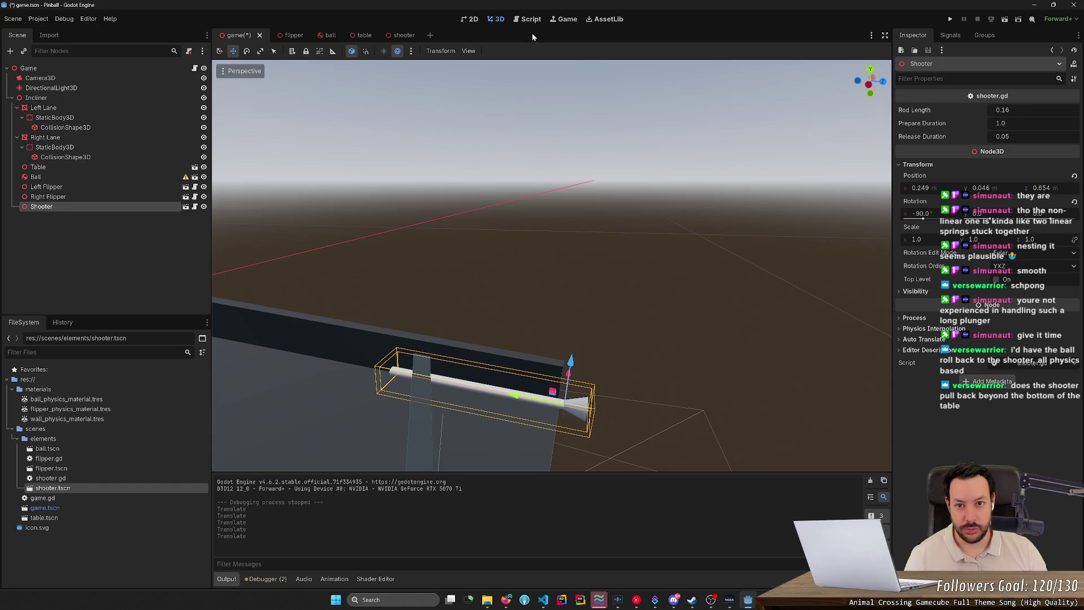
Test-run the table by pulling the plunger, stop with F8, and look at the Shooter again
{"action": "left_click", "coordinate": [950, 19]}
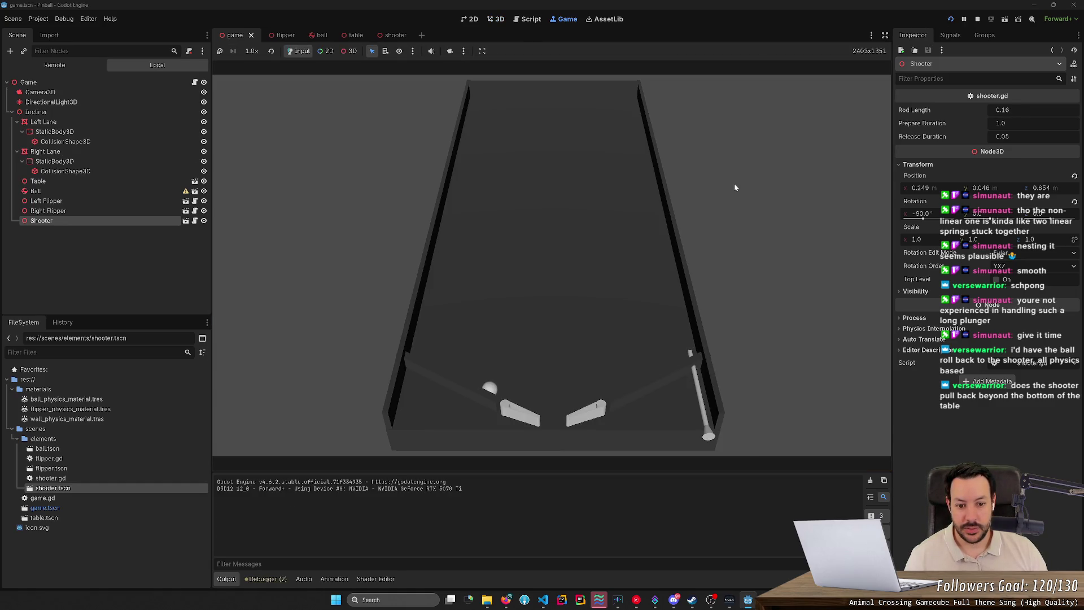
{"action": "left_click", "coordinate": [701, 421]}
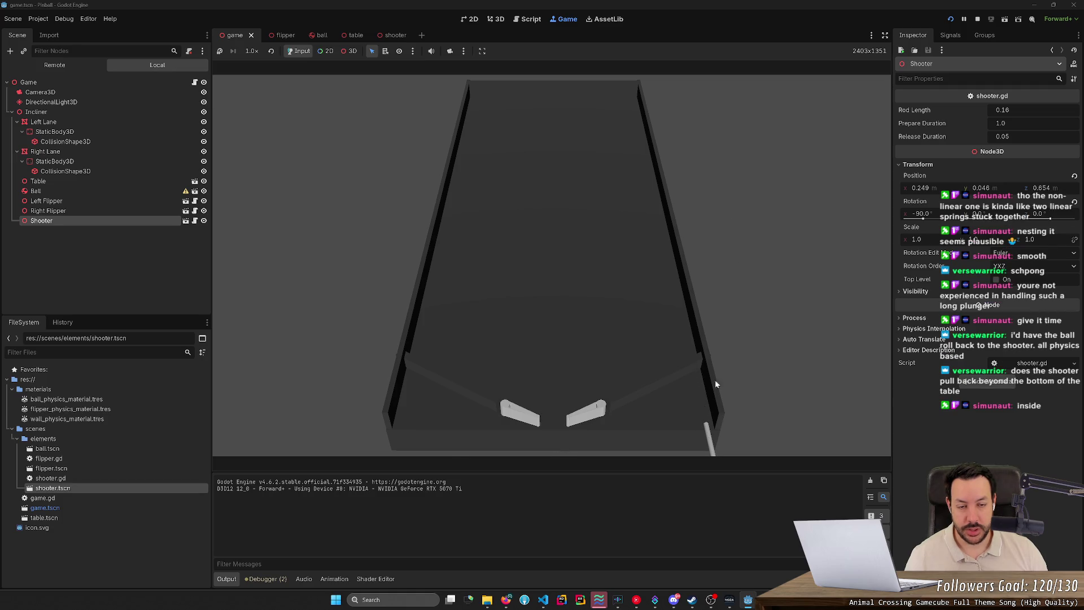
{"action": "key", "text": "F8"}
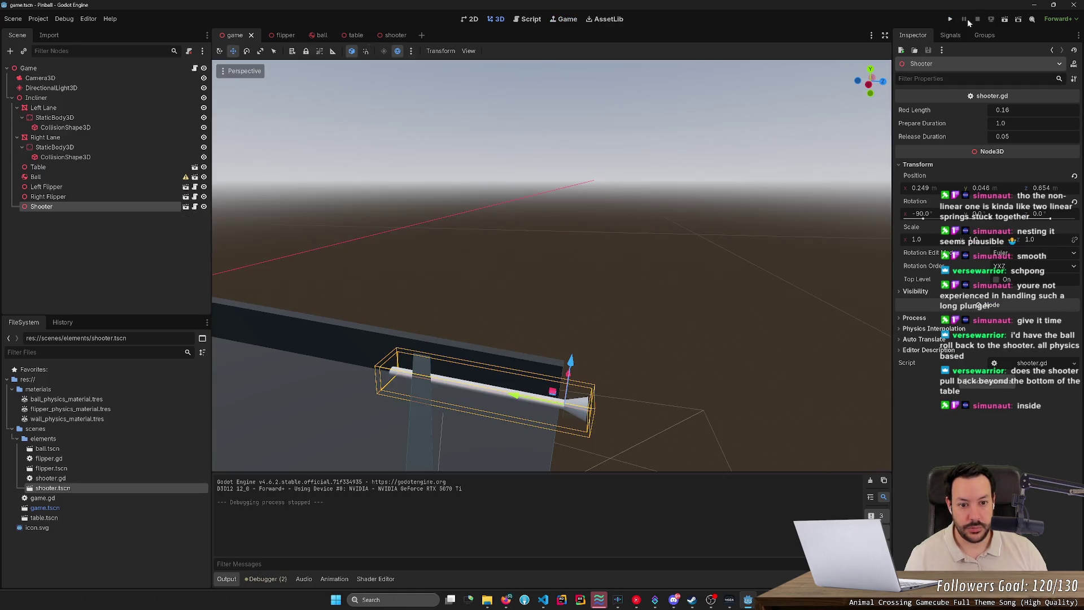
{"action": "left_click_drag", "start_coordinate": [568, 333], "coordinate": [557, 319]}
Set the Shooter's Rod Length to 0.1 and test the shorter rod in a run
{"action": "left_click", "coordinate": [1017, 110]}
{"action": "key", "text": "Delete"}
{"action": "key", "text": "Return"}
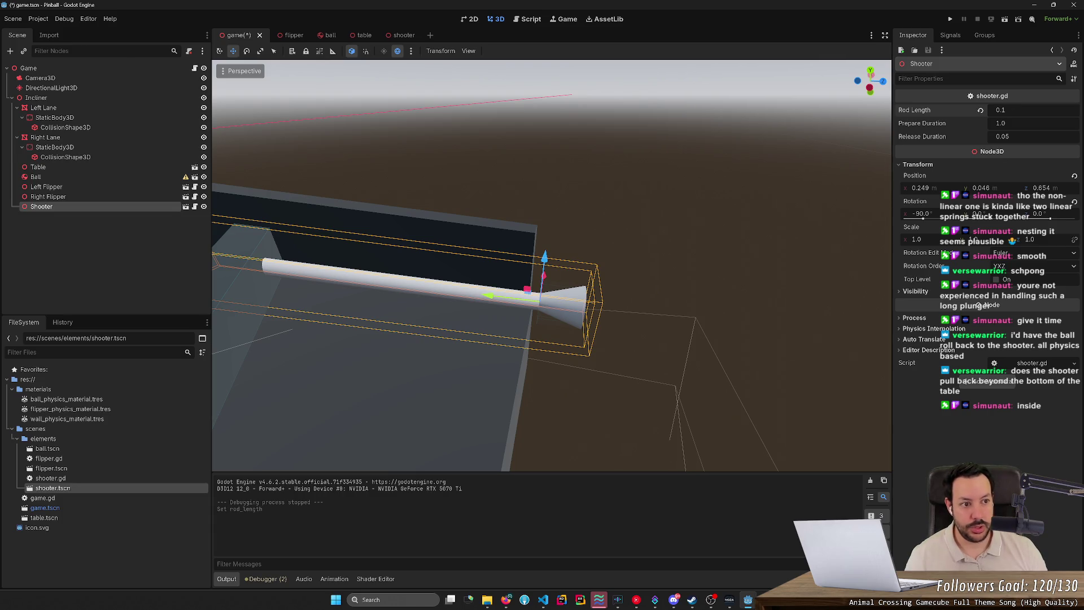
{"action": "left_click", "coordinate": [950, 19]}
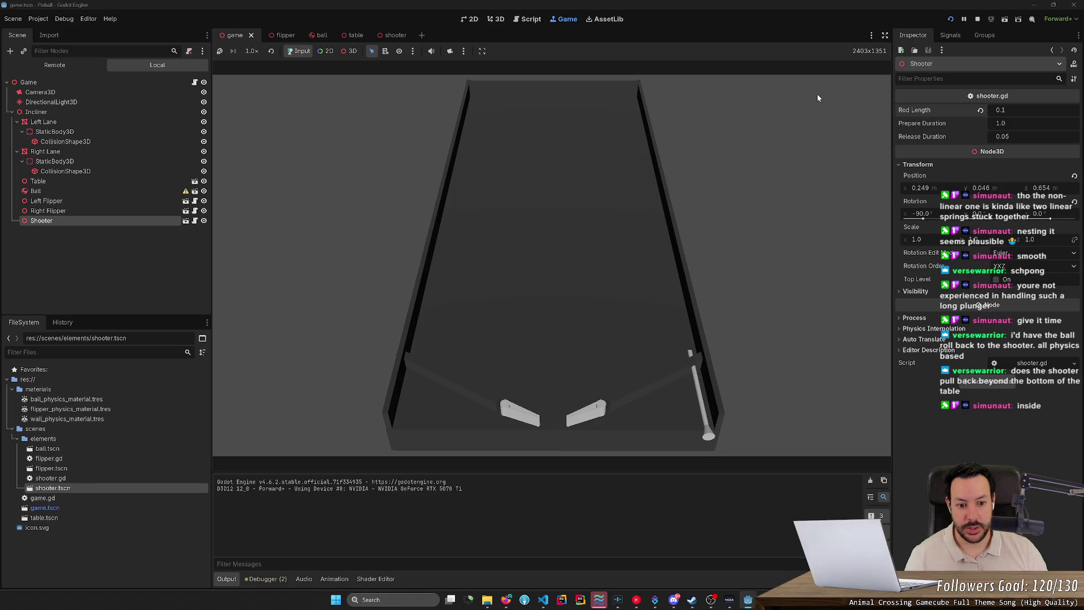
{"action": "key", "text": "space"}
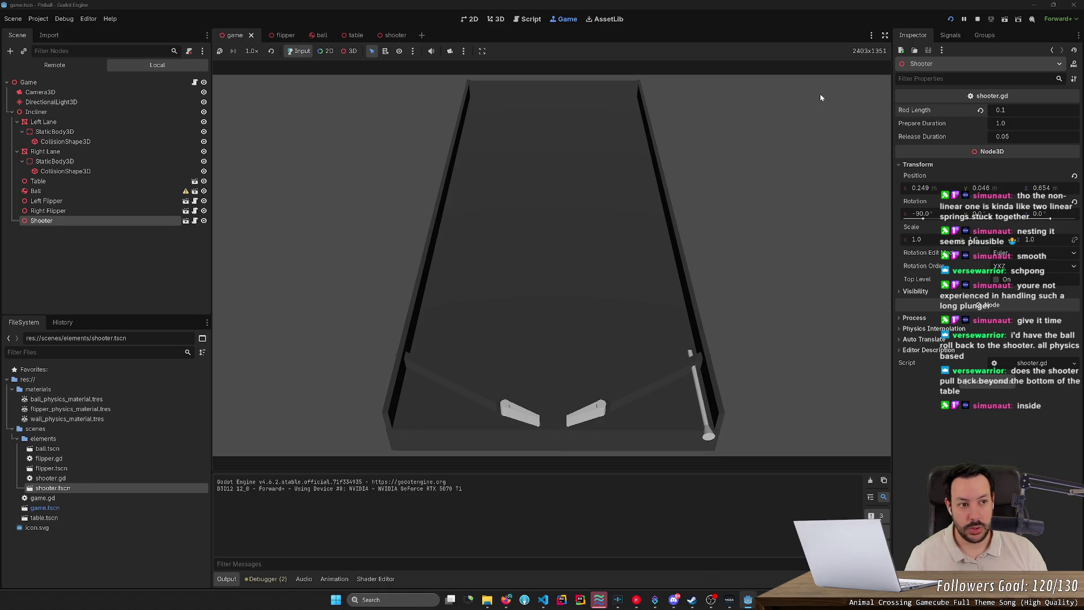
{"action": "left_click", "coordinate": [977, 22]}
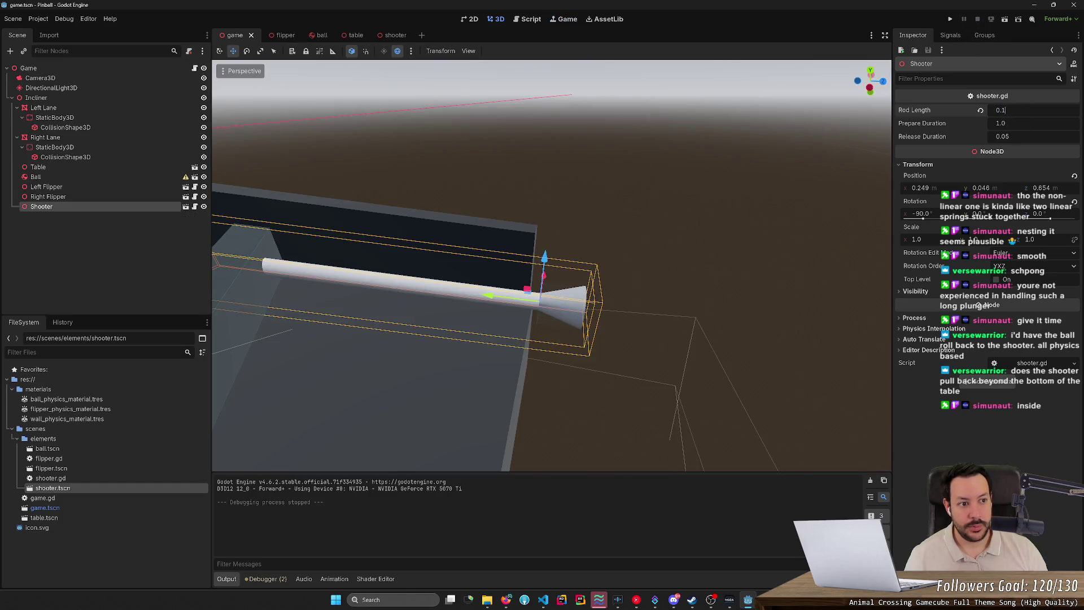
{"action": "type", "text": "5"}
Set Rod Length to 0.15, close in on the Shooter rod, and save the scene
{"action": "key", "text": "Return"}
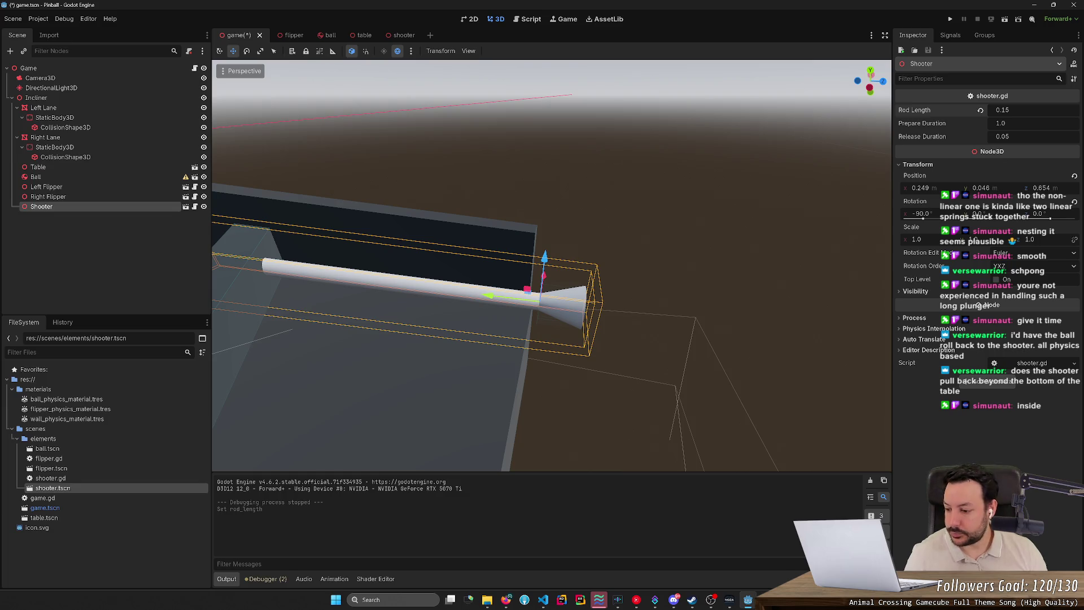
{"action": "left_click_drag", "start_coordinate": [682, 110], "coordinate": [622, 181]}
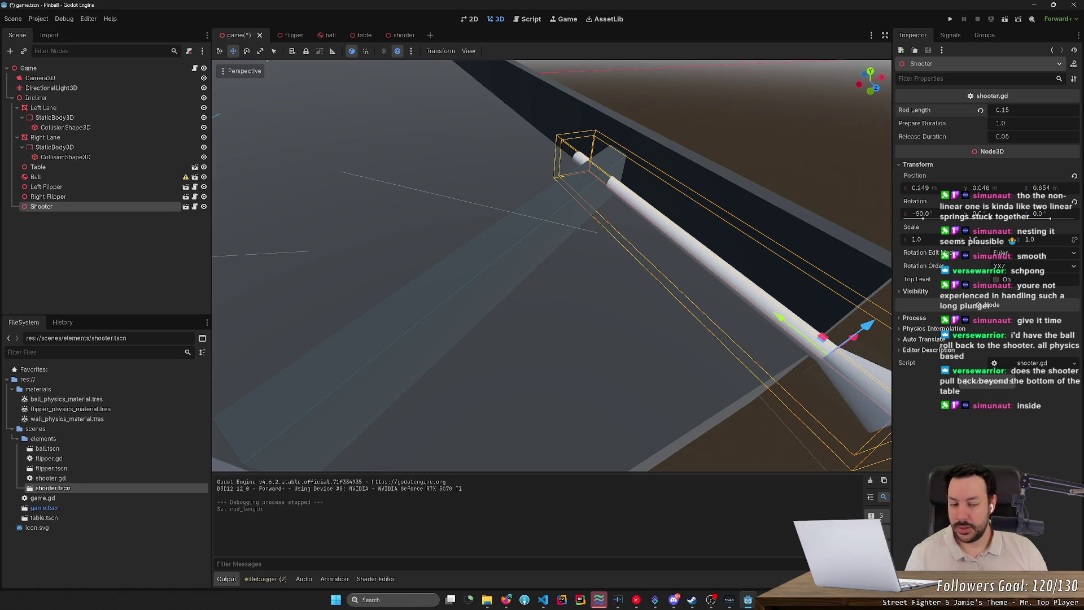
{"action": "key", "text": "f"}
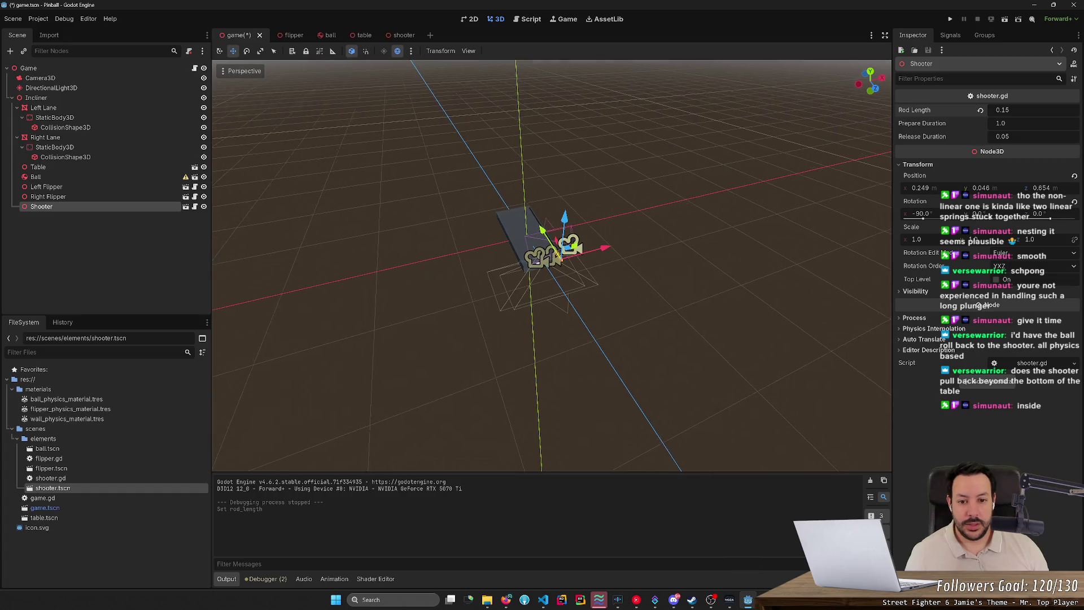
{"action": "scroll", "coordinate": [552, 265], "scroll_direction": "up", "scroll_amount": 5}
{"action": "key", "text": "w"}
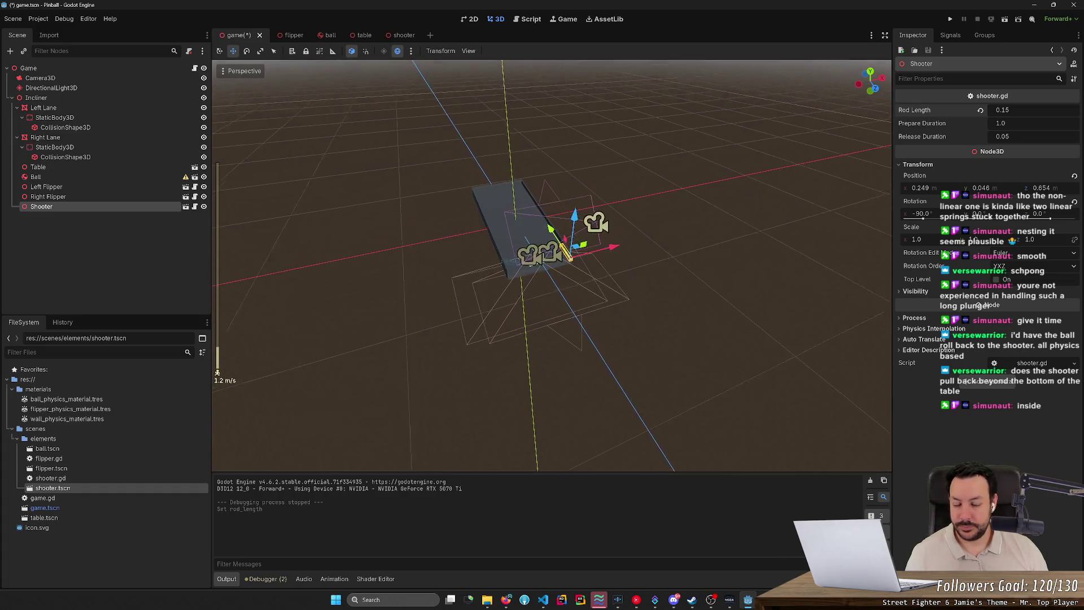
{"action": "key", "text": "w"}
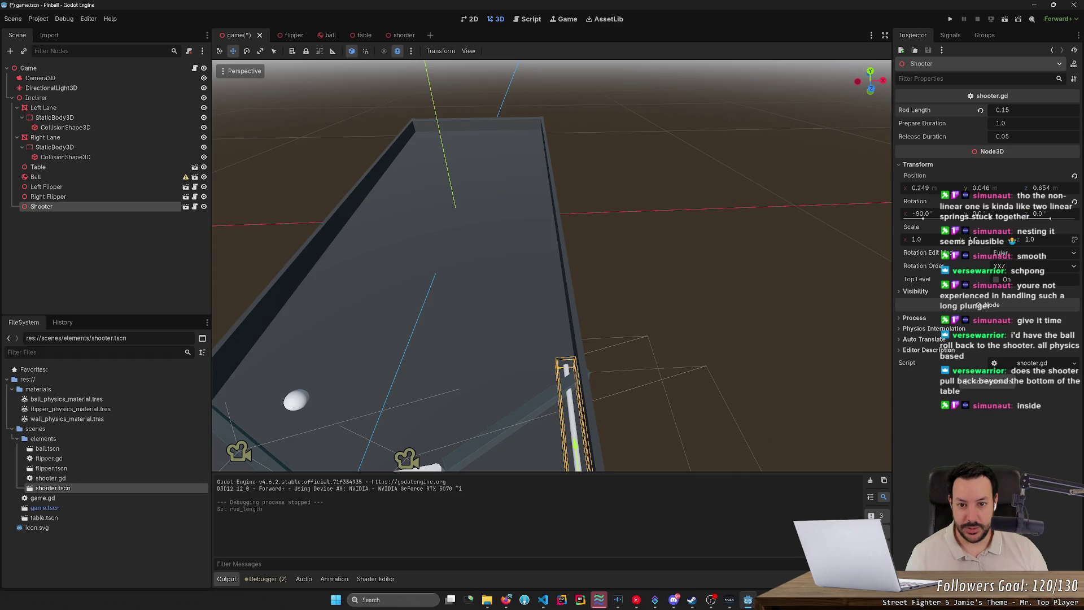
{"action": "key", "text": "ctrl+s"}
Select the Right Lane wall, rescale its length, and move it beside the plunger
{"action": "left_click", "coordinate": [516, 259]}
{"action": "key", "text": "e"}
{"action": "key", "text": "w"}
{"action": "key", "text": "r"}
{"action": "mouse_move", "coordinate": [558, 259]}
{"action": "left_mouse_down"}
{"action": "mouse_move", "coordinate": [528, 262]}
{"action": "mouse_move", "coordinate": [531, 278]}
{"action": "mouse_move", "coordinate": [561, 273]}
{"action": "mouse_move", "coordinate": [553, 261]}
{"action": "mouse_move", "coordinate": [538, 279]}
{"action": "left_mouse_up"}
{"action": "key", "text": "w"}
{"action": "key", "text": "e"}
{"action": "key", "text": "r"}
{"action": "key", "text": "w"}
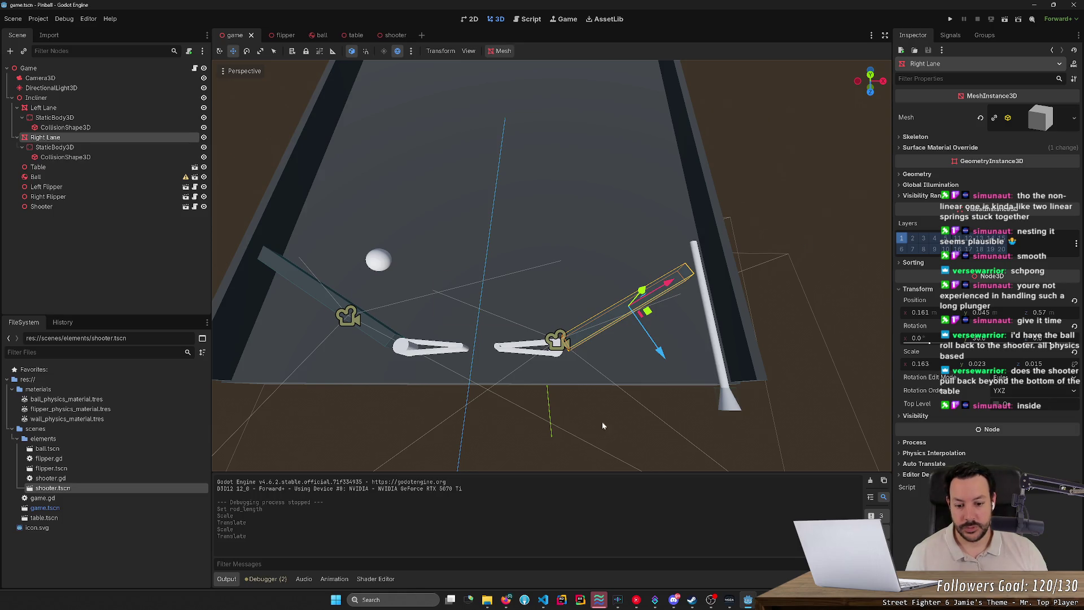
{"action": "left_click", "coordinate": [506, 600]}
Search the web for 'visual pinball blender' in a new tab
{"action": "left_click", "coordinate": [312, 9]}
{"action": "type", "text": "visual p"}
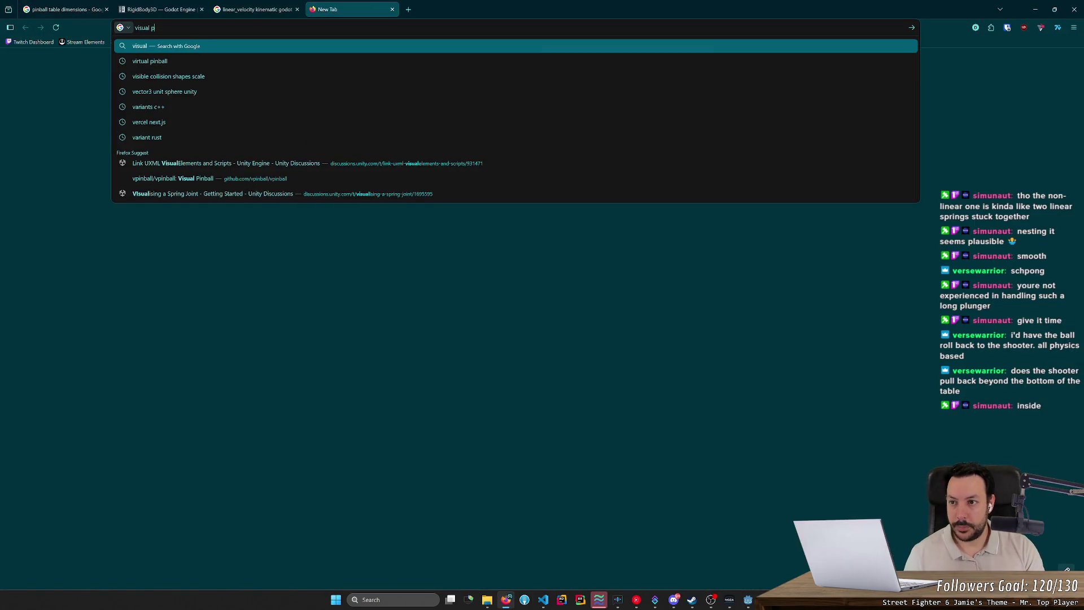
{"action": "type", "text": "inball blender"}
{"action": "key", "text": "Return"}
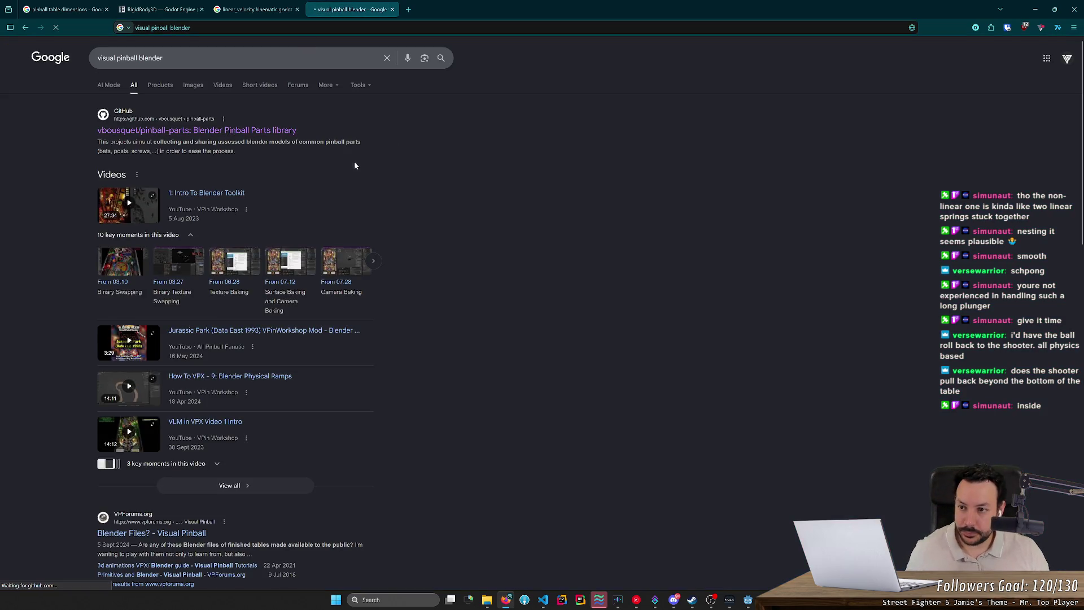
Browse the GitHub pinball-parts README and open the Flipper Bats image
{"action": "scroll", "coordinate": [281, 237], "scroll_direction": "down", "scroll_amount": 5}
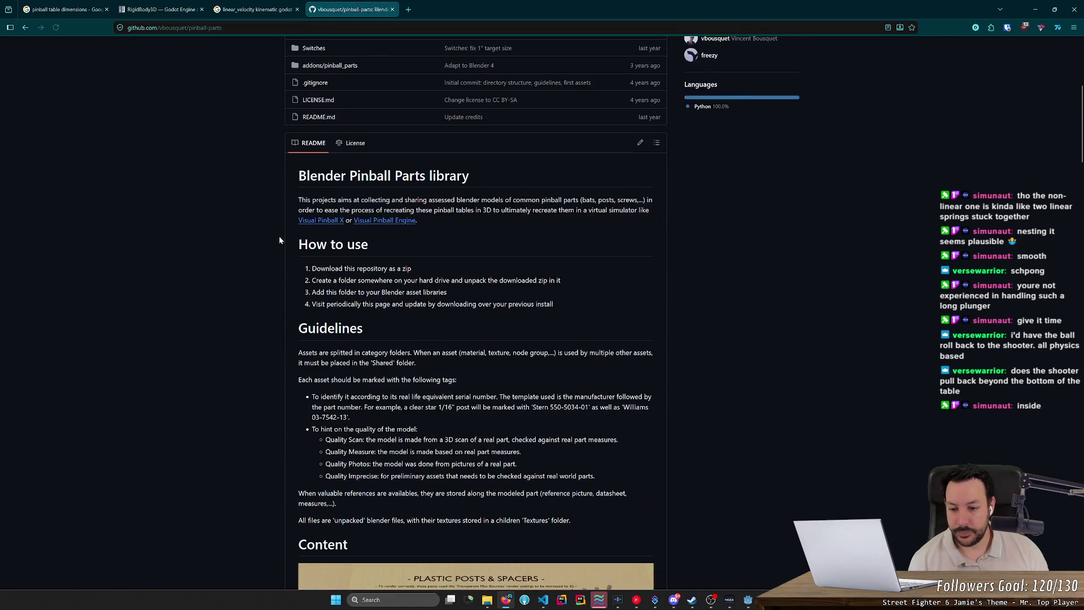
{"action": "scroll", "coordinate": [279, 240], "scroll_direction": "down", "scroll_amount": 10}
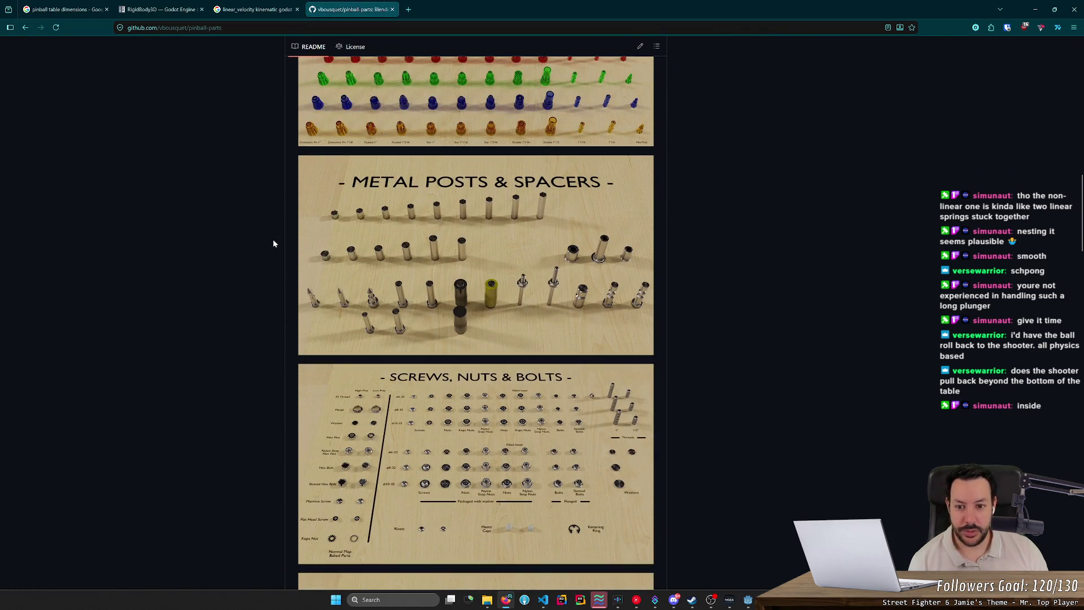
{"action": "scroll", "coordinate": [273, 243], "scroll_direction": "down", "scroll_amount": 10}
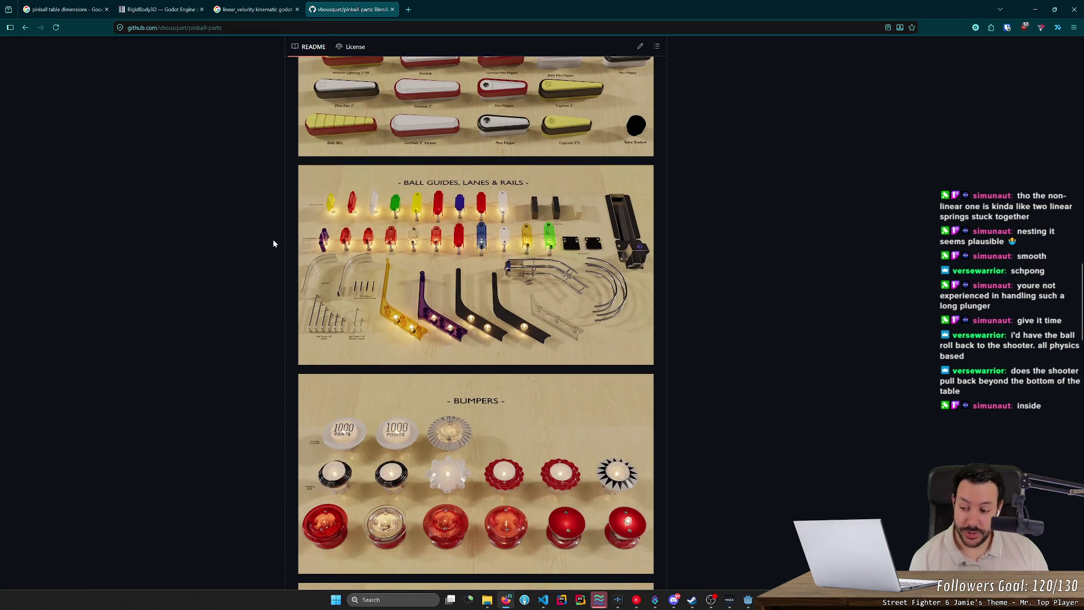
{"action": "scroll", "coordinate": [273, 244], "scroll_direction": "down", "scroll_amount": 4}
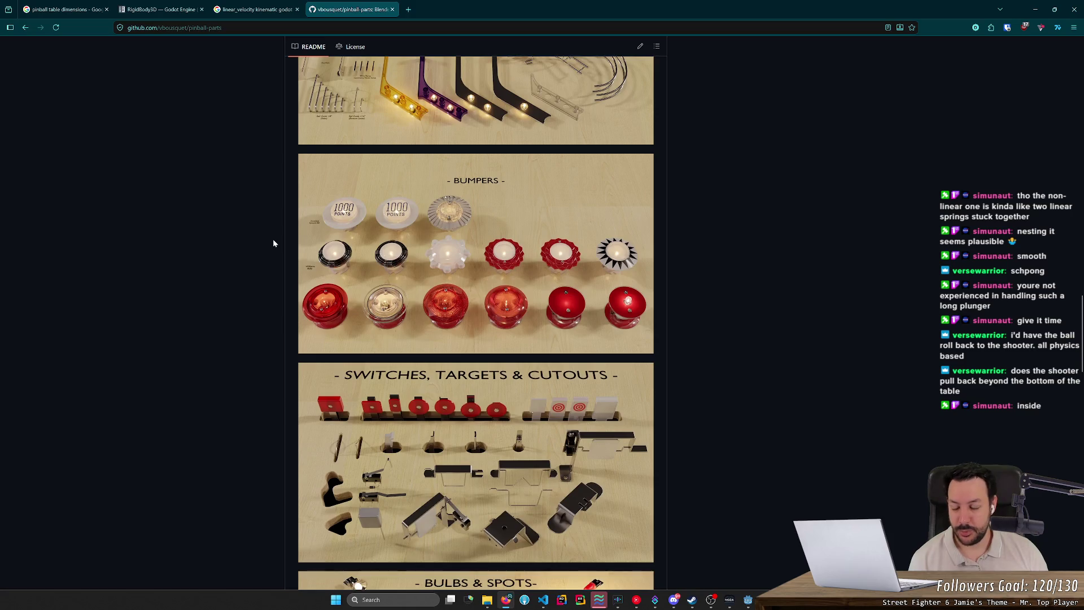
{"action": "scroll", "coordinate": [273, 244], "scroll_direction": "down", "scroll_amount": 8}
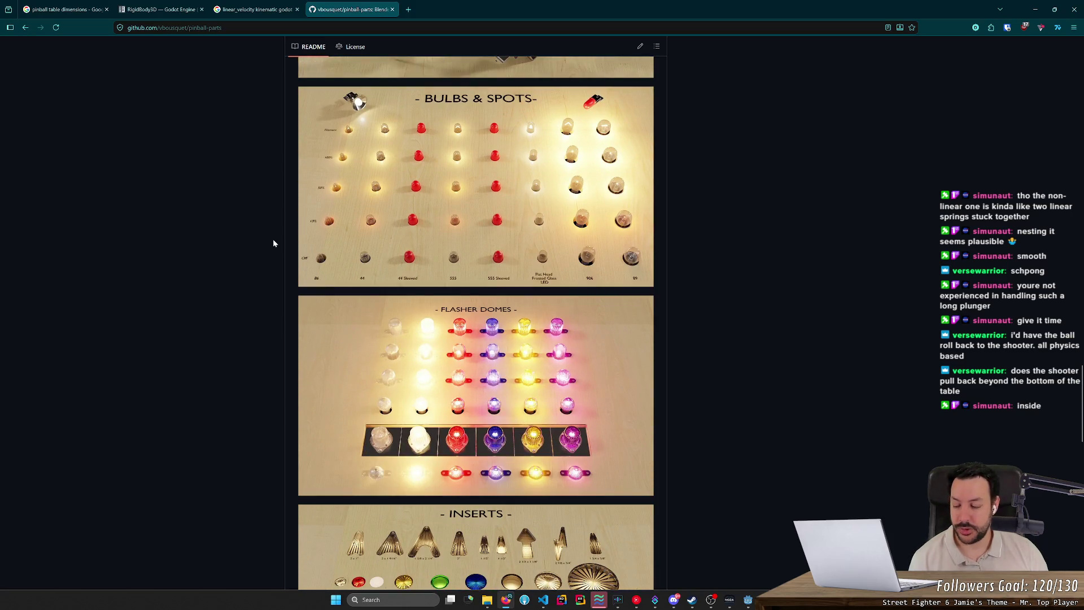
{"action": "scroll", "coordinate": [273, 243], "scroll_direction": "down", "scroll_amount": 4}
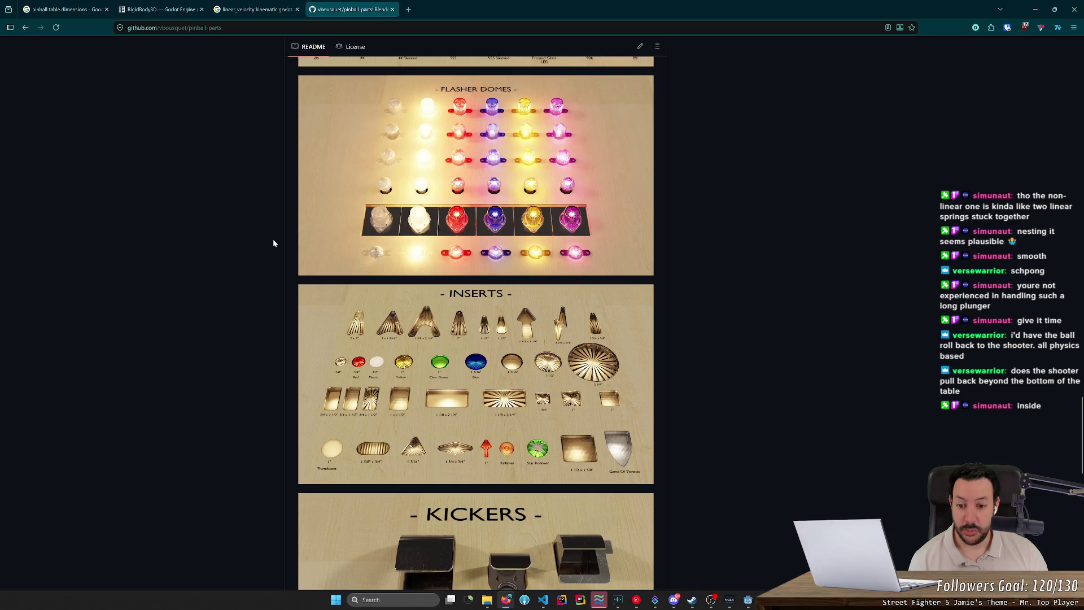
{"action": "scroll", "coordinate": [273, 243], "scroll_direction": "down", "scroll_amount": 3}
{"action": "scroll", "coordinate": [272, 243], "scroll_direction": "down", "scroll_amount": 8}
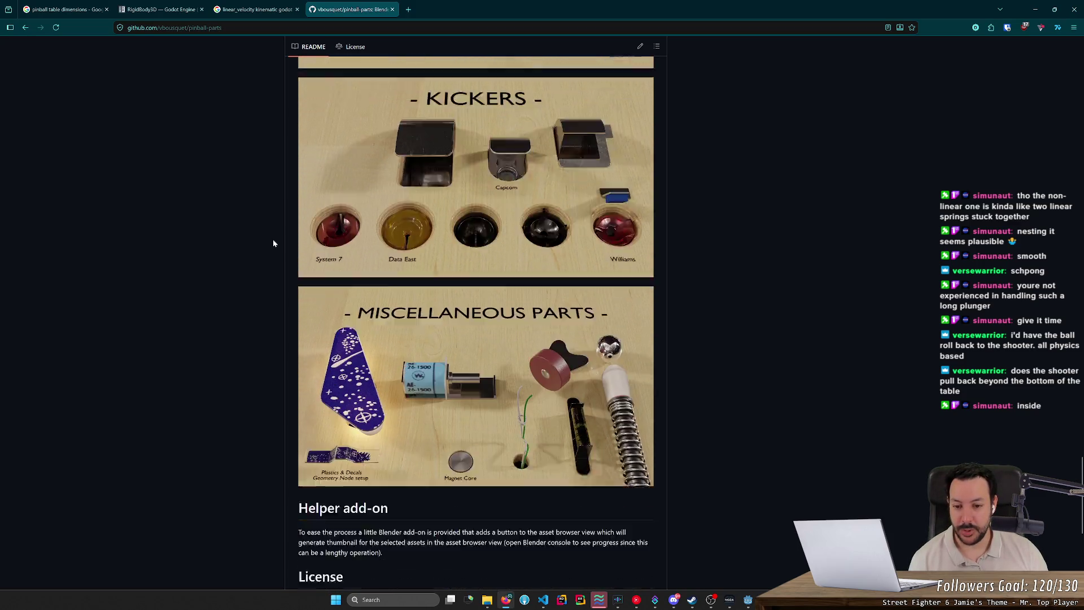
{"action": "scroll", "coordinate": [273, 244], "scroll_direction": "up", "scroll_amount": 5}
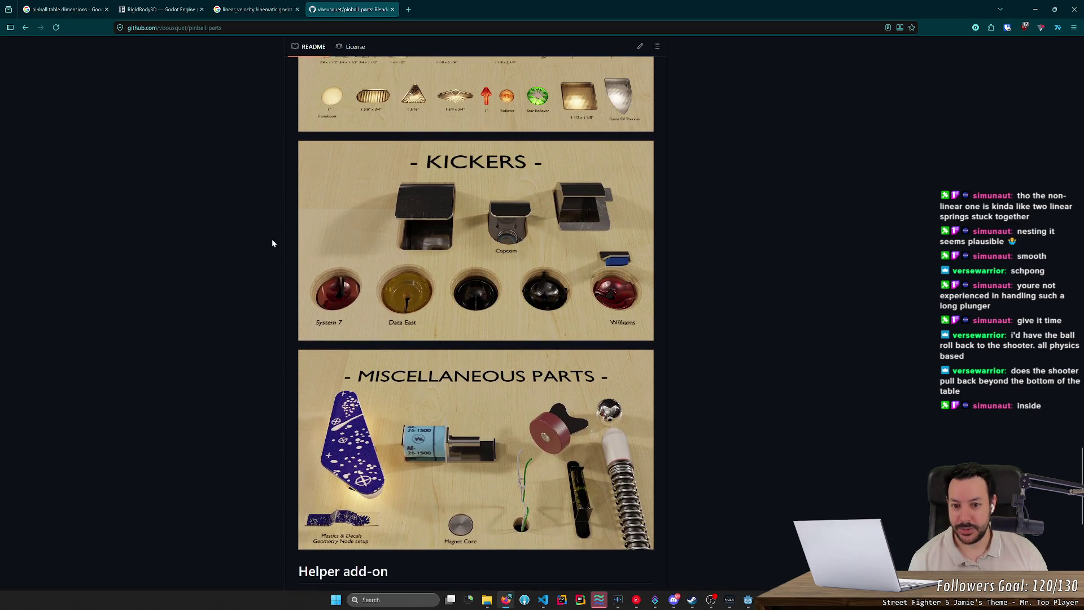
{"action": "scroll", "coordinate": [256, 250], "scroll_direction": "up", "scroll_amount": 5}
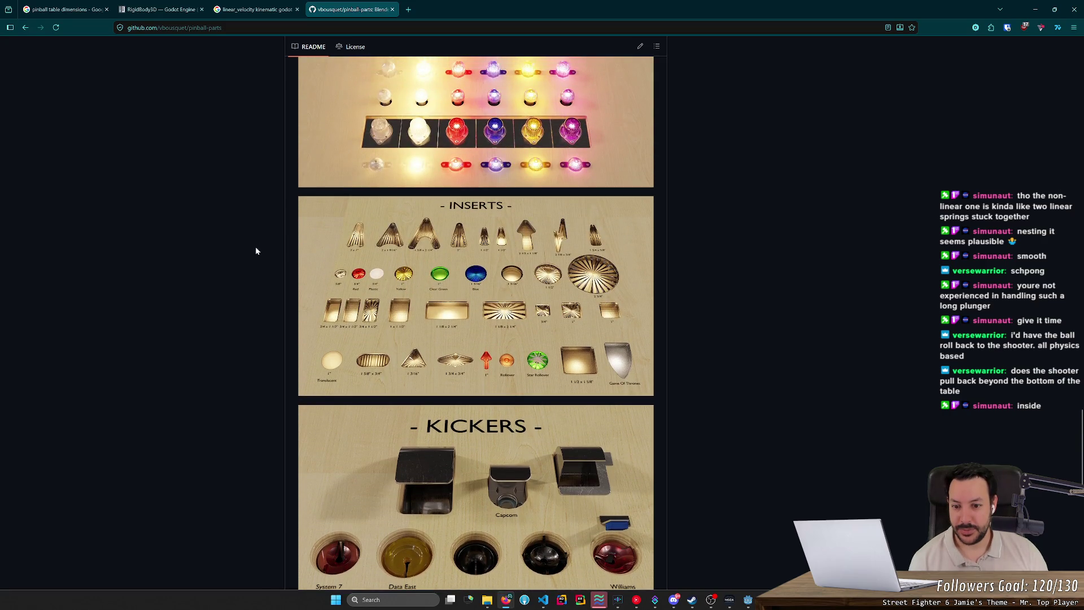
{"action": "scroll", "coordinate": [256, 251], "scroll_direction": "up", "scroll_amount": 5}
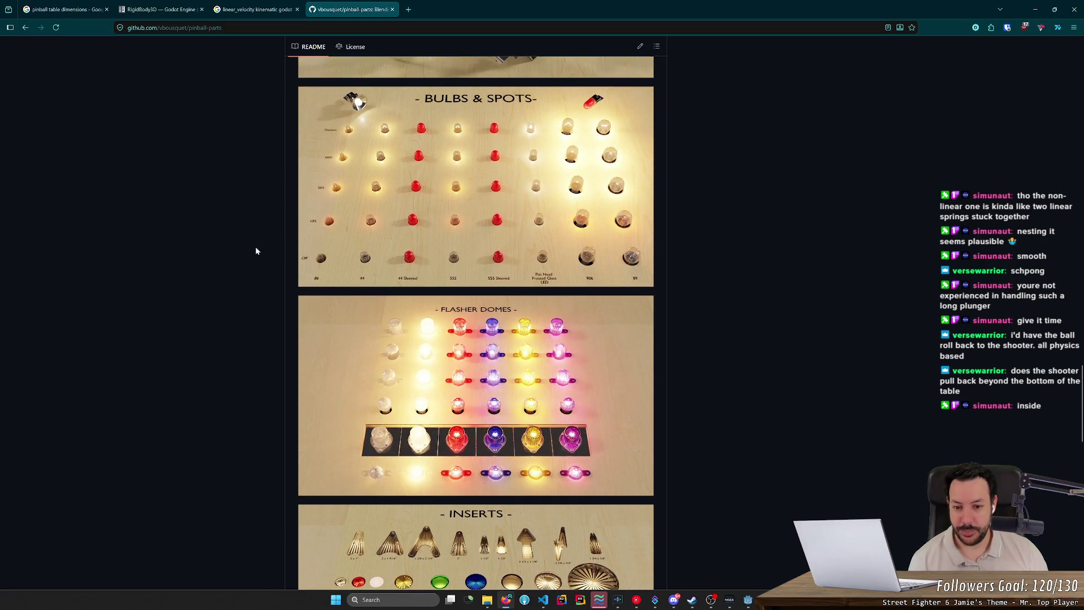
{"action": "scroll", "coordinate": [256, 251], "scroll_direction": "up", "scroll_amount": 4}
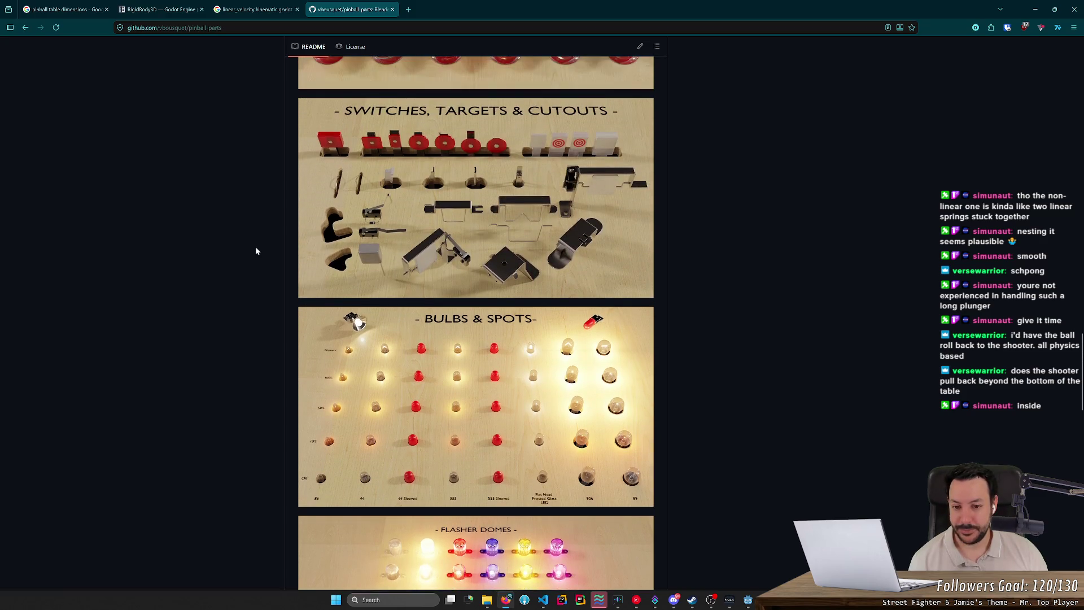
{"action": "scroll", "coordinate": [256, 250], "scroll_direction": "up", "scroll_amount": 3}
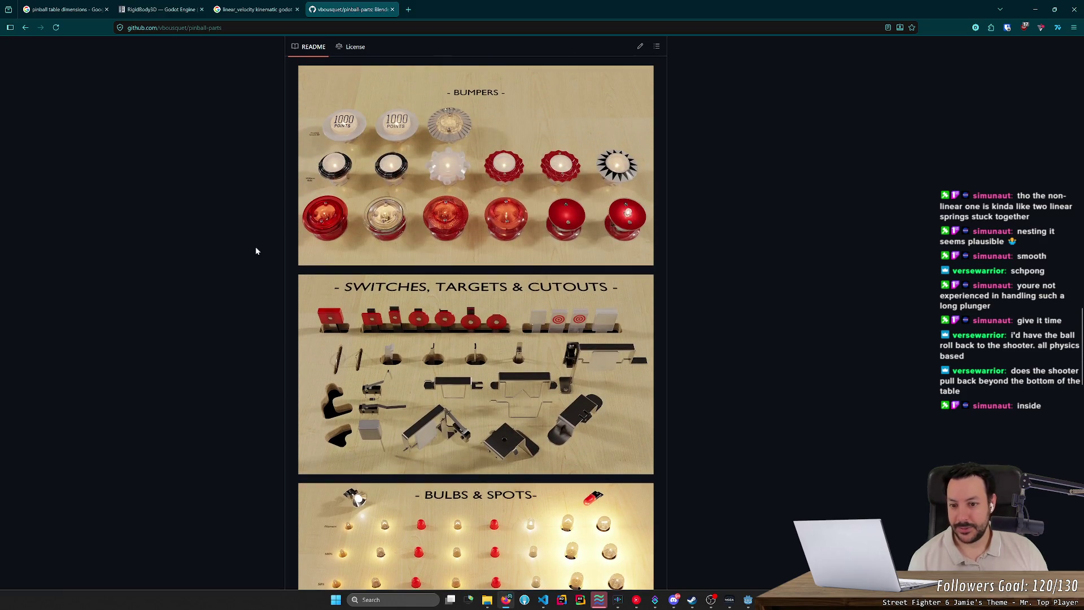
{"action": "scroll", "coordinate": [256, 251], "scroll_direction": "up", "scroll_amount": 2}
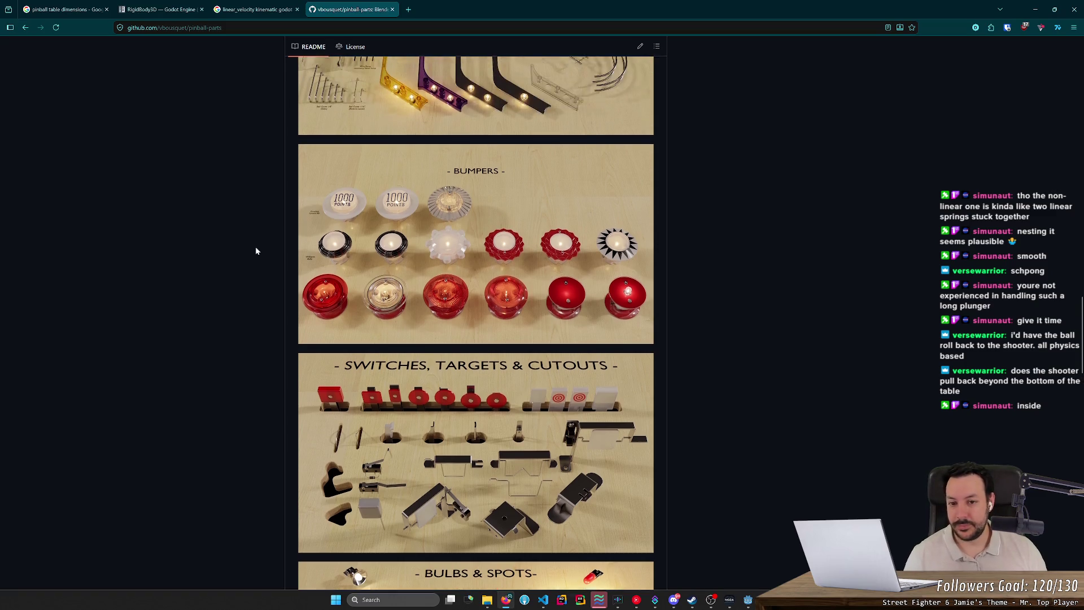
{"action": "scroll", "coordinate": [256, 246], "scroll_direction": "up", "scroll_amount": 4}
{"action": "scroll", "coordinate": [255, 246], "scroll_direction": "up", "scroll_amount": 3}
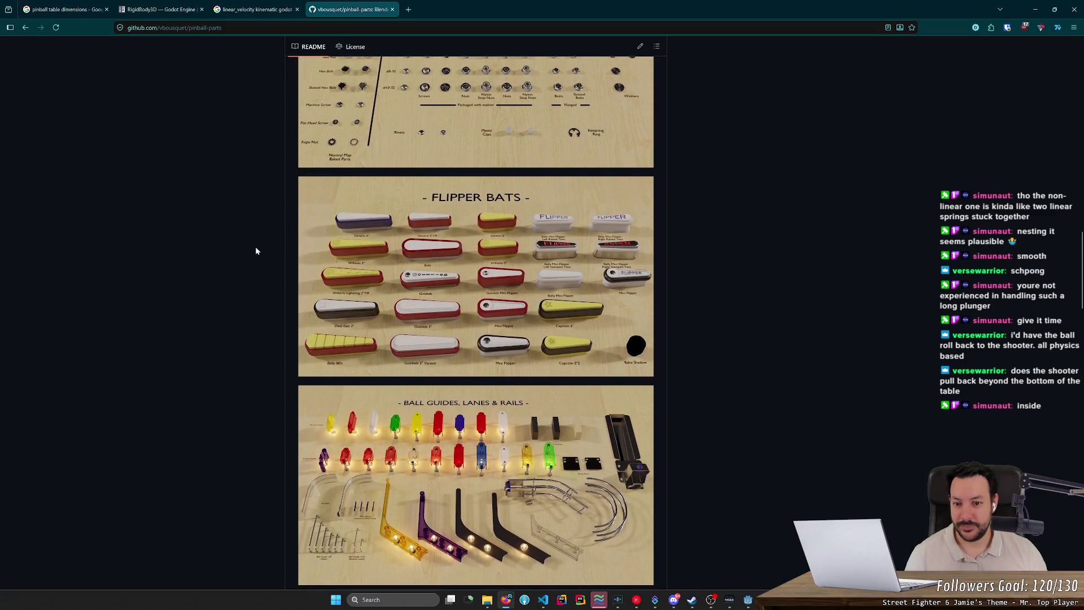
{"action": "left_click", "coordinate": [475, 274]}
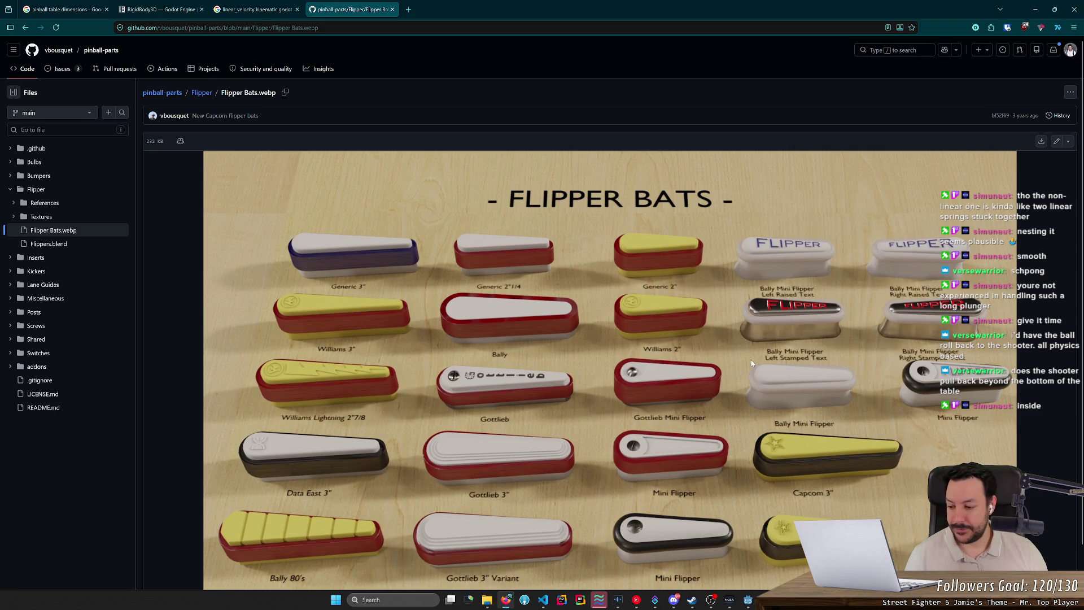
Look down the Flipper Bats image, then return to the Godot editor
{"action": "scroll", "coordinate": [752, 363], "scroll_direction": "down", "scroll_amount": 1}
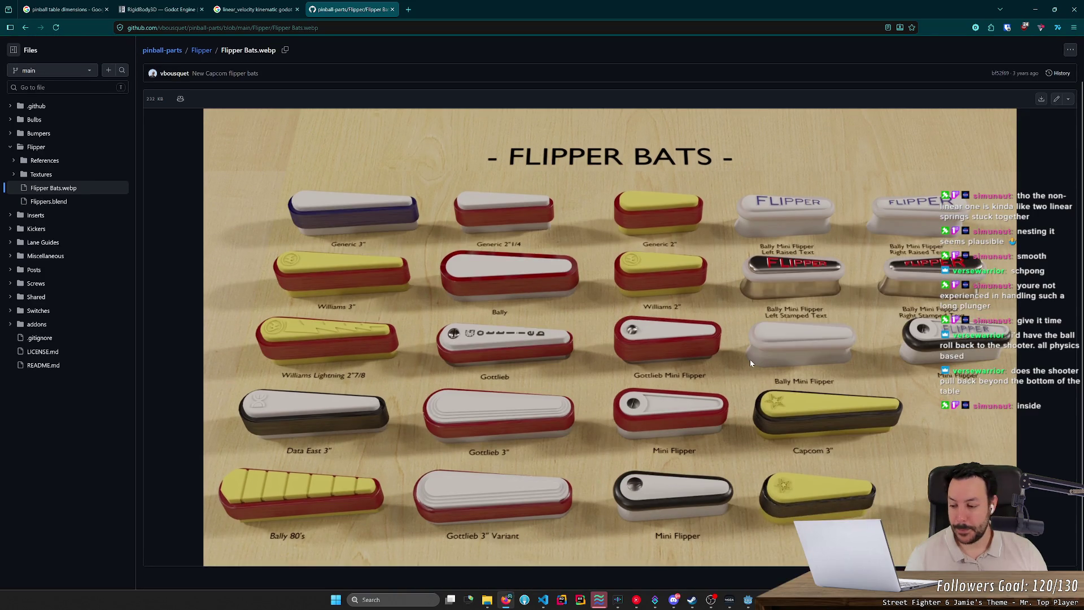
{"action": "key", "text": "alt+Tab"}
Undo the misplaced paste and paste a copy of Right Lane under Game instead
{"action": "left_click_drag", "start_coordinate": [509, 271], "coordinate": [541, 303]}
{"action": "key", "text": "ctrl+v"}
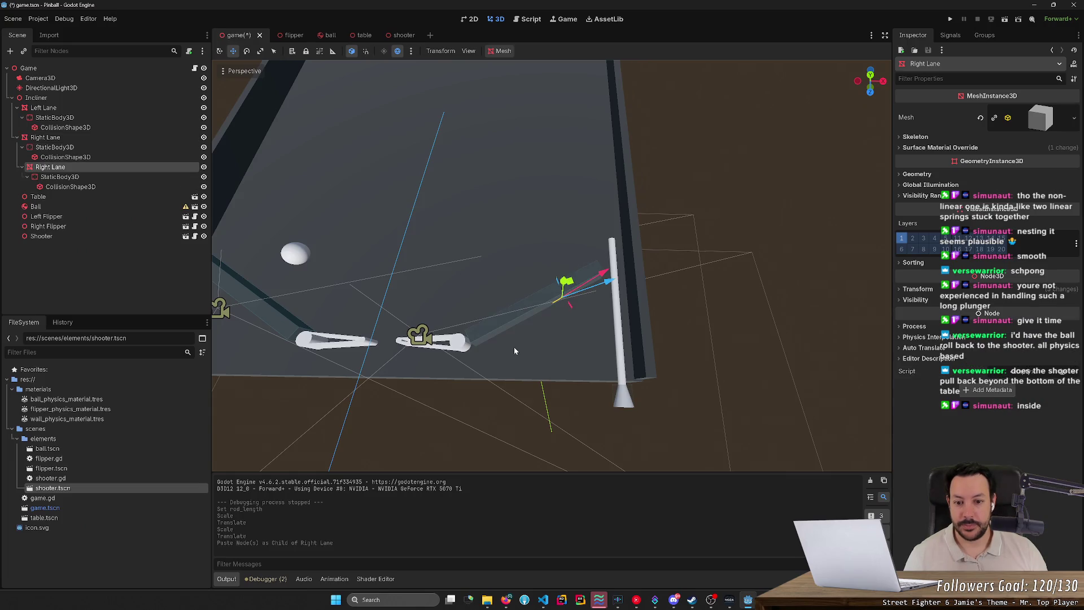
{"action": "key", "text": "e"}
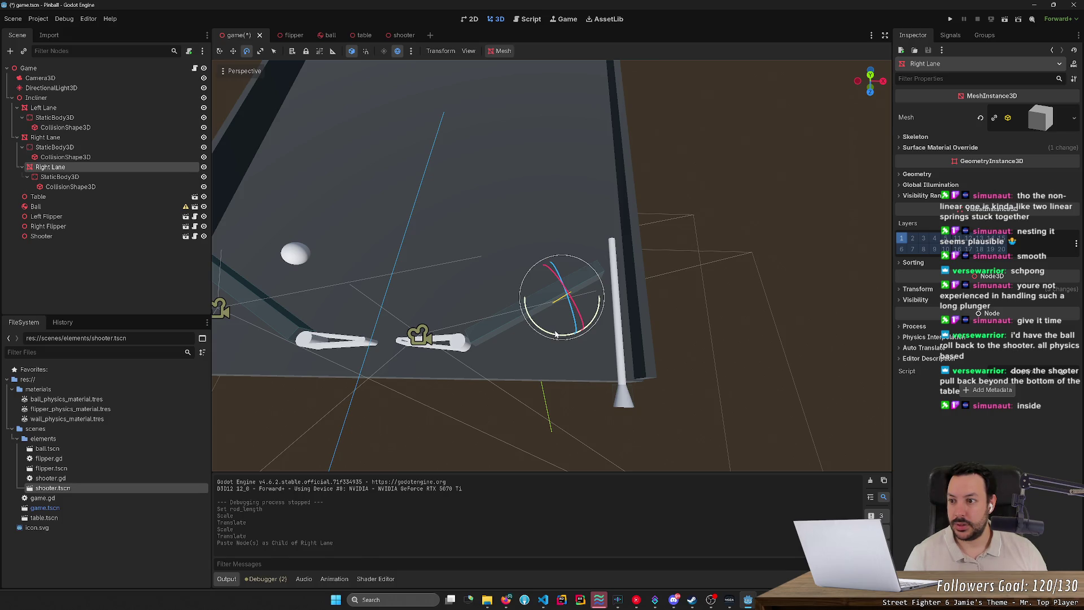
{"action": "key", "text": "ctrl+z"}
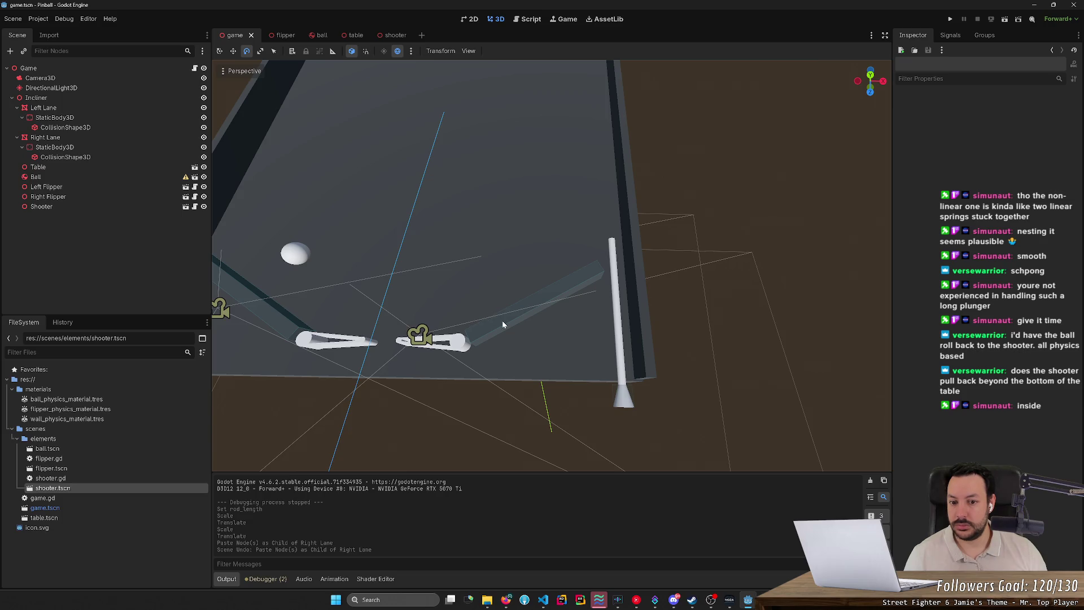
{"action": "left_click", "coordinate": [502, 324]}
{"action": "key", "text": "ctrl+v"}
{"action": "mouse_move", "coordinate": [63, 215]}
{"action": "left_mouse_down"}
{"action": "mouse_move", "coordinate": [68, 158]}
{"action": "mouse_move", "coordinate": [45, 166]}
{"action": "mouse_move", "coordinate": [12, 140]}
{"action": "mouse_move", "coordinate": [14, 249]}
{"action": "left_mouse_up"}
Rename the copy to 'Shooting Lane' and move it under Incliner
{"action": "key", "text": "F2"}
{"action": "type", "text": "Shooting"}
{"action": "key", "text": "Return"}
{"action": "mouse_move", "coordinate": [112, 229]}
{"action": "left_mouse_down"}
{"action": "mouse_move", "coordinate": [90, 216]}
{"action": "mouse_move", "coordinate": [74, 167]}
{"action": "left_mouse_up"}
Rotate the Shooting Lane wall about 59 degrees
{"action": "key", "text": "r"}
{"action": "key", "text": "w"}
{"action": "key", "text": "e"}
{"action": "left_click_drag", "start_coordinate": [567, 299], "coordinate": [603, 309]}
{"action": "left_click", "coordinate": [931, 291]}
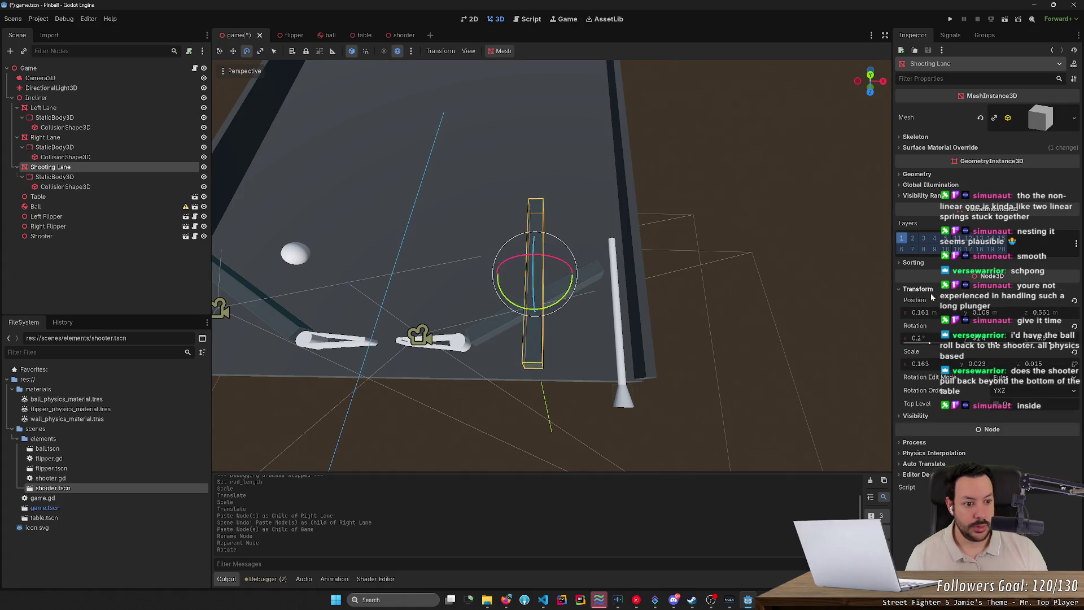
Set the Shooting Lane's X rotation and Y position to 0
{"action": "left_click", "coordinate": [939, 340]}
{"action": "type", "text": "0"}
{"action": "key", "text": "Return"}
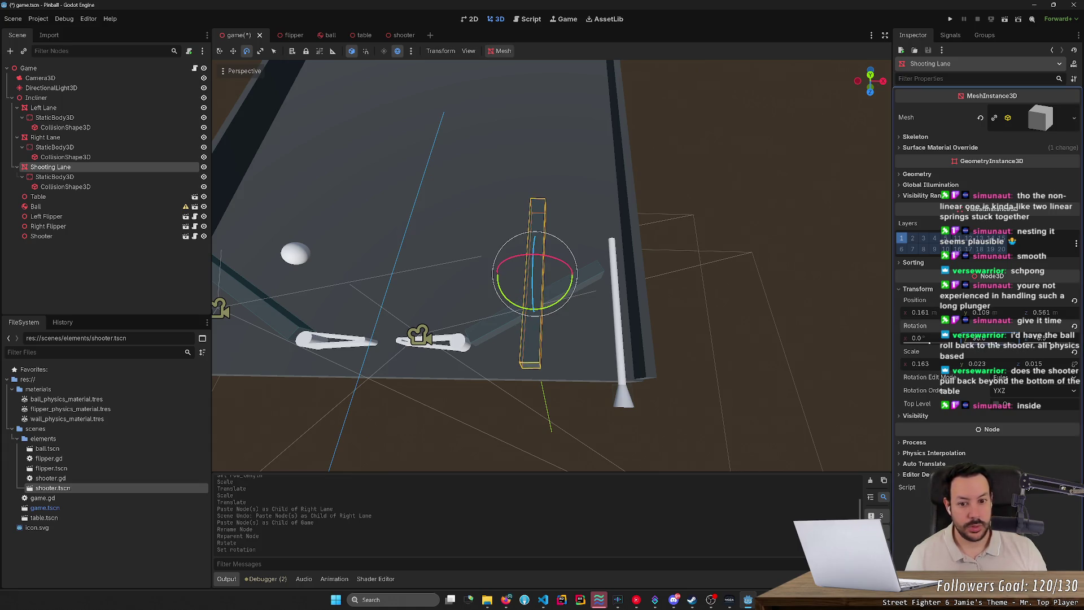
{"action": "key", "text": "Return"}
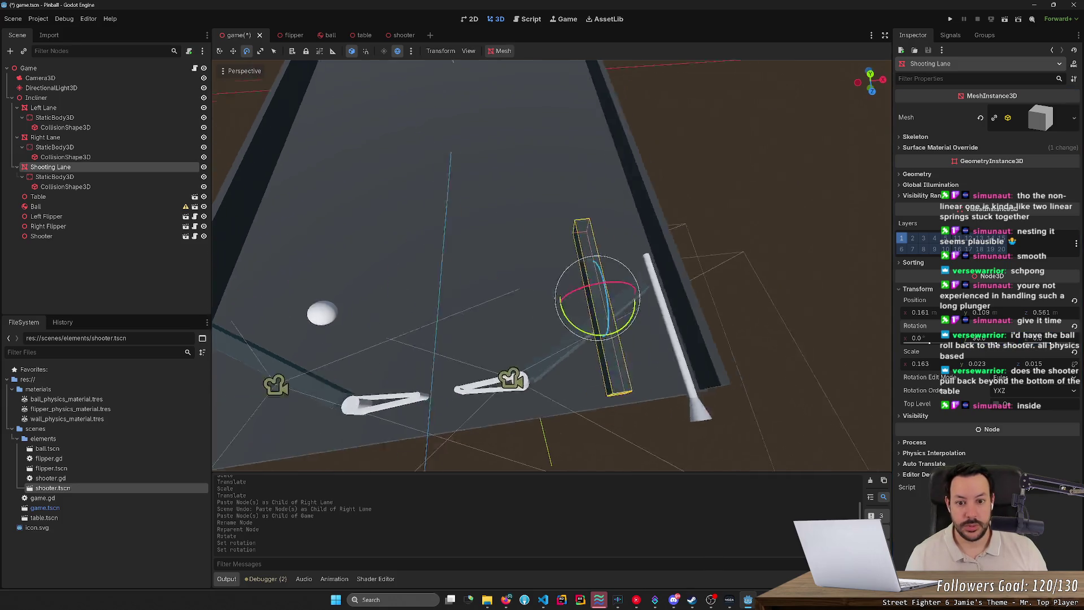
{"action": "key", "text": "f"}
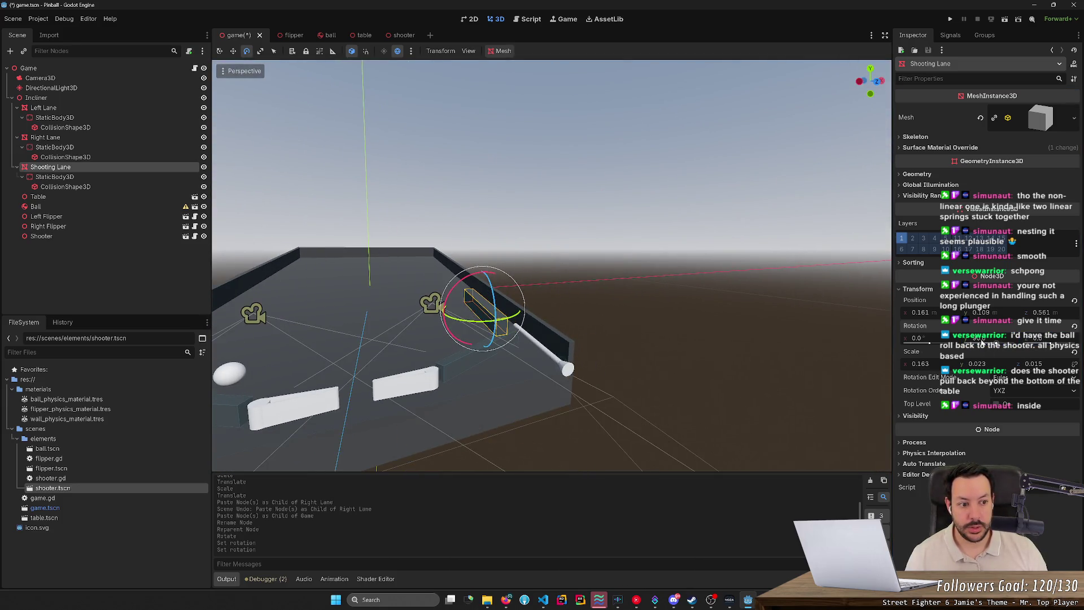
{"action": "left_click", "coordinate": [981, 312]}
{"action": "type", "text": "0"}
{"action": "key", "text": "Return"}
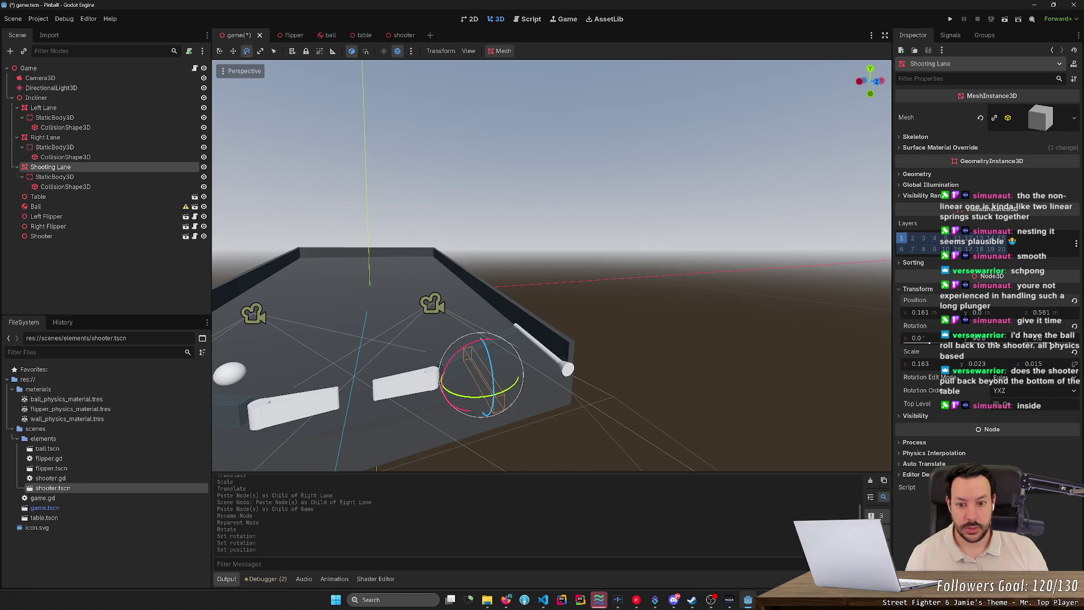
Move the Shooting Lane wall sideways next to the shooter plunger
{"action": "left_click", "coordinate": [593, 362]}
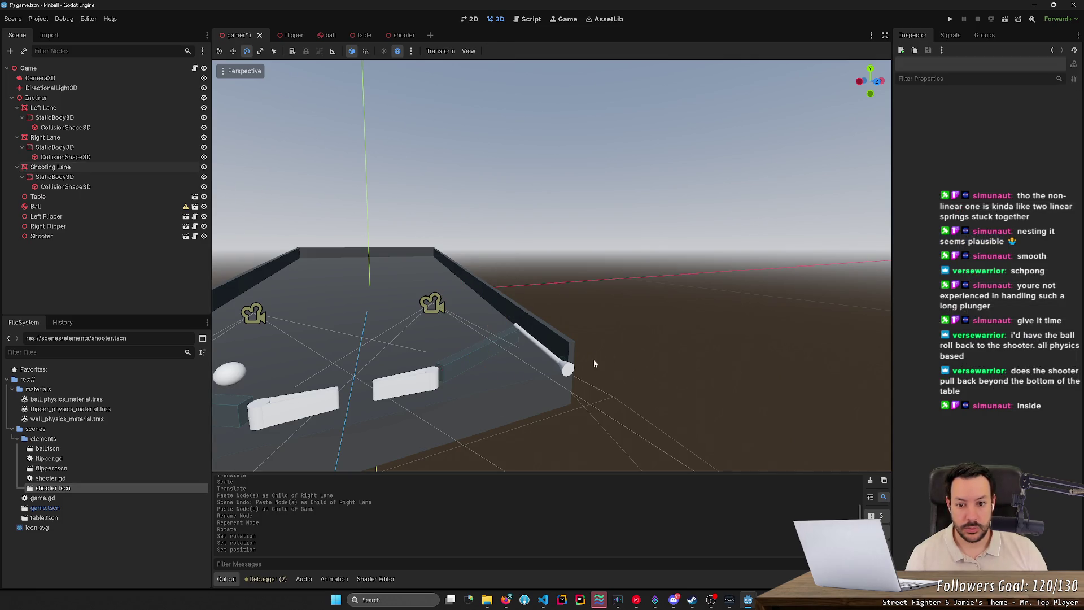
{"action": "left_click", "coordinate": [85, 167]}
{"action": "key", "text": "w"}
{"action": "mouse_move", "coordinate": [477, 354]}
{"action": "left_mouse_down"}
{"action": "mouse_move", "coordinate": [484, 294]}
{"action": "mouse_move", "coordinate": [484, 308]}
{"action": "left_mouse_up"}
{"action": "left_click_drag", "start_coordinate": [526, 345], "coordinate": [566, 347]}
{"action": "scroll", "coordinate": [566, 347], "scroll_direction": "down", "scroll_amount": 2}
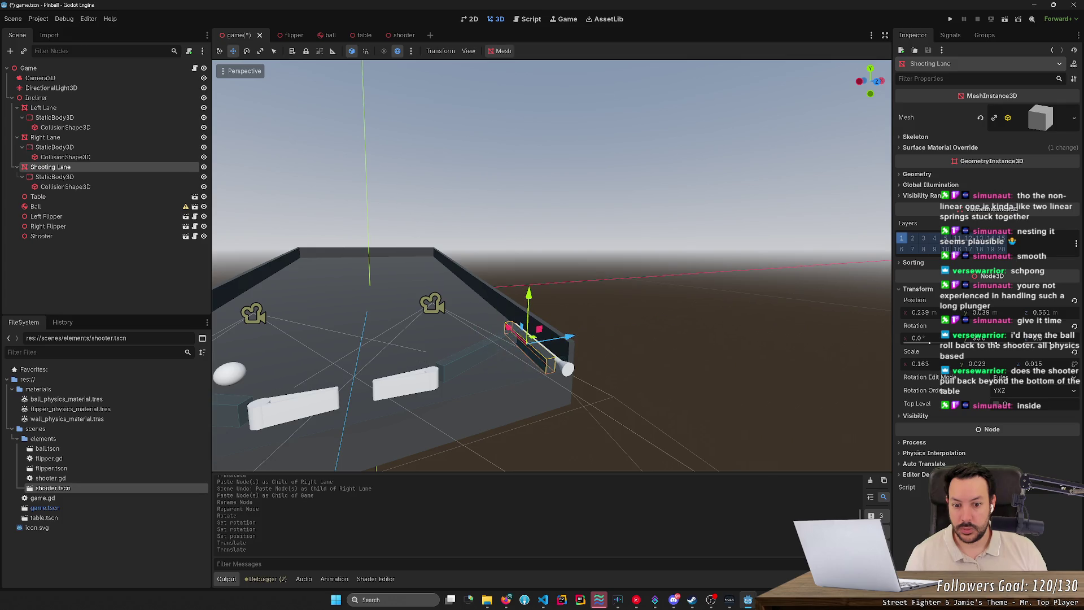
{"action": "scroll", "coordinate": [566, 347], "scroll_direction": "up", "scroll_amount": 5}
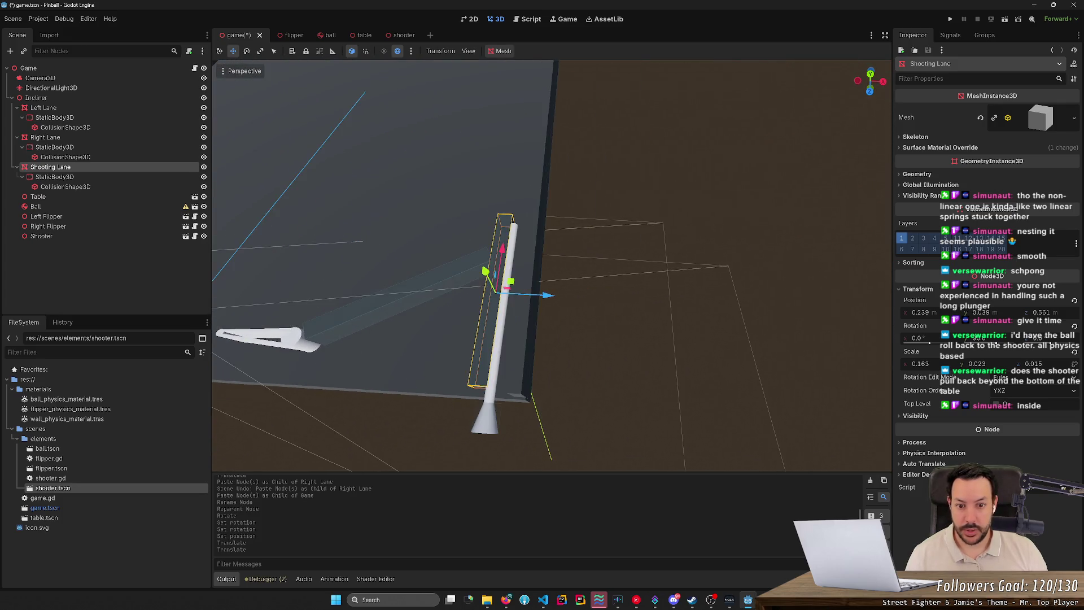
{"action": "left_click_drag", "start_coordinate": [646, 296], "coordinate": [644, 295]}
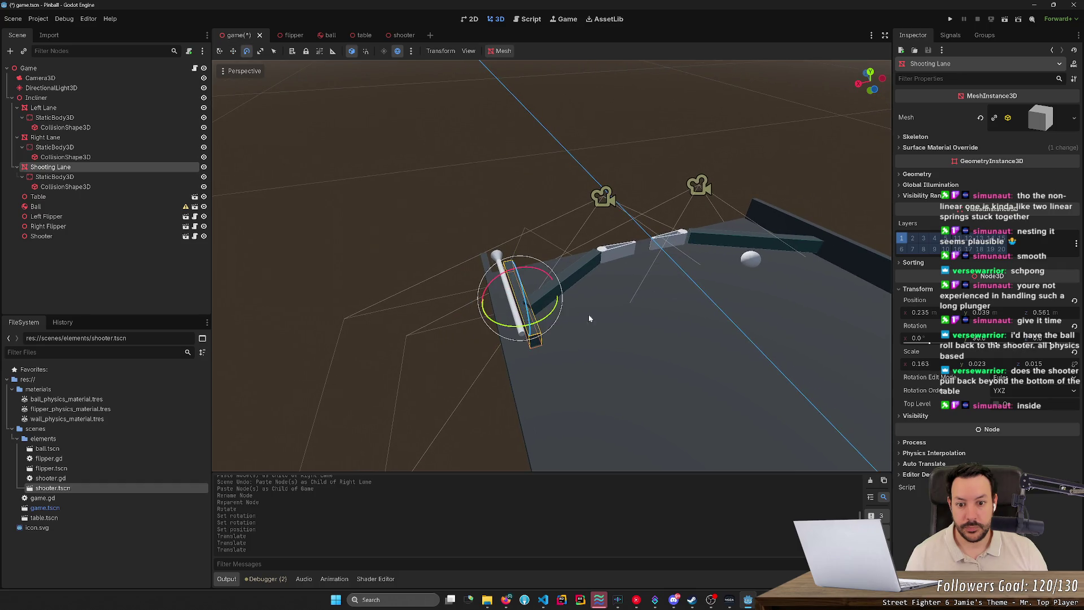
Scale the wall to 0.473 and slide it up the table beside the shooter
{"action": "key", "text": "e"}
{"action": "key", "text": "r"}
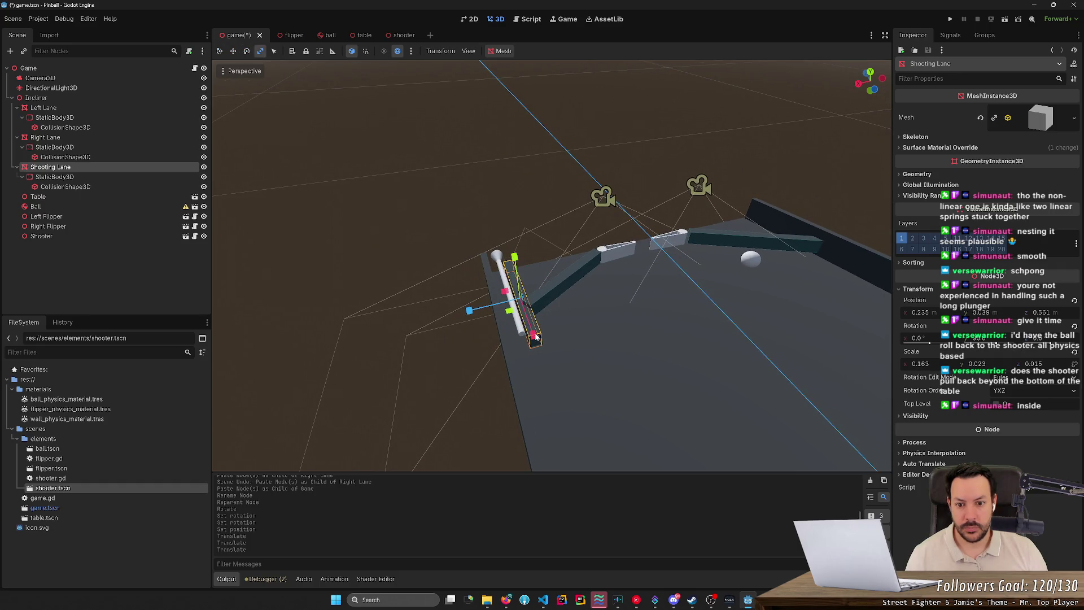
{"action": "left_click_drag", "start_coordinate": [535, 337], "coordinate": [559, 372]}
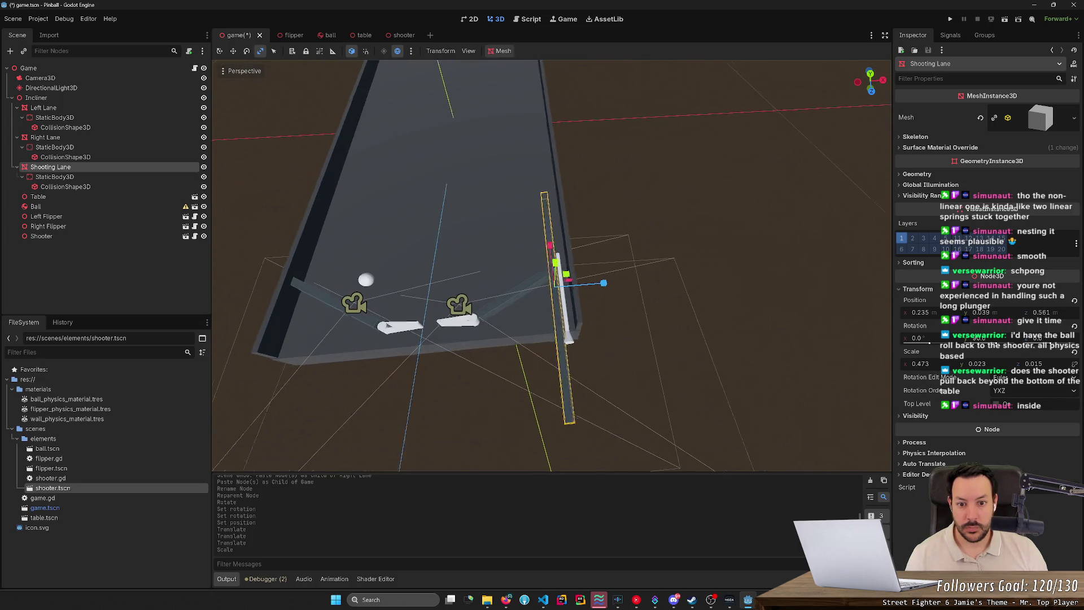
{"action": "left_click_drag", "start_coordinate": [525, 263], "coordinate": [579, 223]}
{"action": "scroll", "coordinate": [579, 223], "scroll_direction": "up", "scroll_amount": 5}
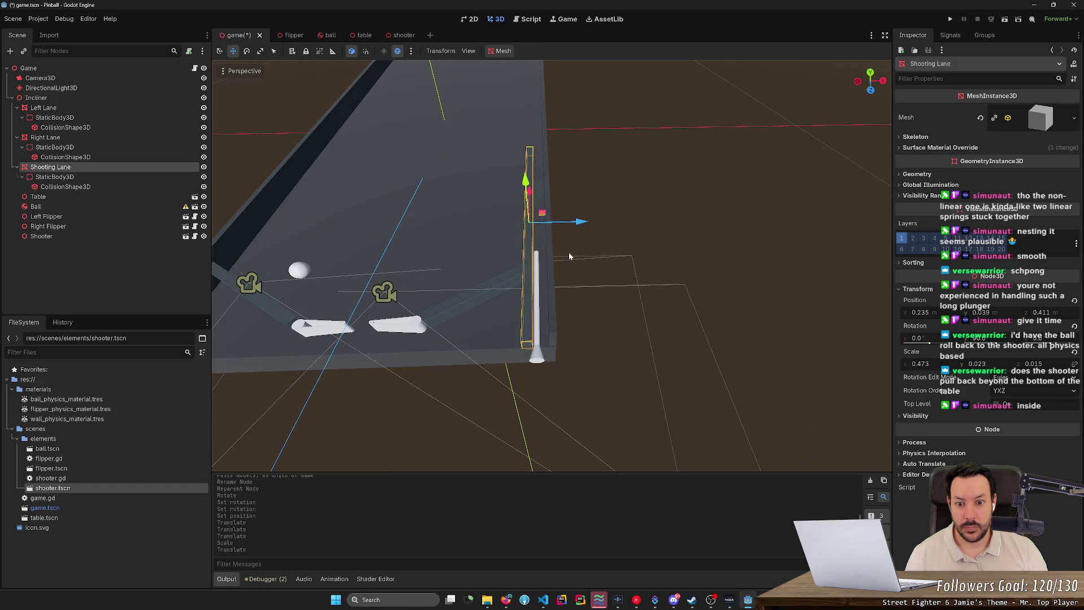
{"action": "left_click_drag", "start_coordinate": [581, 221], "coordinate": [576, 222]}
{"action": "left_click", "coordinate": [398, 325]}
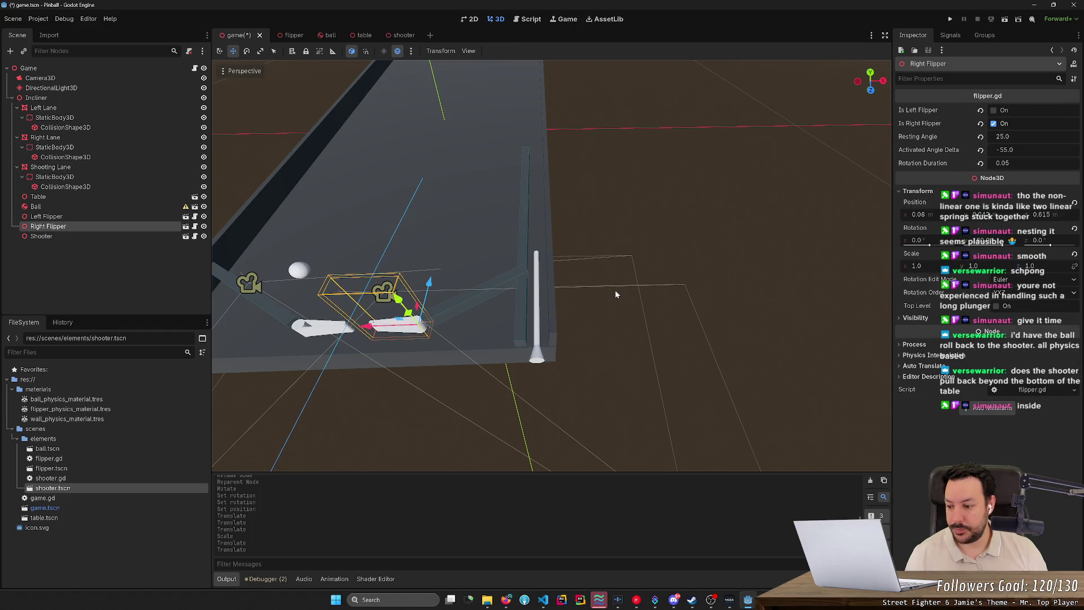
Save game.tscn, then search Firefox for 'defold engine' and open the Defold homepage
{"action": "key", "text": "ctrl+s"}
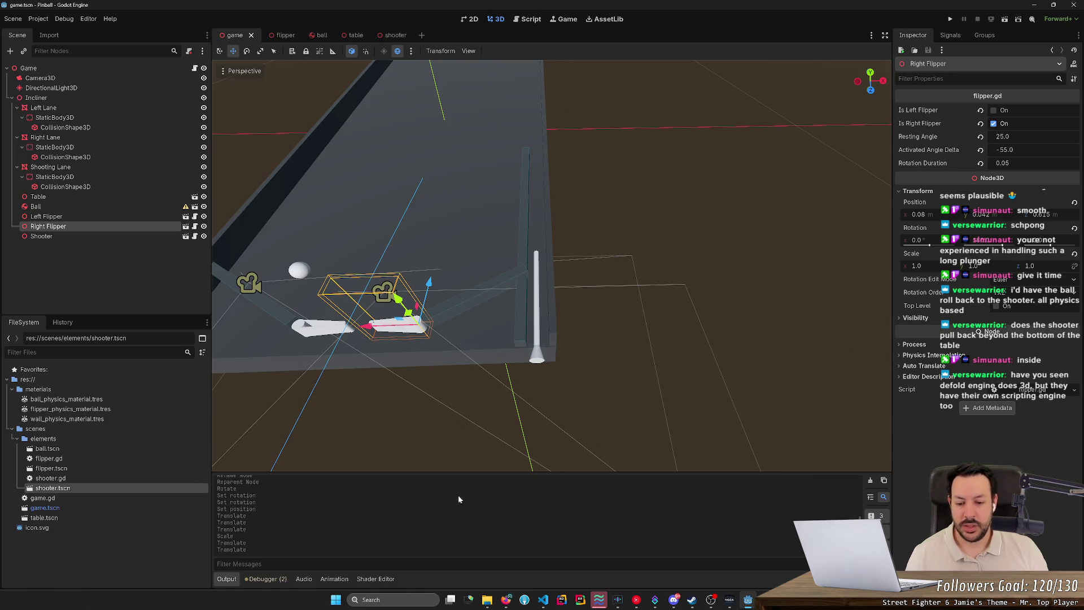
{"action": "left_click", "coordinate": [506, 599]}
{"action": "left_click", "coordinate": [408, 9]}
{"action": "type", "text": "de"}
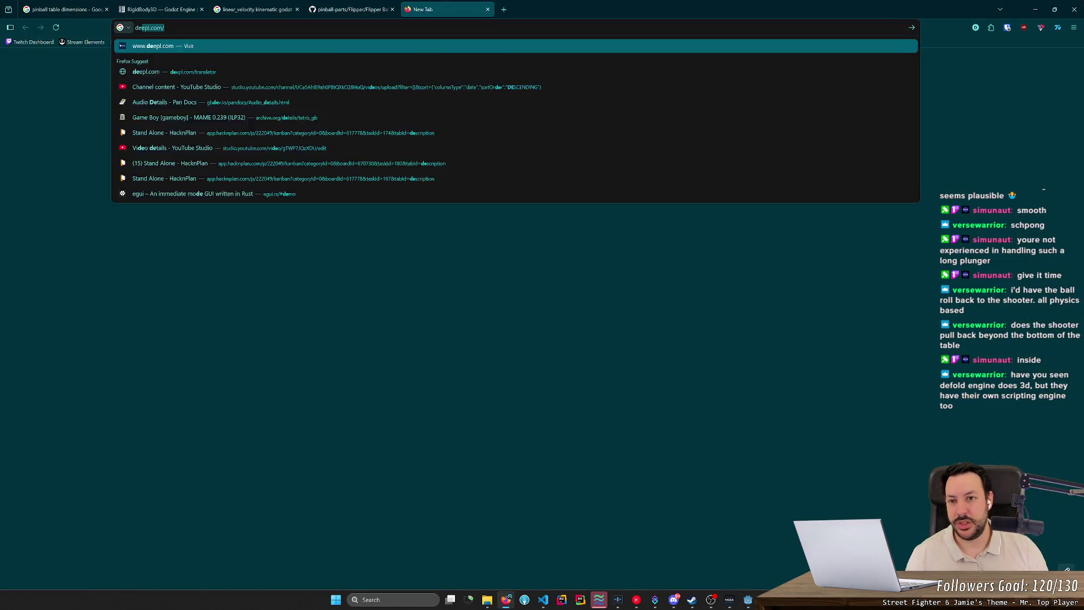
{"action": "type", "text": "fold engine"}
{"action": "key", "text": "Return"}
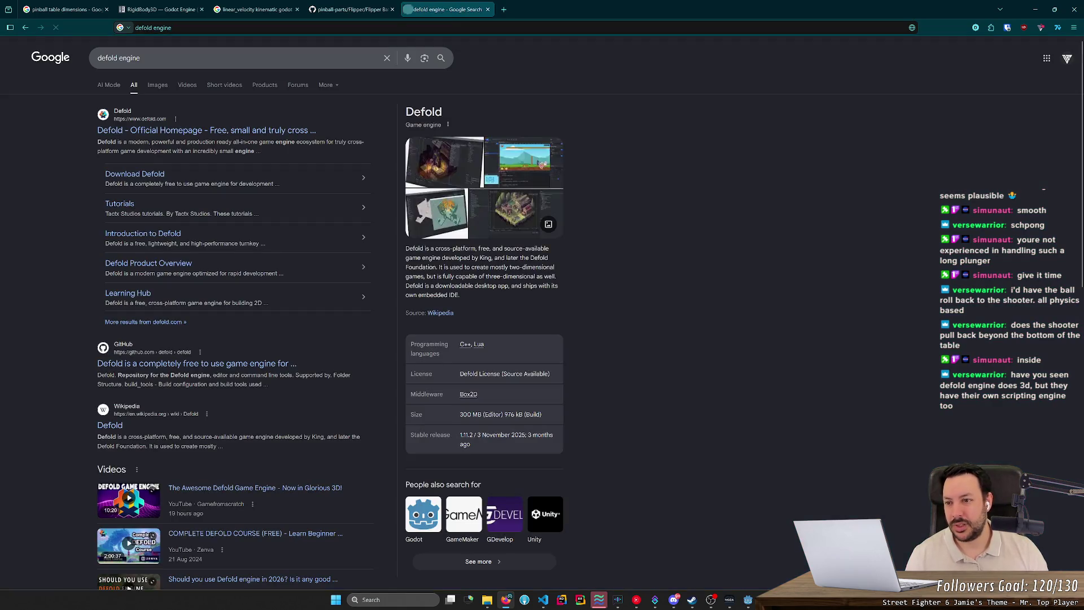
{"action": "left_click", "coordinate": [231, 131]}
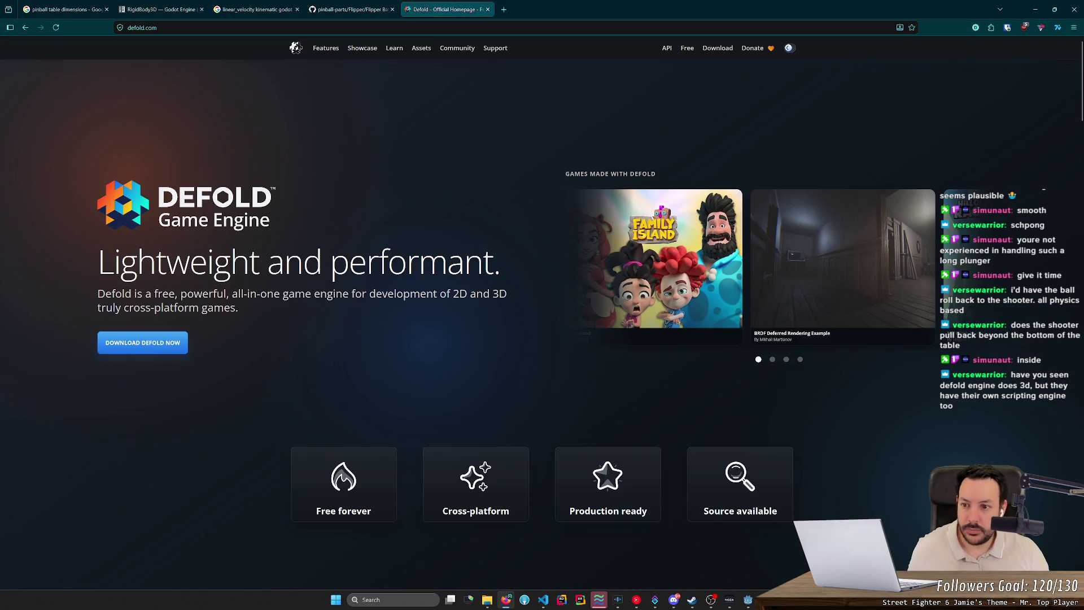
Scroll through the defold.com feature sections, then back up slightly
{"action": "scroll", "coordinate": [262, 257], "scroll_direction": "down", "scroll_amount": 4}
{"action": "scroll", "coordinate": [261, 253], "scroll_direction": "down", "scroll_amount": 5}
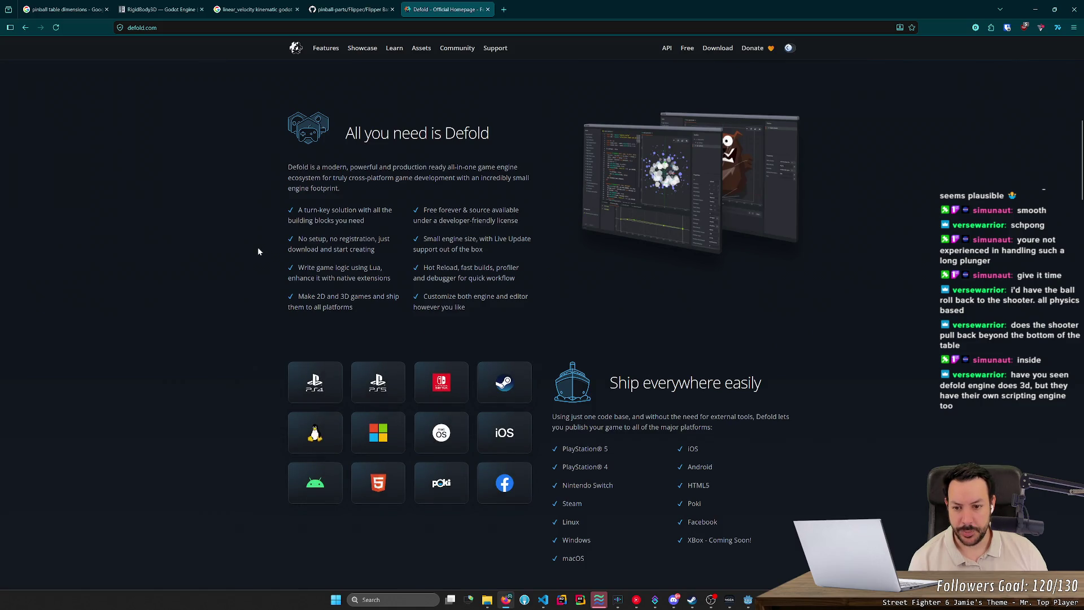
{"action": "scroll", "coordinate": [255, 245], "scroll_direction": "down", "scroll_amount": 5}
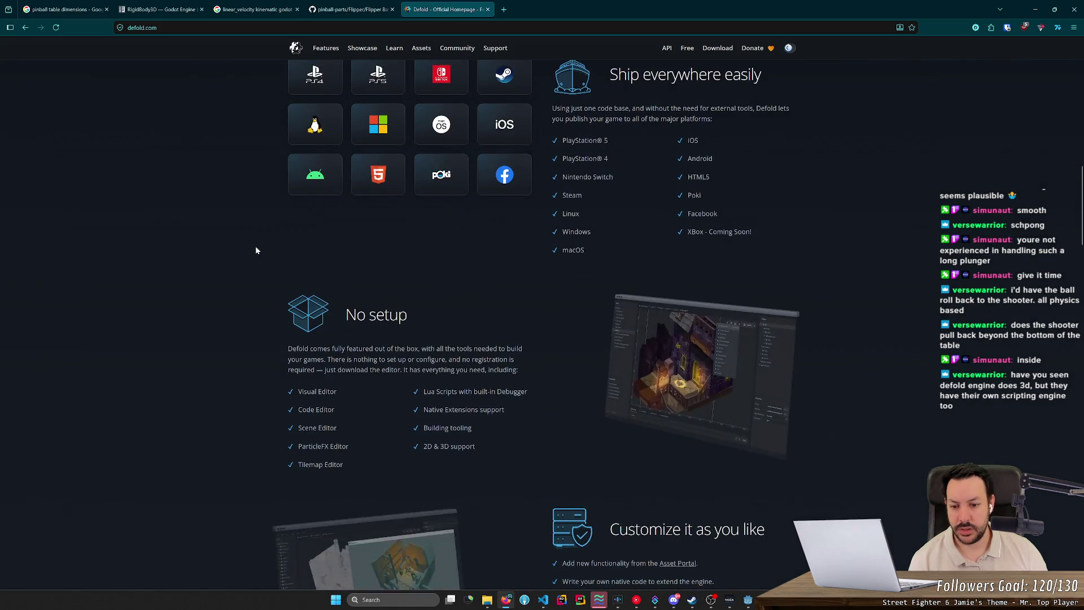
{"action": "scroll", "coordinate": [256, 246], "scroll_direction": "down", "scroll_amount": 4}
{"action": "scroll", "coordinate": [255, 249], "scroll_direction": "down", "scroll_amount": 8}
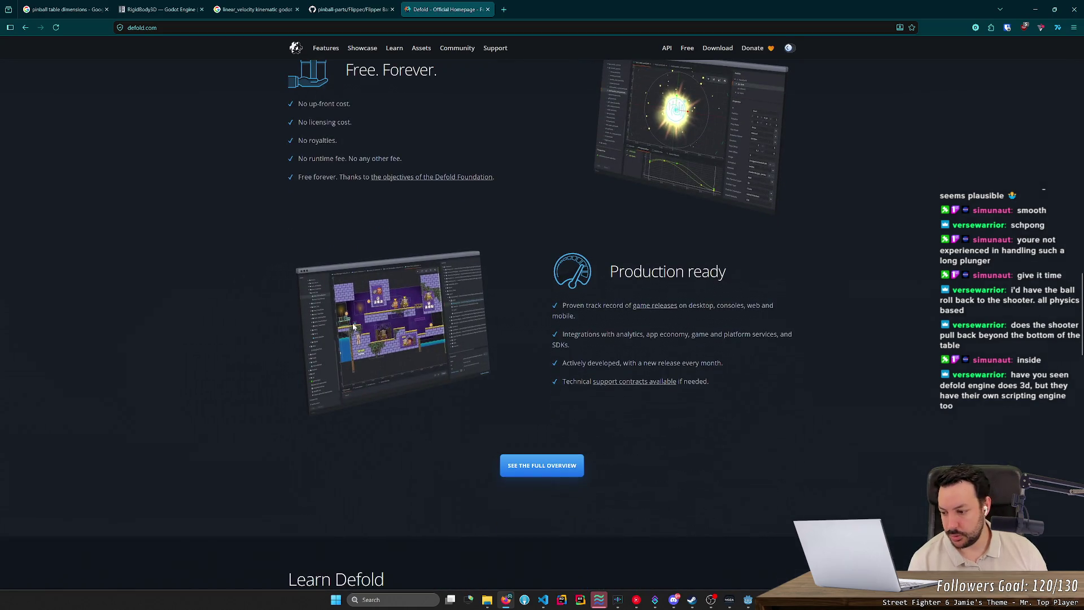
{"action": "scroll", "coordinate": [351, 323], "scroll_direction": "down", "scroll_amount": 8}
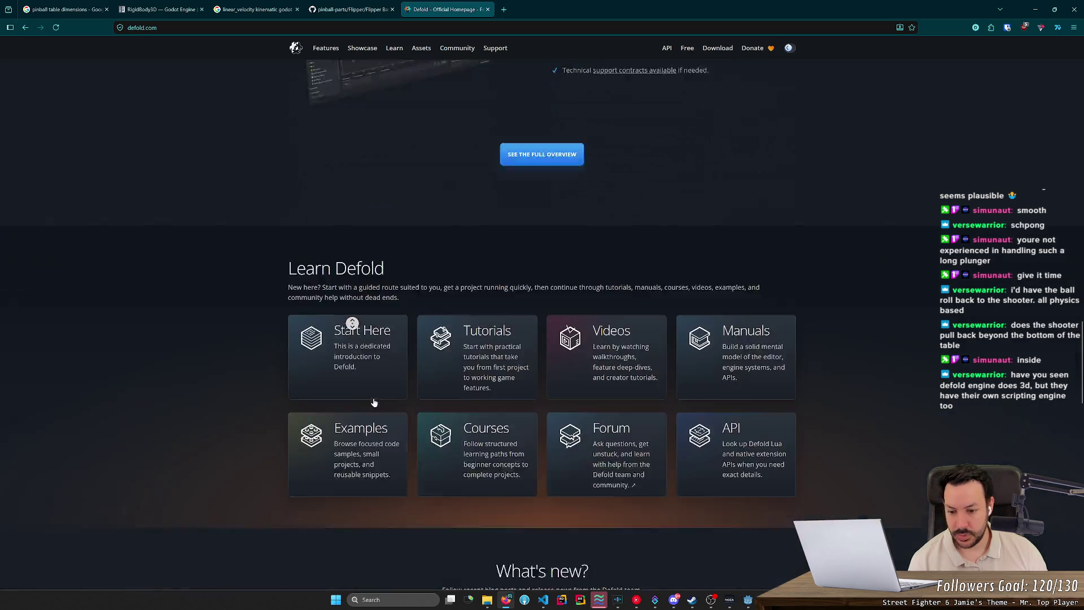
{"action": "scroll", "coordinate": [387, 309], "scroll_direction": "down", "scroll_amount": 8}
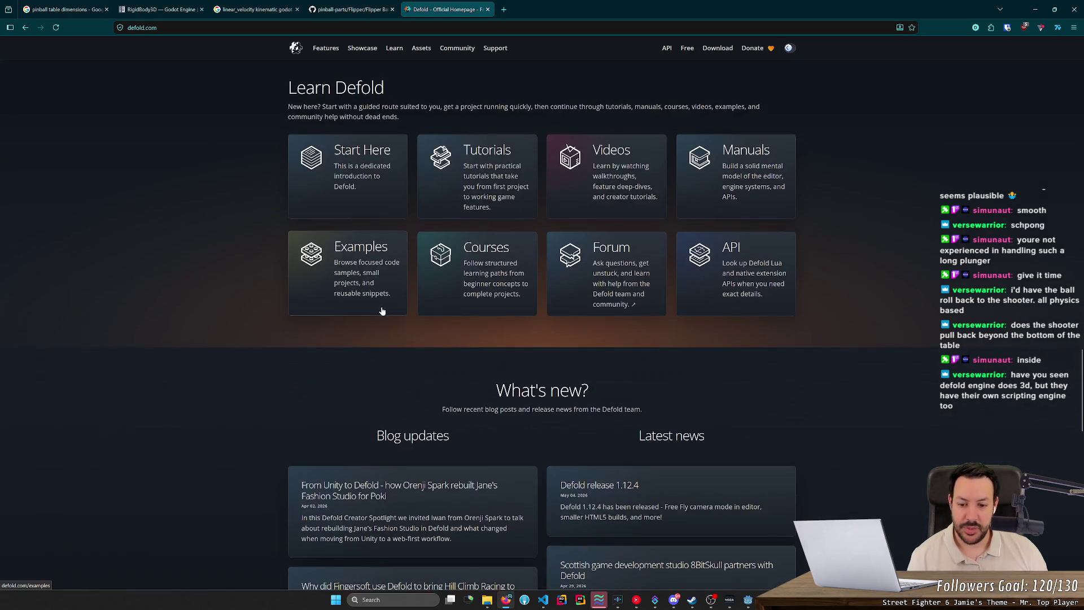
{"action": "scroll", "coordinate": [232, 308], "scroll_direction": "down", "scroll_amount": 2}
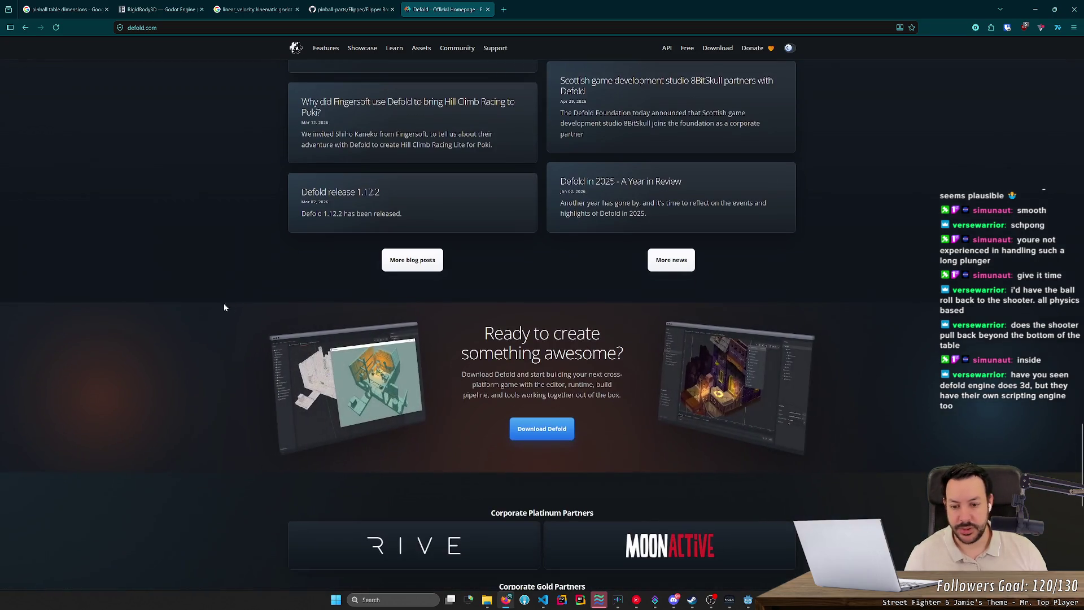
{"action": "scroll", "coordinate": [205, 305], "scroll_direction": "down", "scroll_amount": 5}
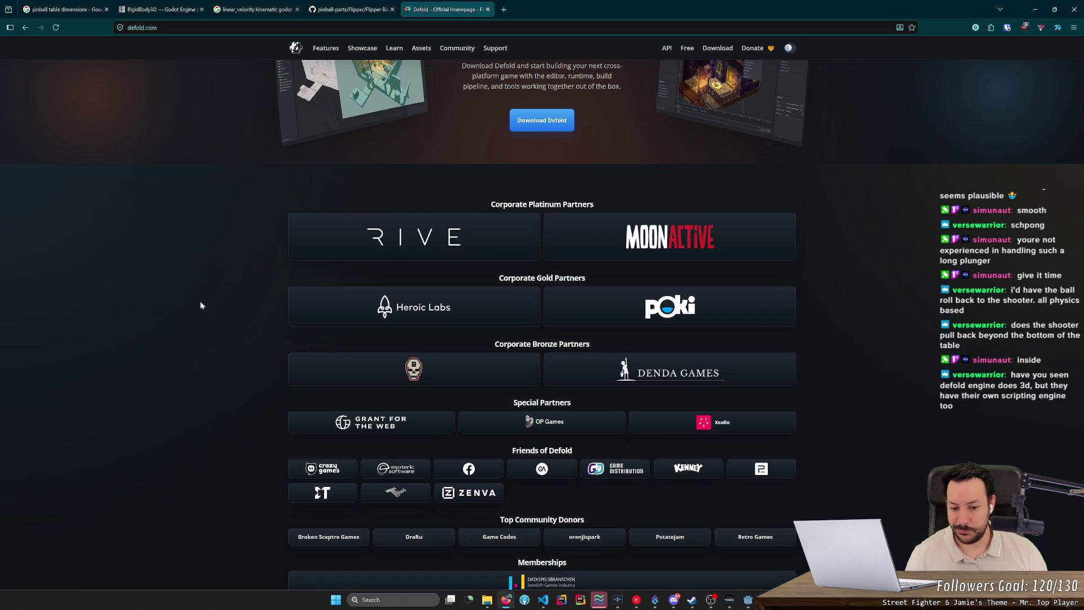
{"action": "scroll", "coordinate": [201, 305], "scroll_direction": "down", "scroll_amount": 3}
{"action": "scroll", "coordinate": [201, 302], "scroll_direction": "up", "scroll_amount": 20}
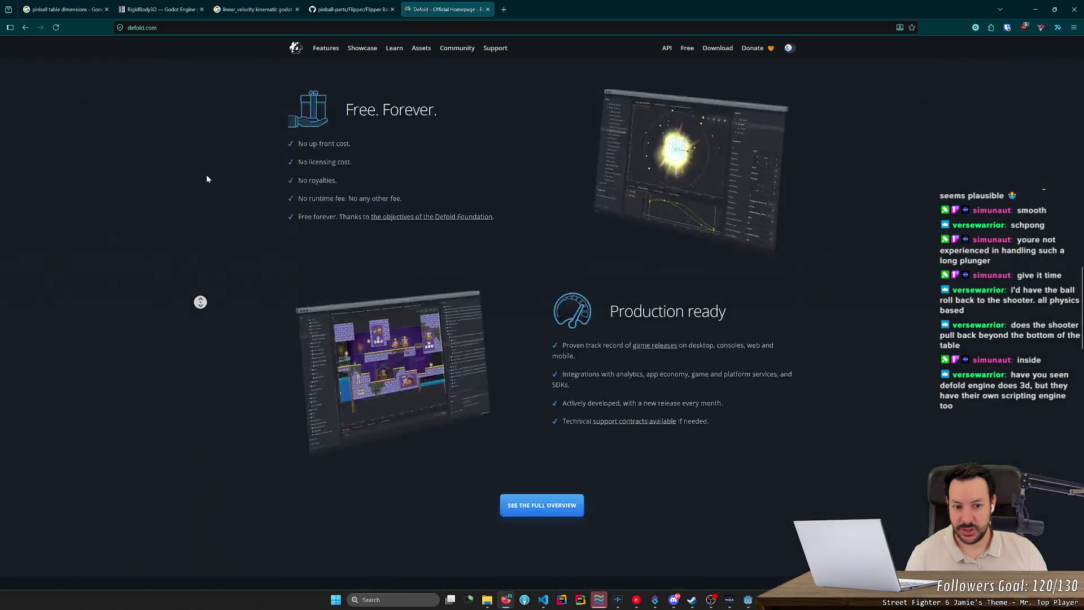
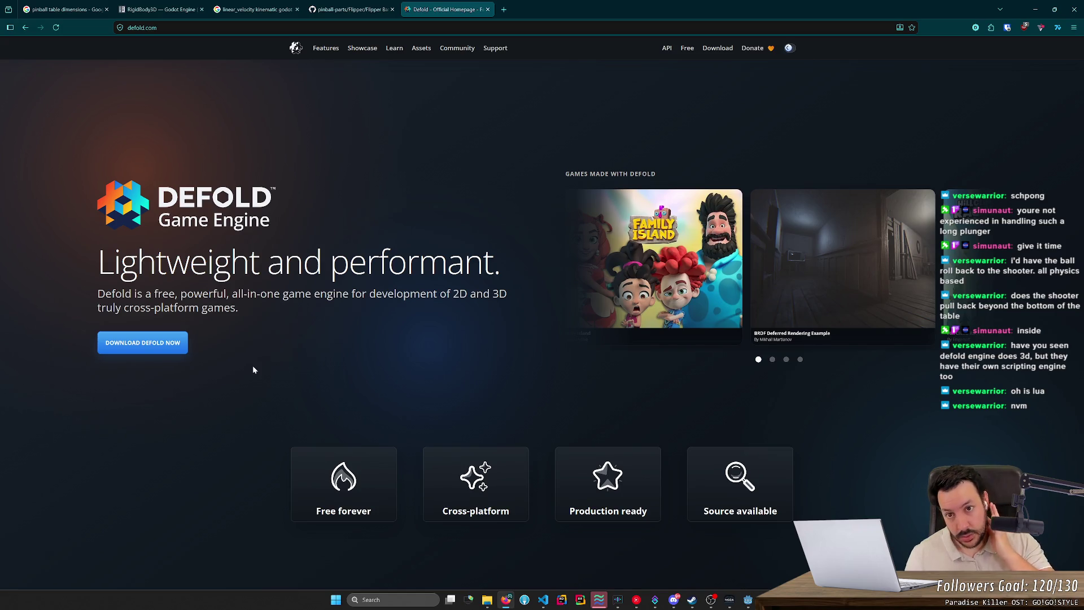
Minimize the browser, orbit the view around the pinball table and select the Ball node
{"action": "left_click", "coordinate": [1035, 9]}
{"action": "mouse_move", "coordinate": [787, 119]}
{"action": "left_mouse_down"}
{"action": "mouse_move", "coordinate": [509, 237]}
{"action": "mouse_move", "coordinate": [479, 234]}
{"action": "mouse_move", "coordinate": [655, 184]}
{"action": "mouse_move", "coordinate": [638, 180]}
{"action": "left_mouse_up"}
{"action": "left_click", "coordinate": [435, 244]}
Nudge the ball along X to 0.249, then save and run a first quick test
{"action": "scroll", "coordinate": [638, 179], "scroll_direction": "up", "scroll_amount": 5}
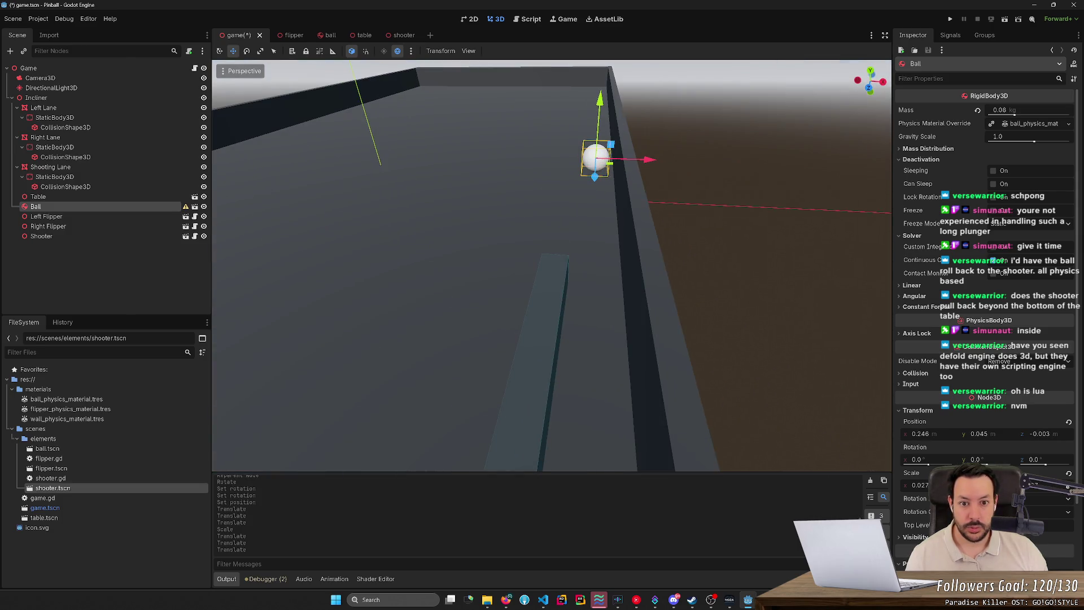
{"action": "left_click_drag", "start_coordinate": [648, 160], "coordinate": [651, 161]}
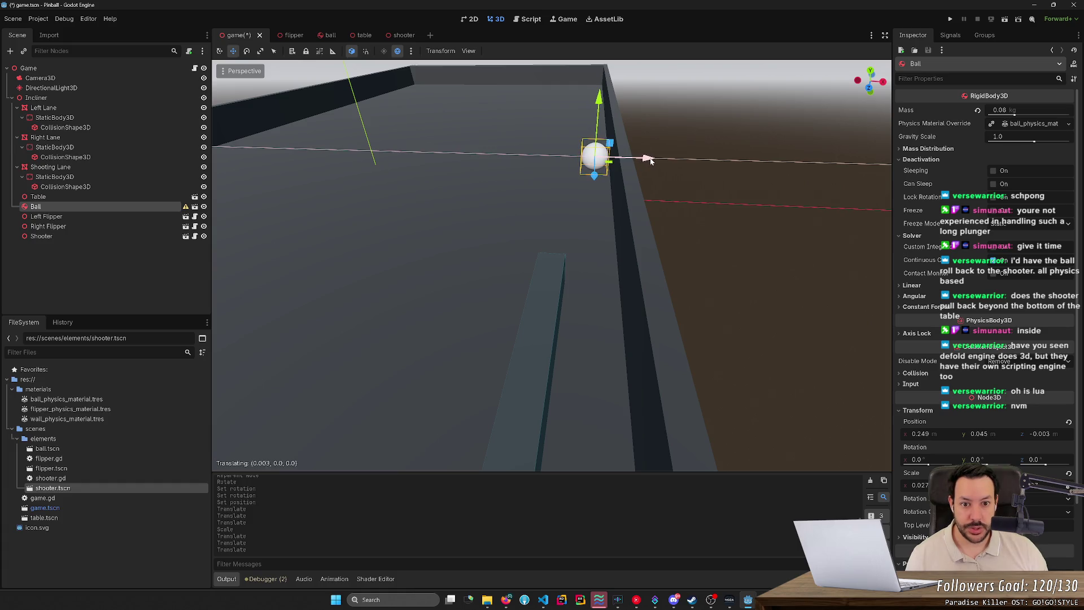
{"action": "key", "text": "F5"}
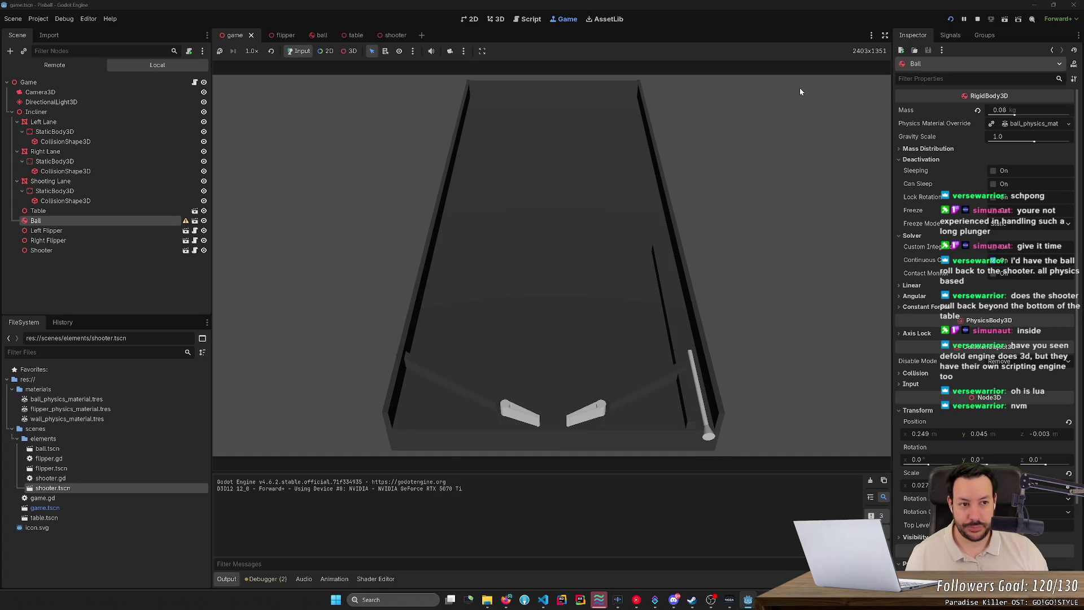
{"action": "left_click", "coordinate": [978, 20]}
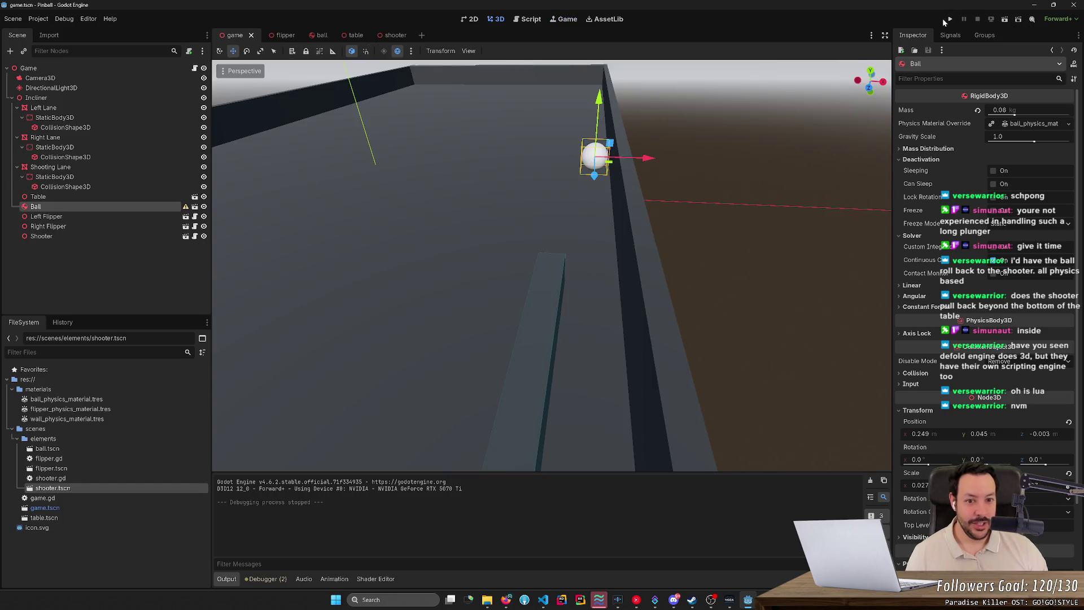
Playtest the table repeatedly, launching the ball with the plunger via space, then stop
{"action": "left_click", "coordinate": [951, 19]}
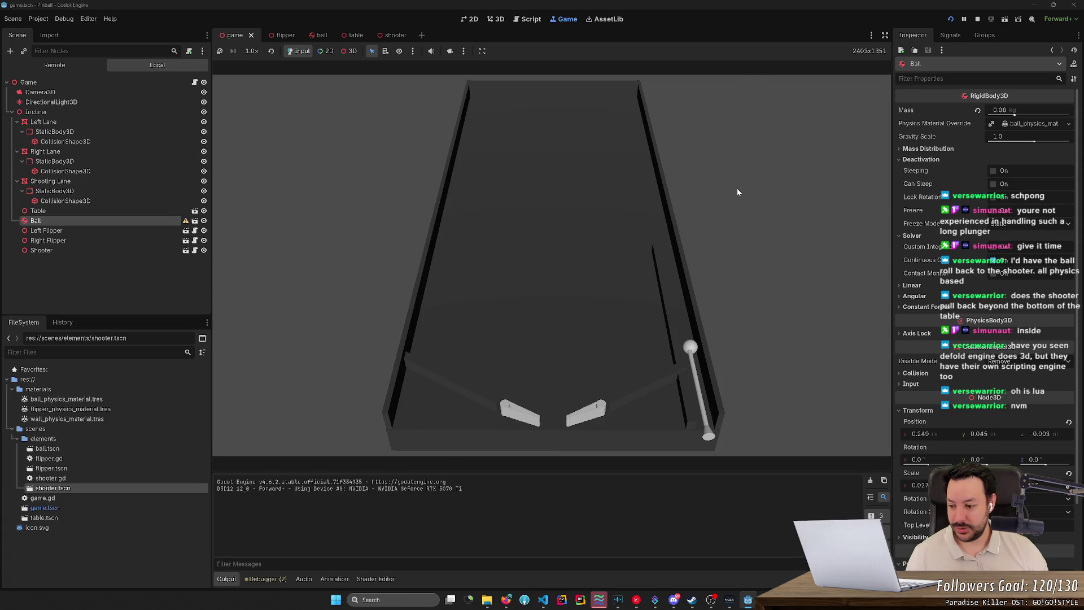
{"action": "key", "text": "space"}
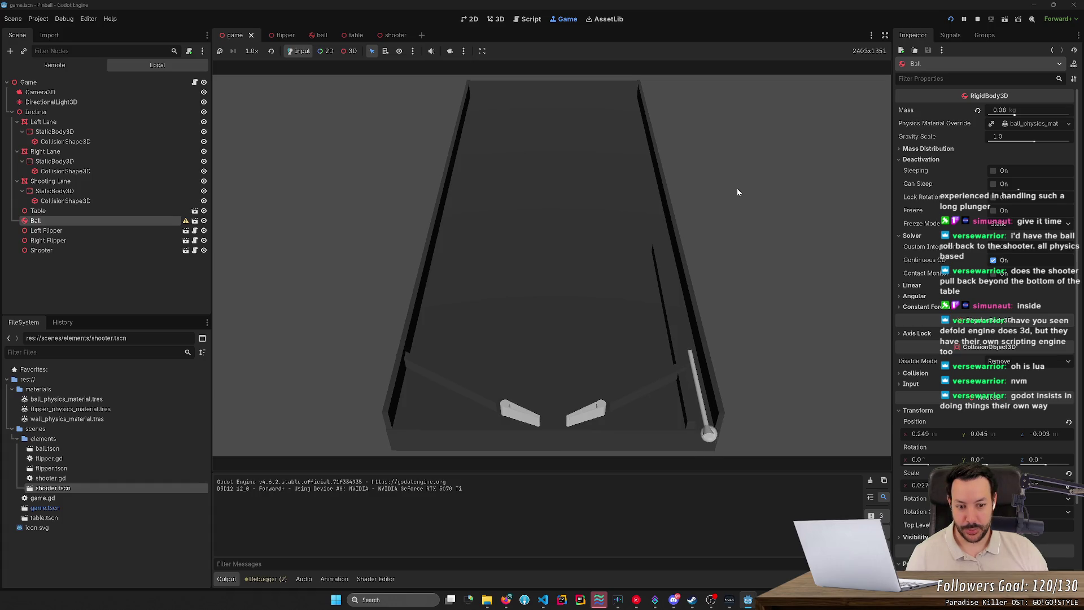
{"action": "left_click", "coordinate": [978, 21]}
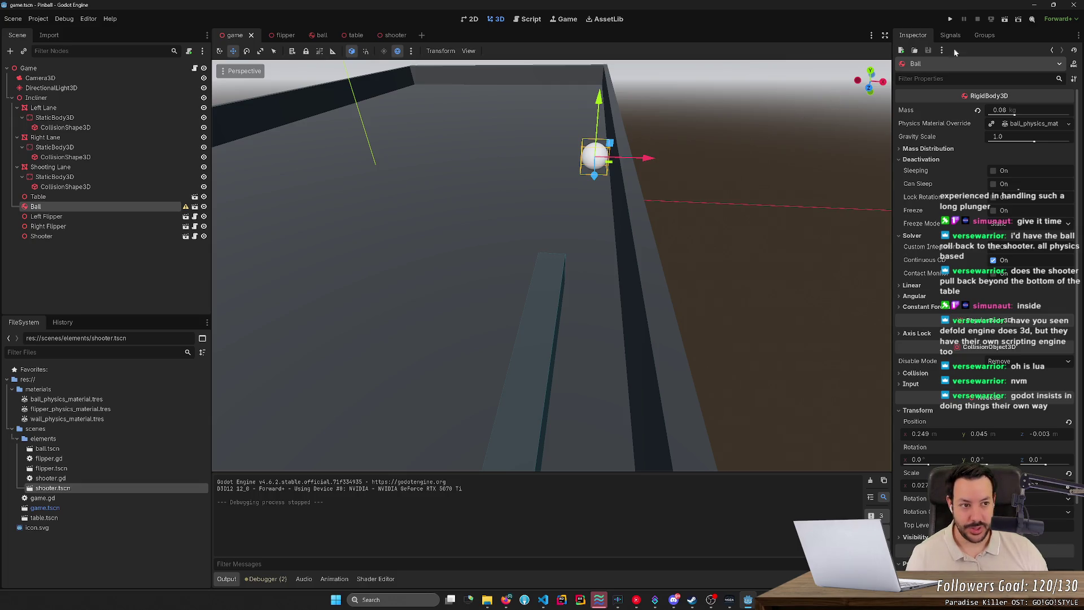
{"action": "left_click", "coordinate": [952, 19]}
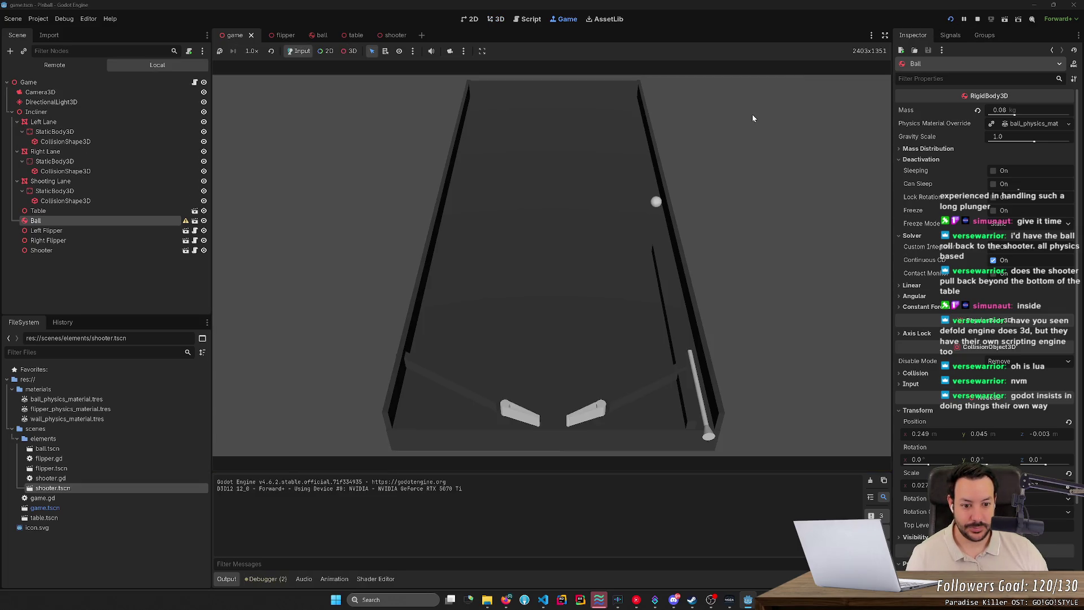
{"action": "key", "text": "space"}
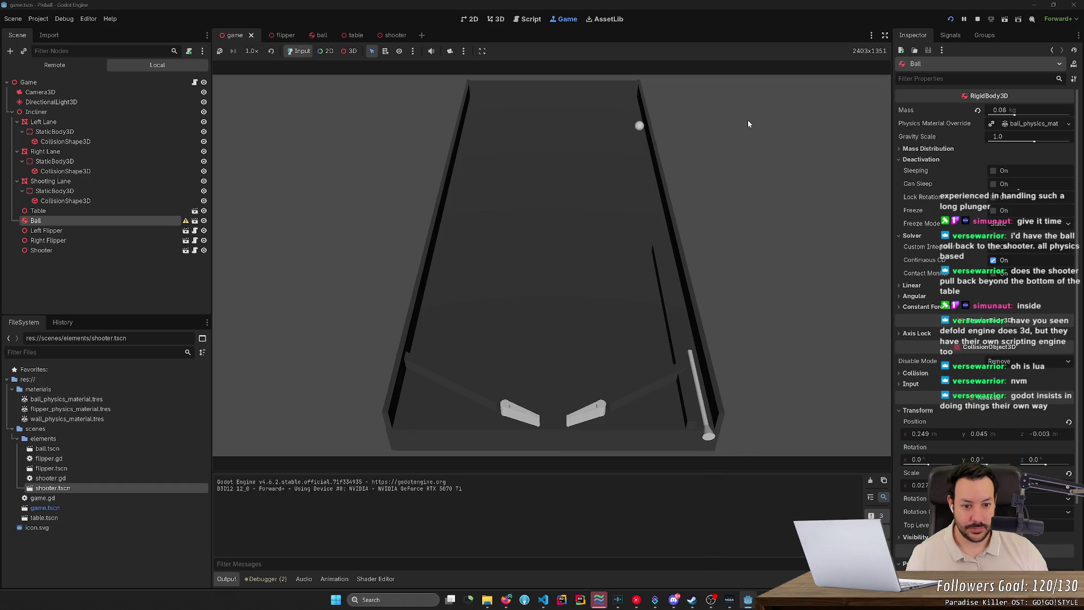
{"action": "key", "text": "F5"}
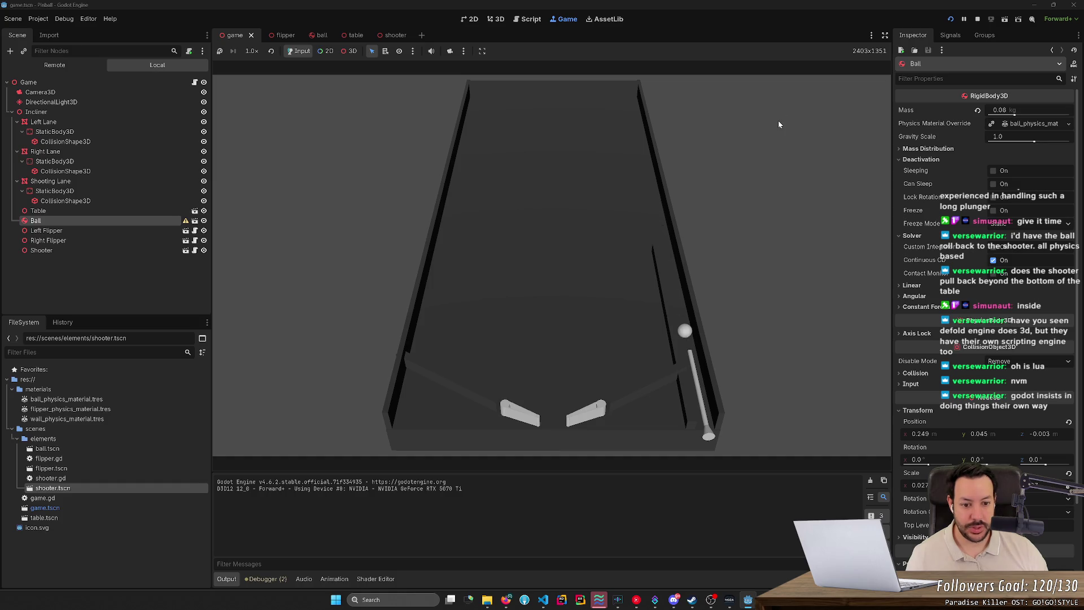
{"action": "key", "text": "space"}
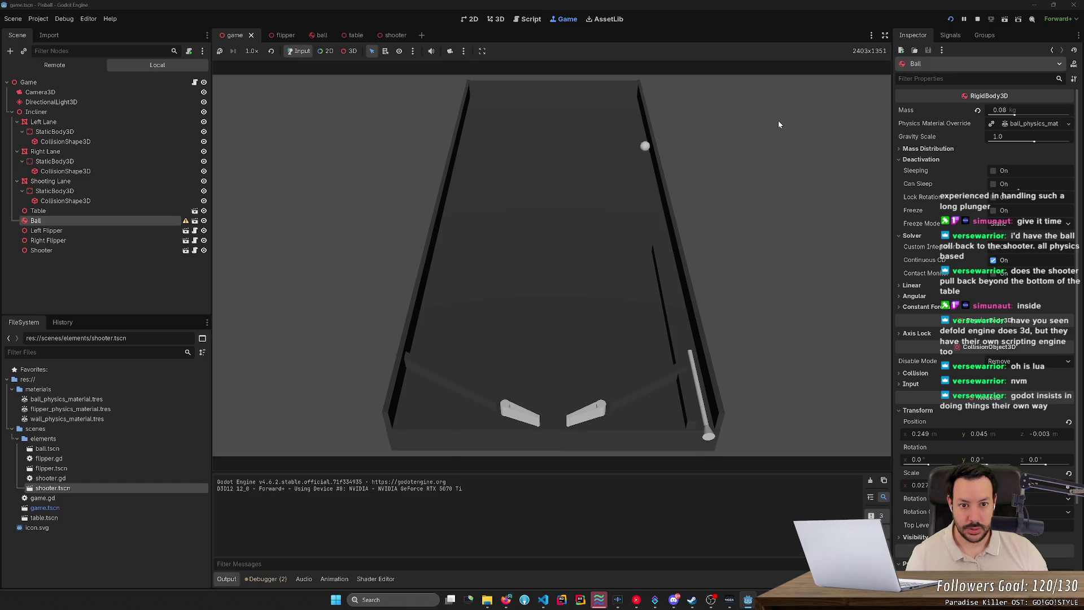
{"action": "left_click", "coordinate": [978, 20]}
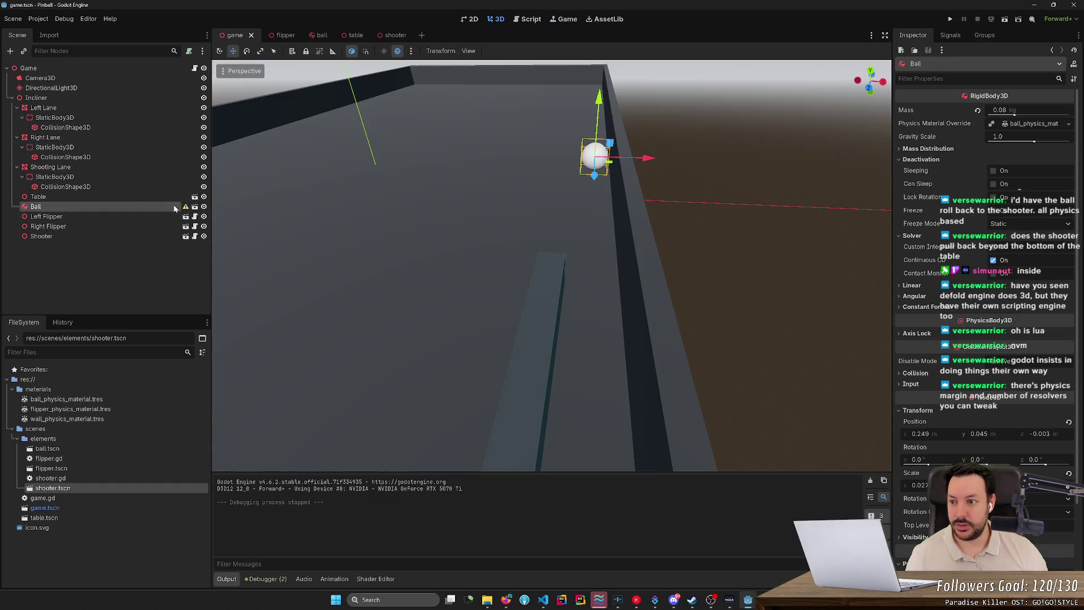
Give the Shooter a Release Duration of 0.1 and run the project
{"action": "left_click", "coordinate": [127, 235]}
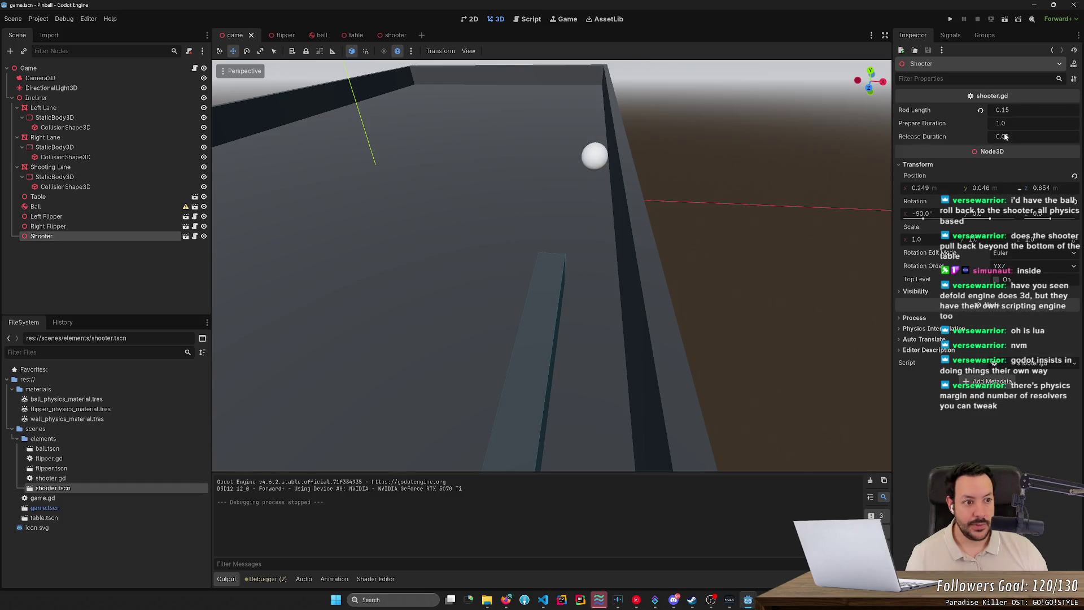
{"action": "key", "text": "Return"}
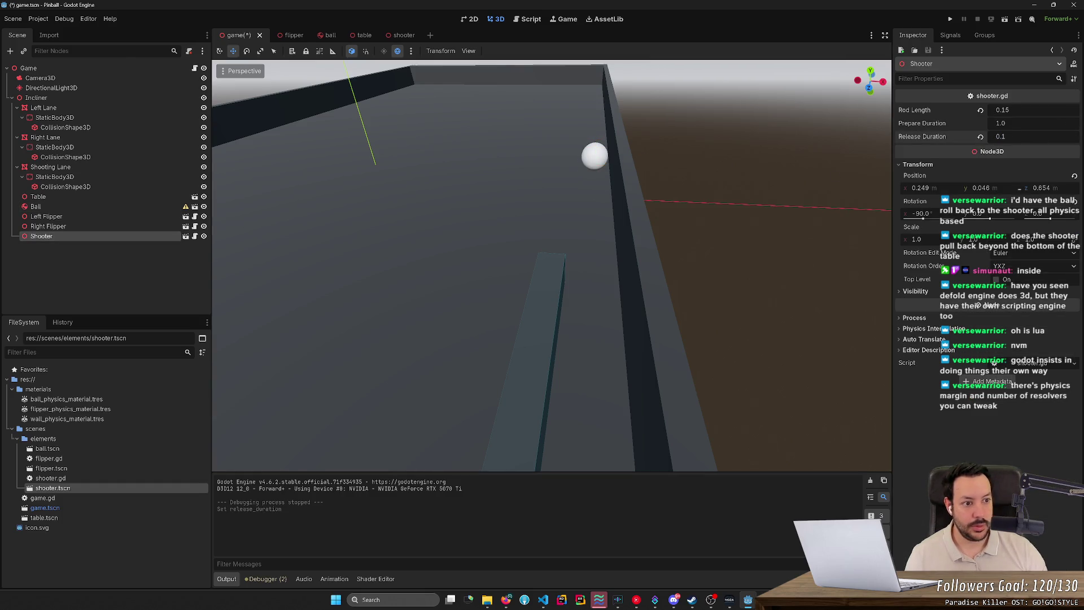
{"action": "left_click", "coordinate": [953, 19]}
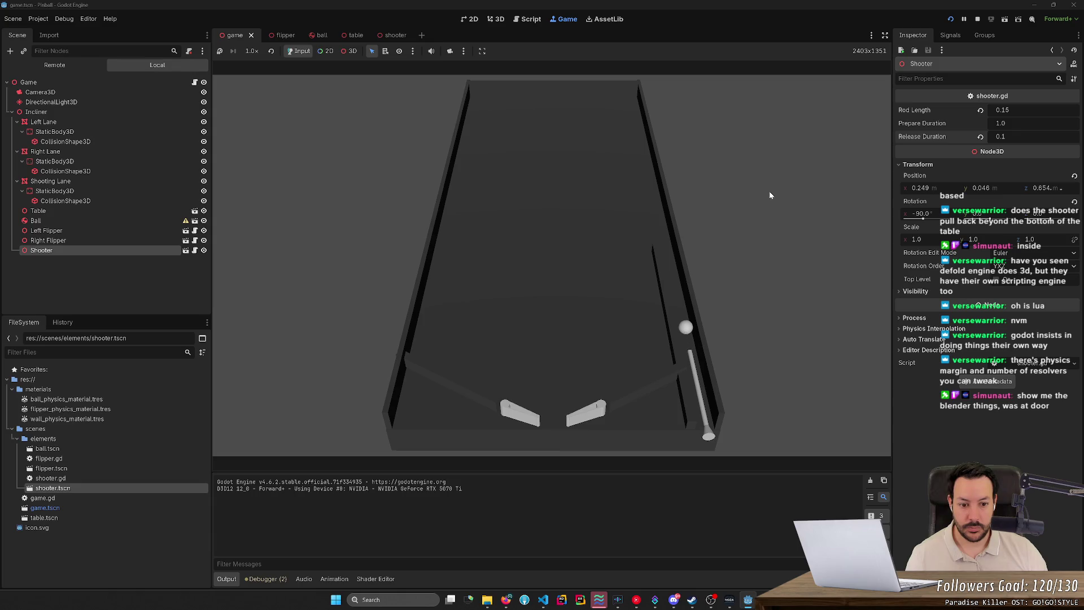
Close the Defold tab and go to the pinball-parts repository main page
{"action": "left_click", "coordinate": [506, 600]}
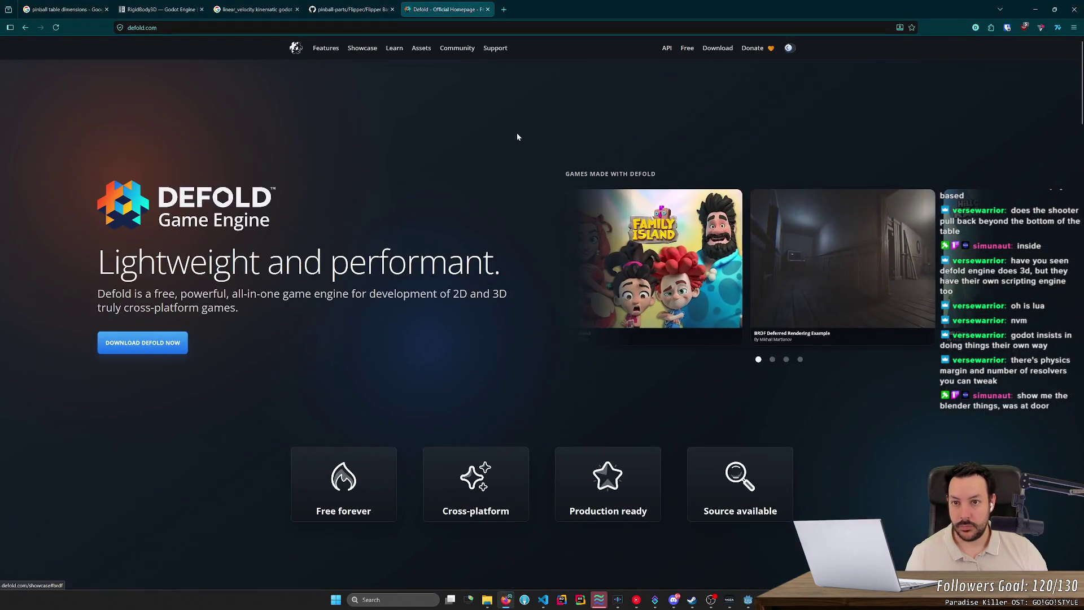
{"action": "key", "text": "ctrl+w"}
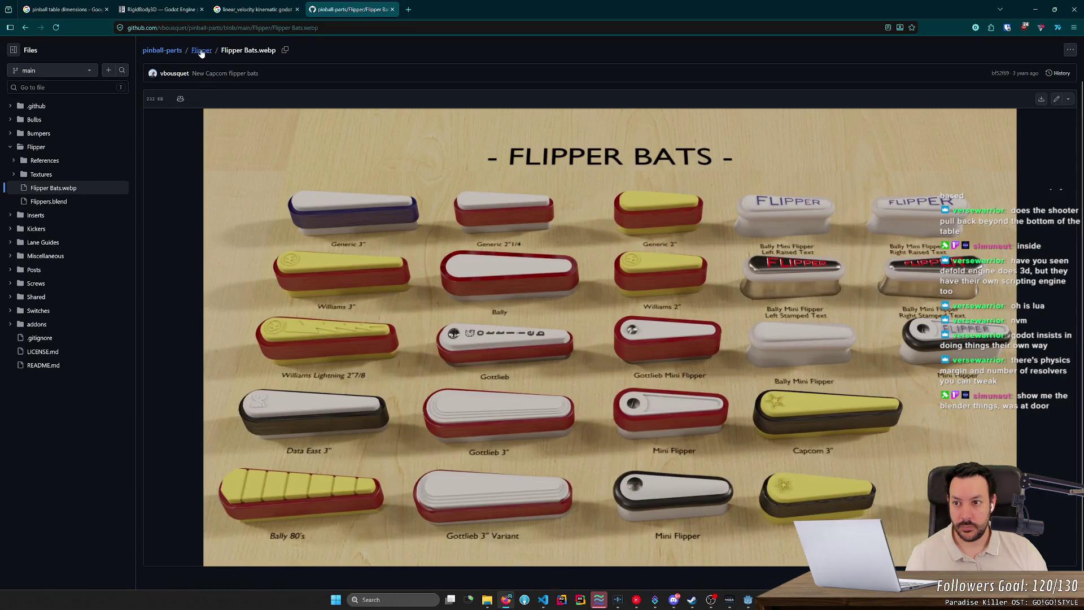
{"action": "left_click", "coordinate": [173, 50]}
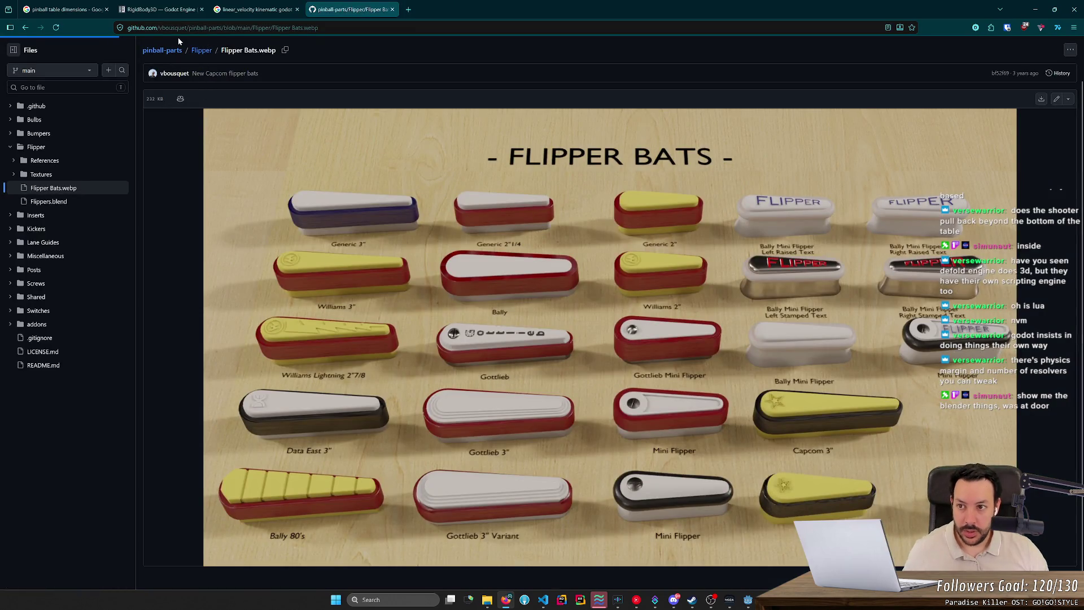
Scroll down through the README's Content images of pinball parts
{"action": "scroll", "coordinate": [214, 221], "scroll_direction": "down", "scroll_amount": 10}
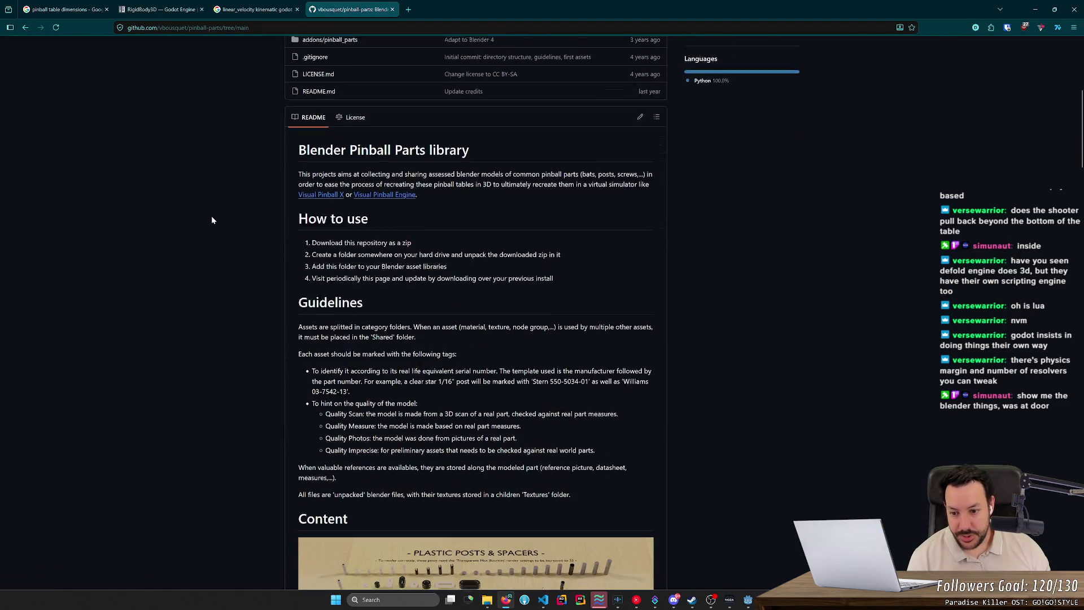
{"action": "scroll", "coordinate": [213, 222], "scroll_direction": "down", "scroll_amount": 2}
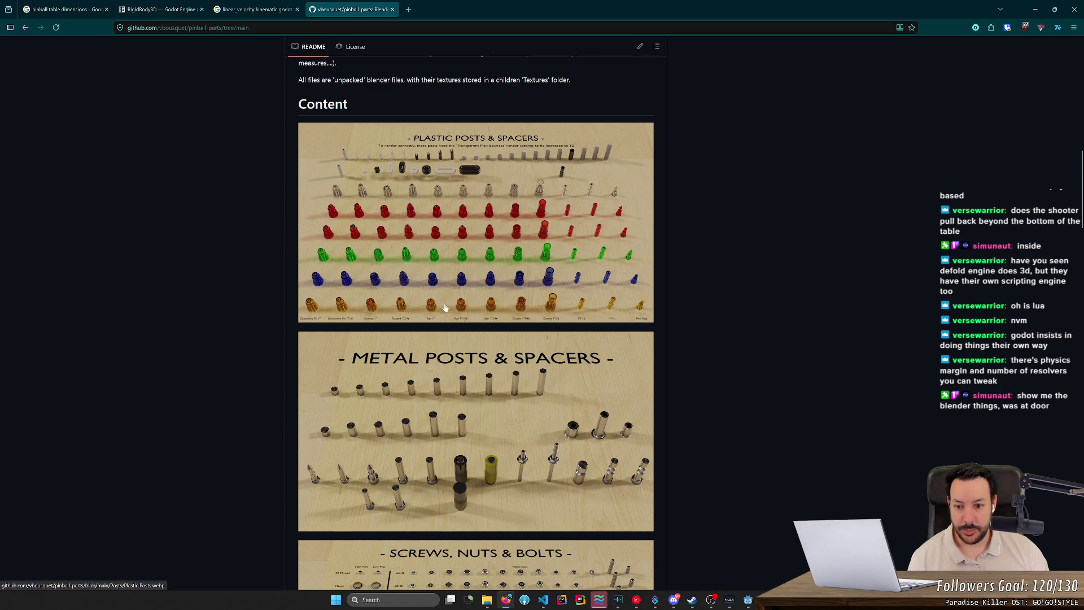
{"action": "scroll", "coordinate": [401, 237], "scroll_direction": "down", "scroll_amount": 2}
{"action": "scroll", "coordinate": [394, 267], "scroll_direction": "down", "scroll_amount": 2}
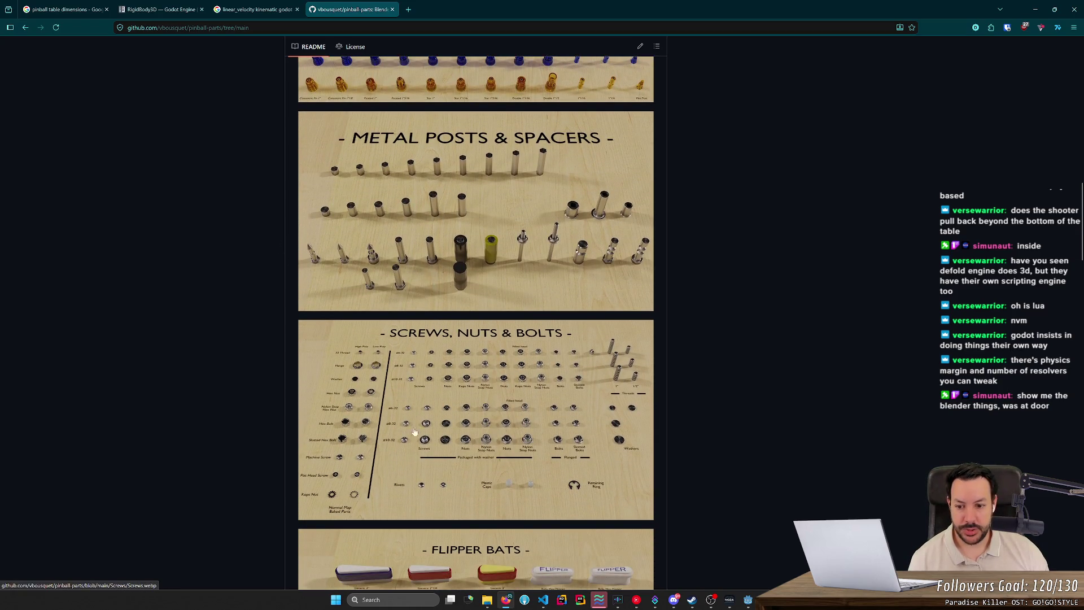
{"action": "scroll", "coordinate": [533, 376], "scroll_direction": "down", "scroll_amount": 8}
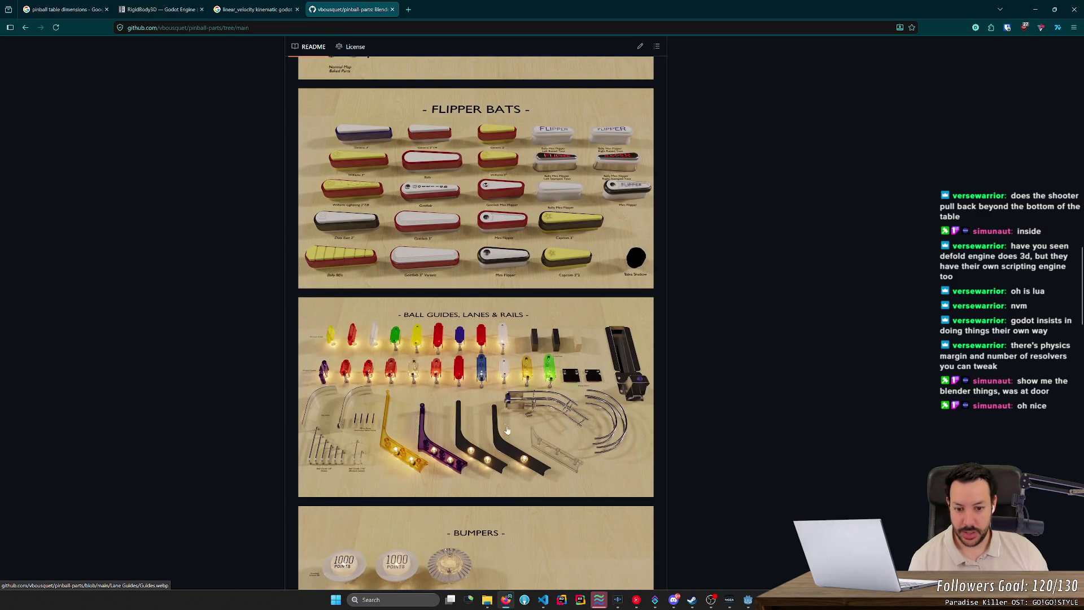
{"action": "scroll", "coordinate": [366, 355], "scroll_direction": "down", "scroll_amount": 4}
{"action": "scroll", "coordinate": [344, 341], "scroll_direction": "down", "scroll_amount": 2}
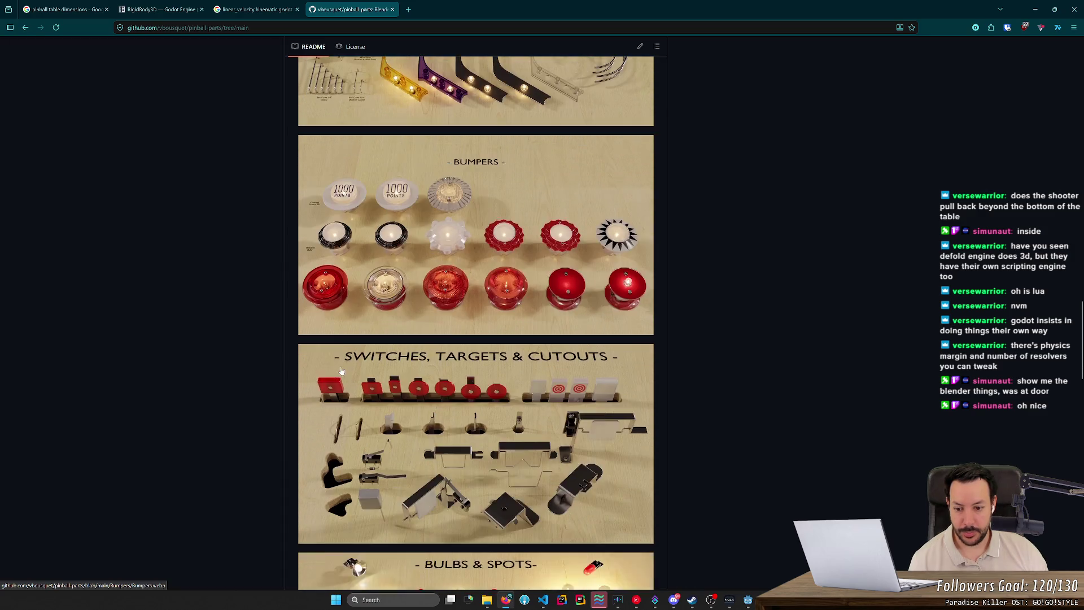
{"action": "scroll", "coordinate": [540, 448], "scroll_direction": "down", "scroll_amount": 4}
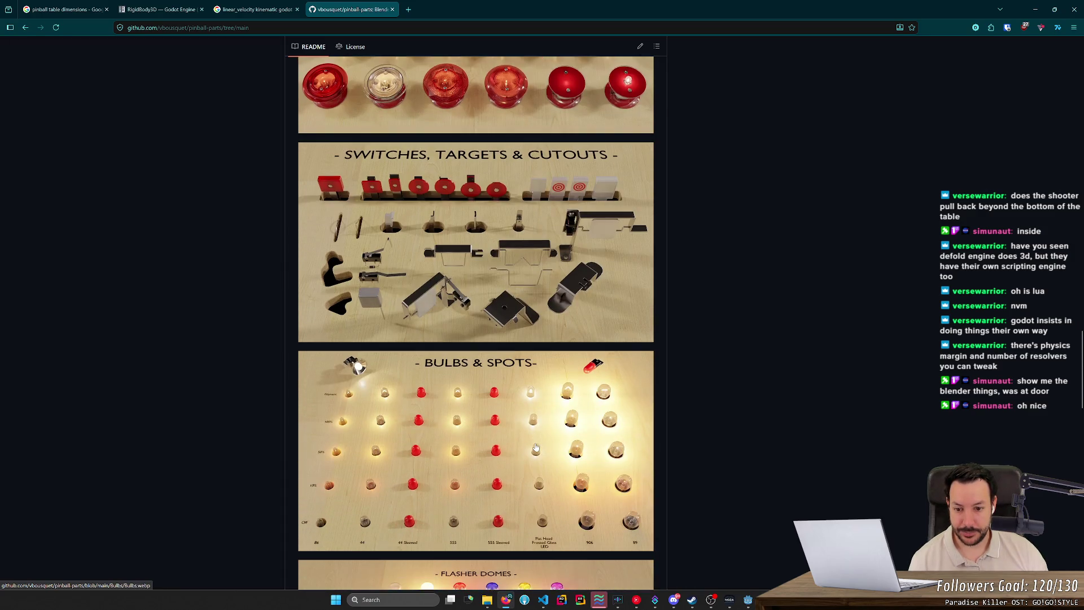
{"action": "scroll", "coordinate": [535, 448], "scroll_direction": "down", "scroll_amount": 5}
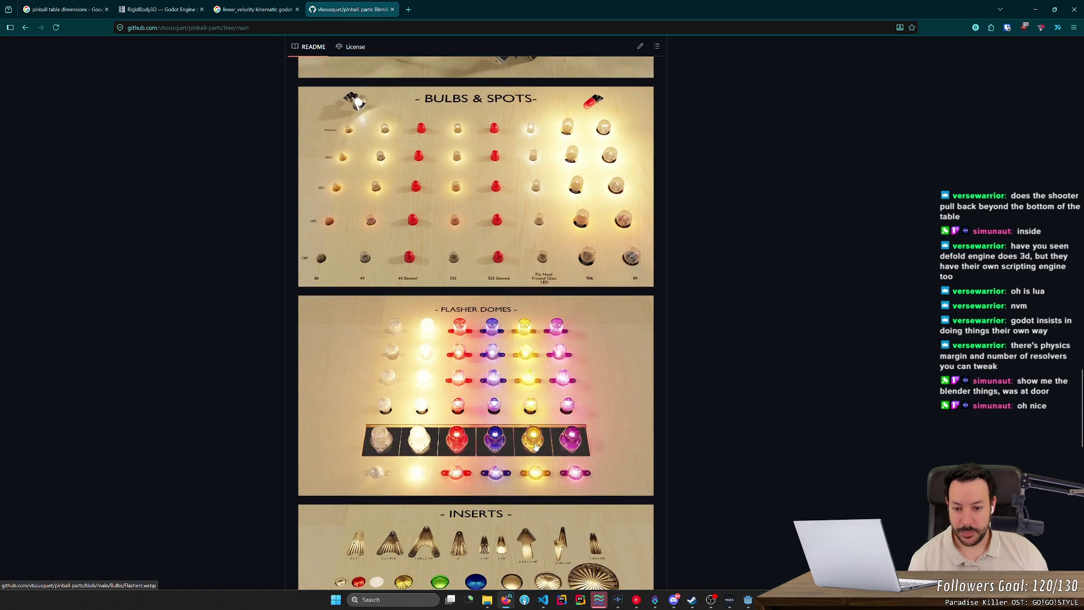
{"action": "scroll", "coordinate": [536, 446], "scroll_direction": "down", "scroll_amount": 5}
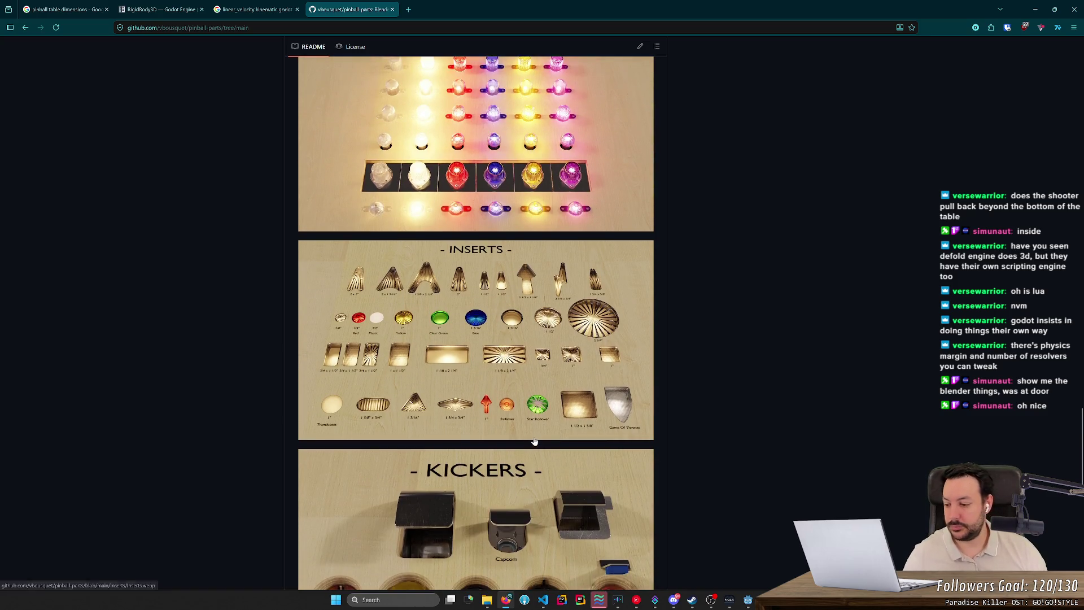
{"action": "scroll", "coordinate": [534, 444], "scroll_direction": "down", "scroll_amount": 4}
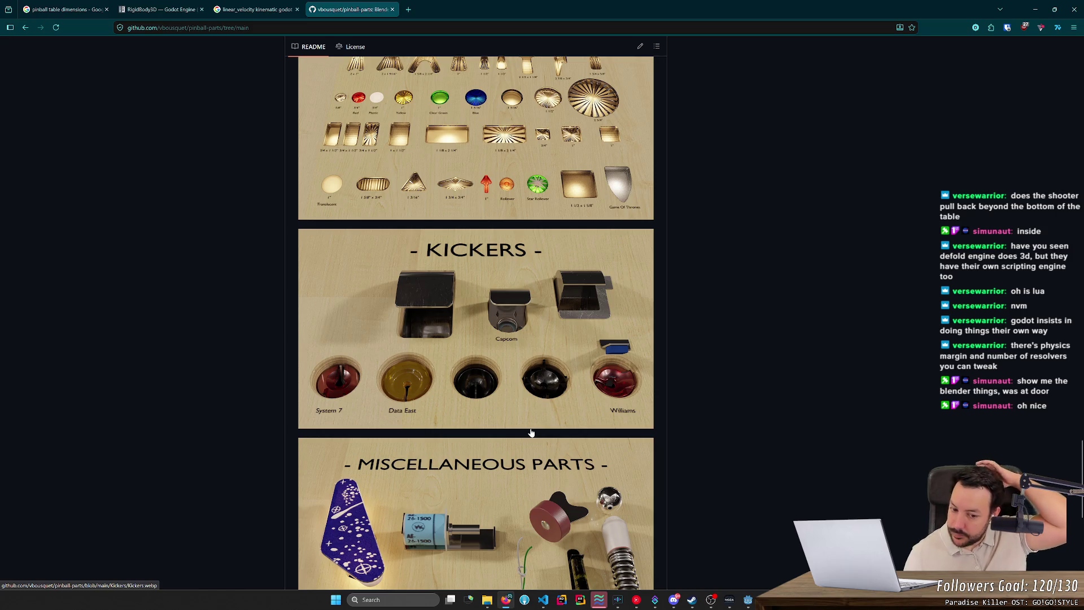
{"action": "scroll", "coordinate": [530, 433], "scroll_direction": "down", "scroll_amount": 4}
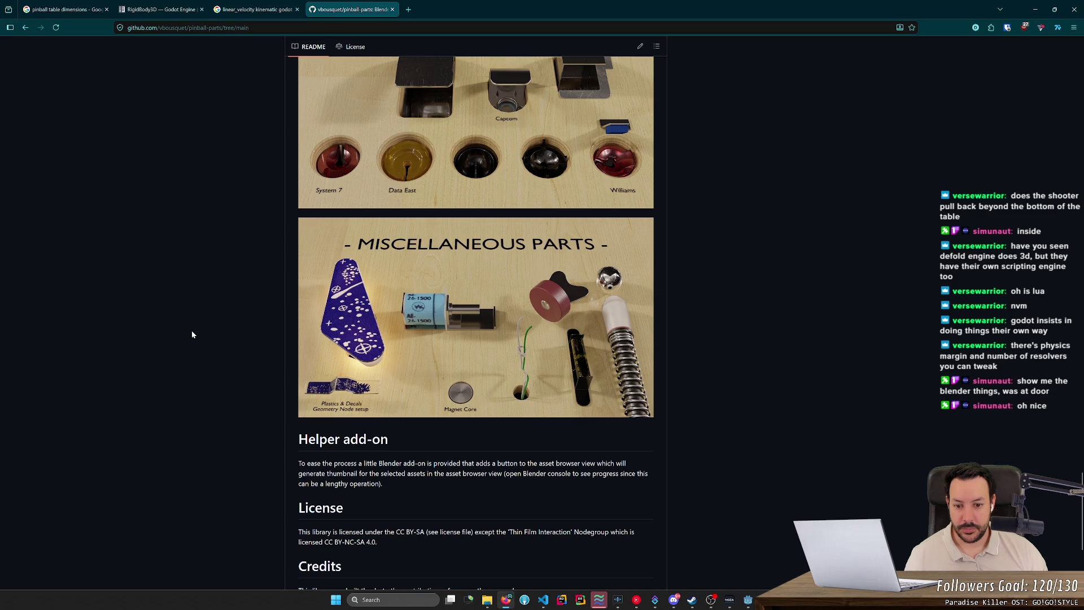
Autoscroll back up to the repository file list and minimize the browser
{"action": "scroll", "coordinate": [192, 331], "scroll_direction": "up", "scroll_amount": 15}
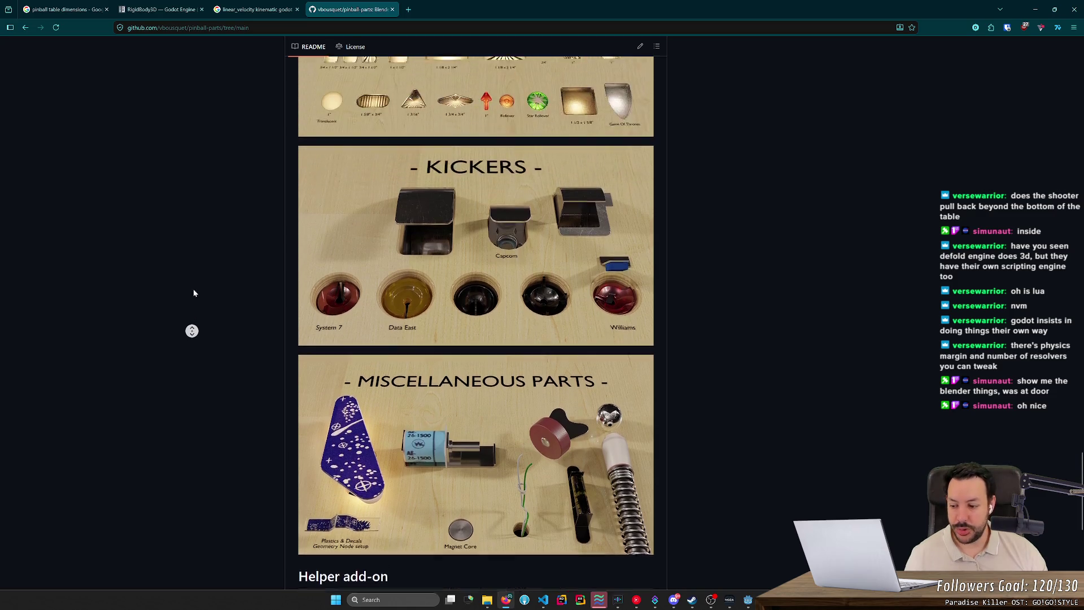
{"action": "scroll", "coordinate": [192, 331], "scroll_direction": "up", "scroll_amount": 3}
{"action": "scroll", "coordinate": [277, 299], "scroll_direction": "down", "scroll_amount": 2}
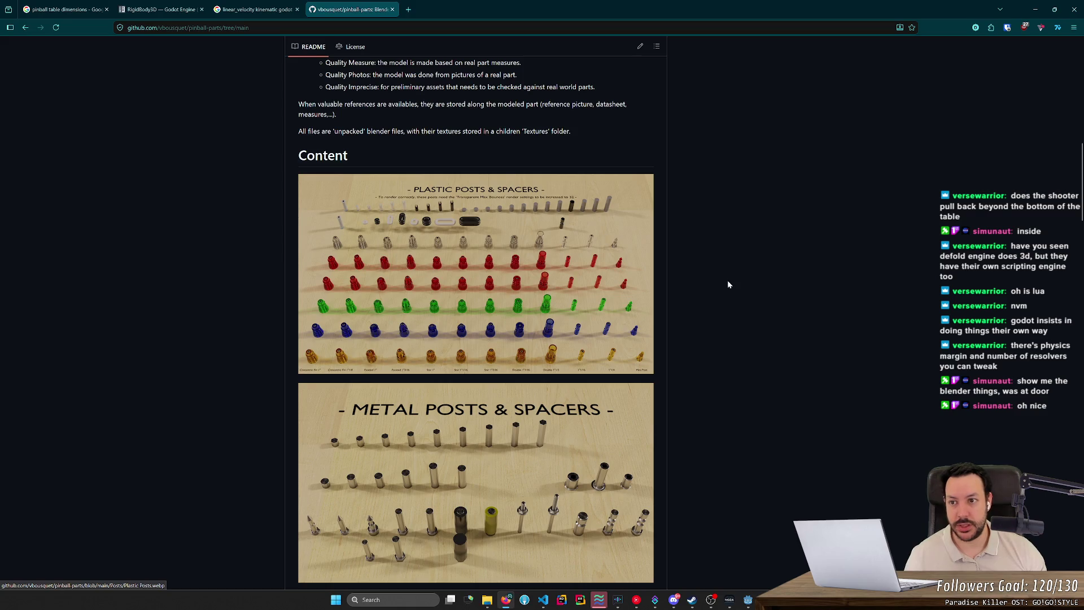
{"action": "middle_click", "coordinate": [794, 285]}
{"action": "scroll", "coordinate": [795, 285], "scroll_direction": "up", "scroll_amount": 10}
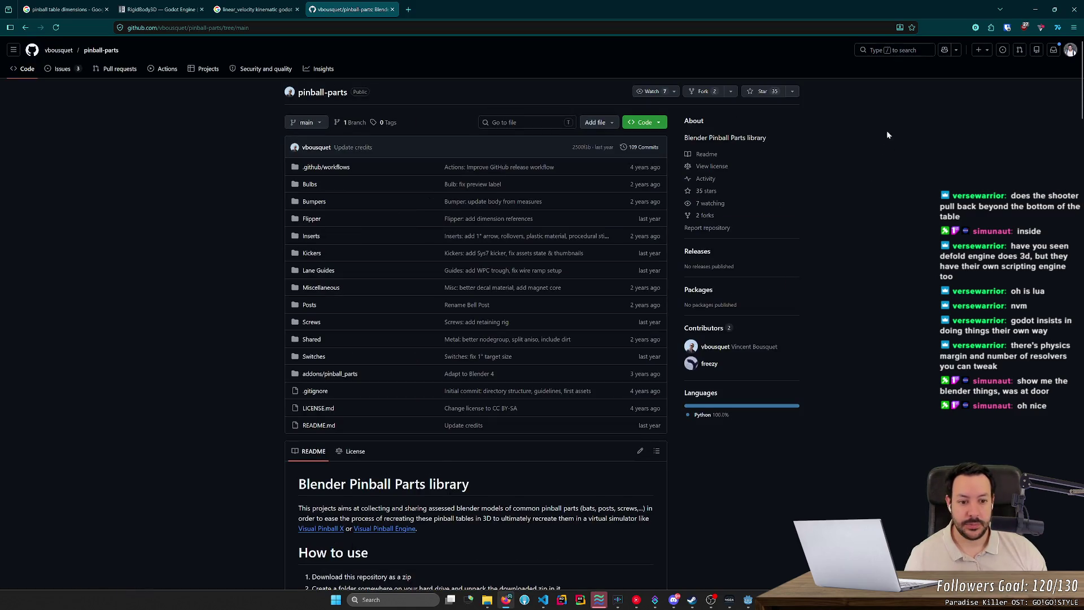
{"action": "left_click", "coordinate": [1037, 10]}
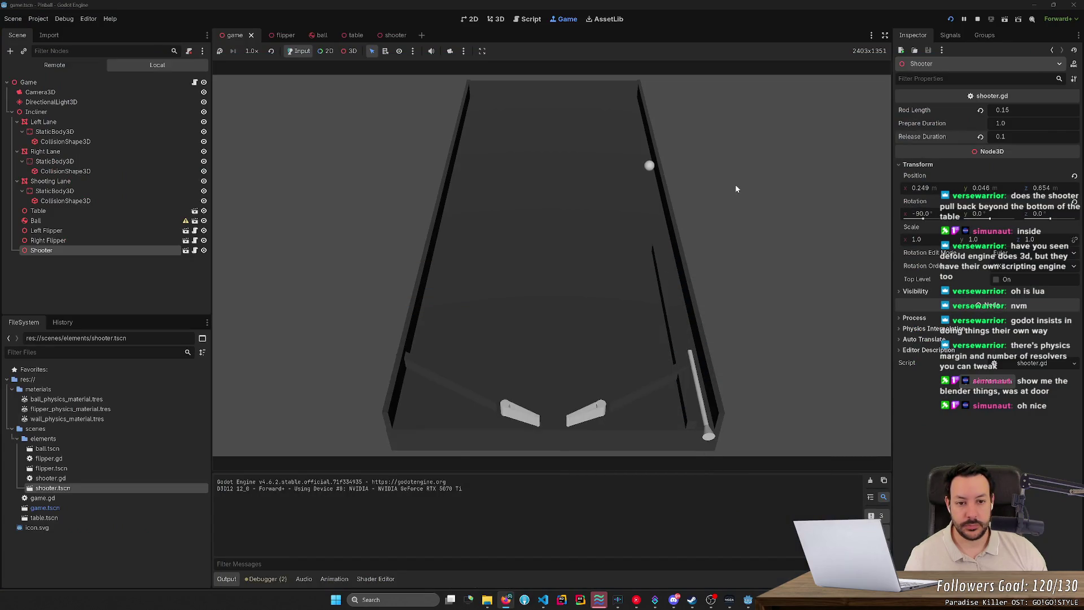
Launch the ball up the shooter lane six times with space, then stop the game
{"action": "key", "text": "space"}
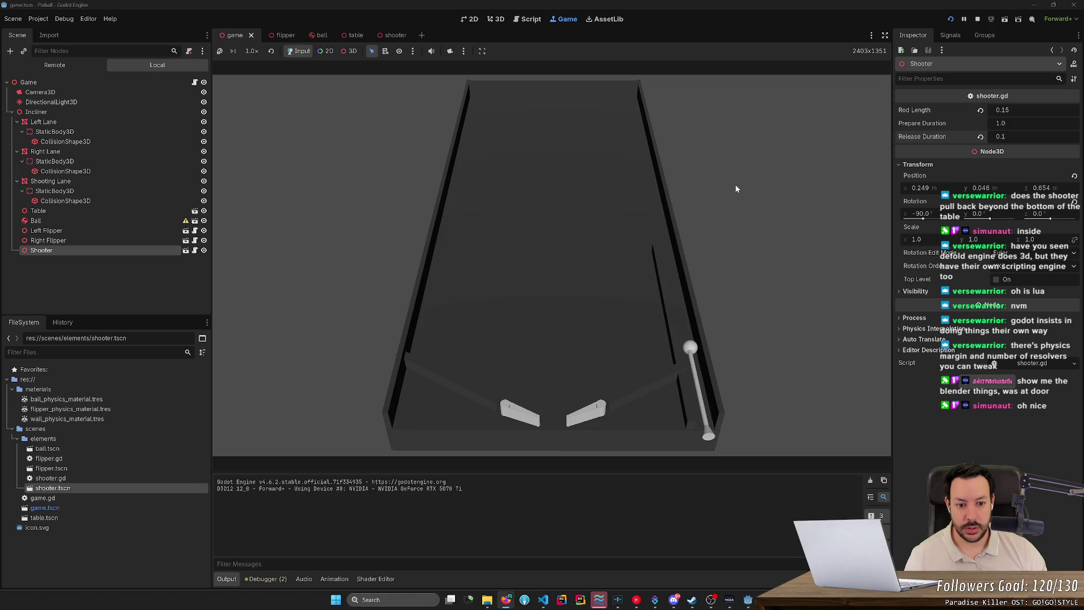
{"action": "key", "text": "space"}
{"action": "key", "text": "space"}
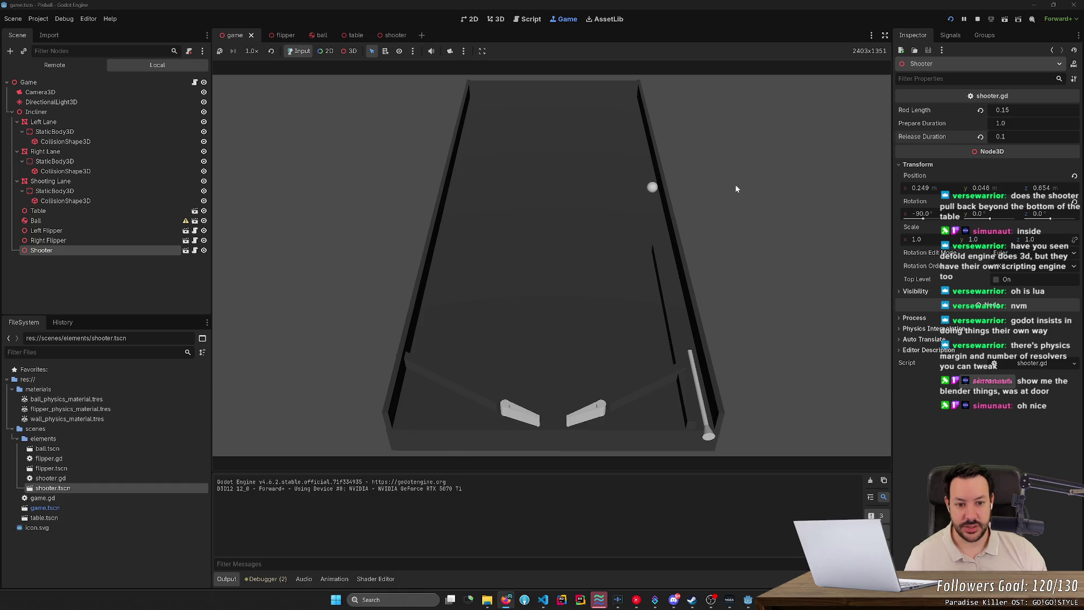
{"action": "key", "text": "space"}
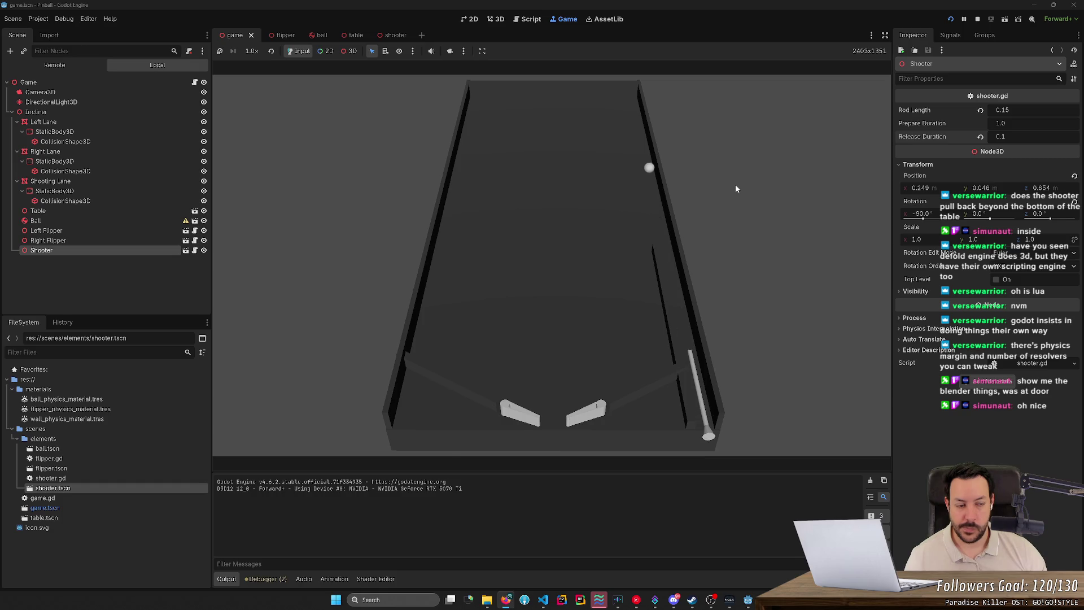
{"action": "key", "text": "space"}
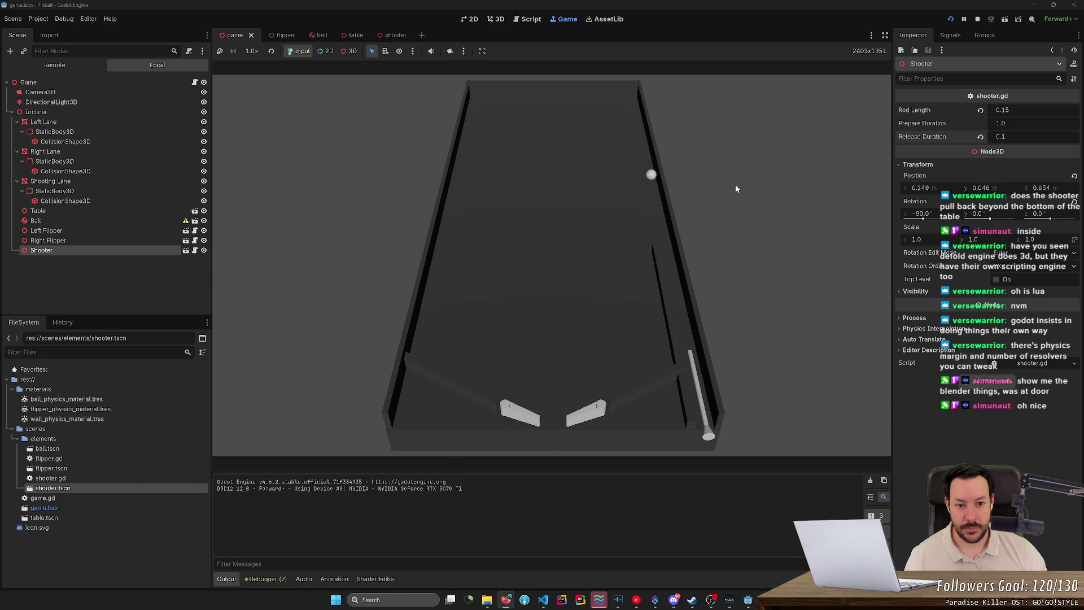
{"action": "key", "text": "space"}
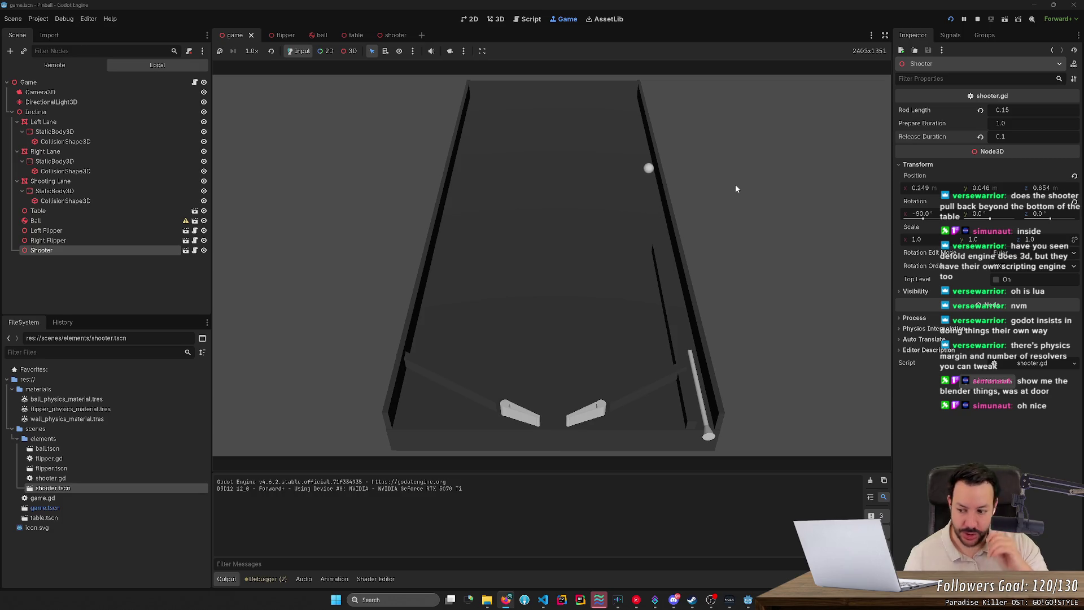
{"action": "key", "text": "space"}
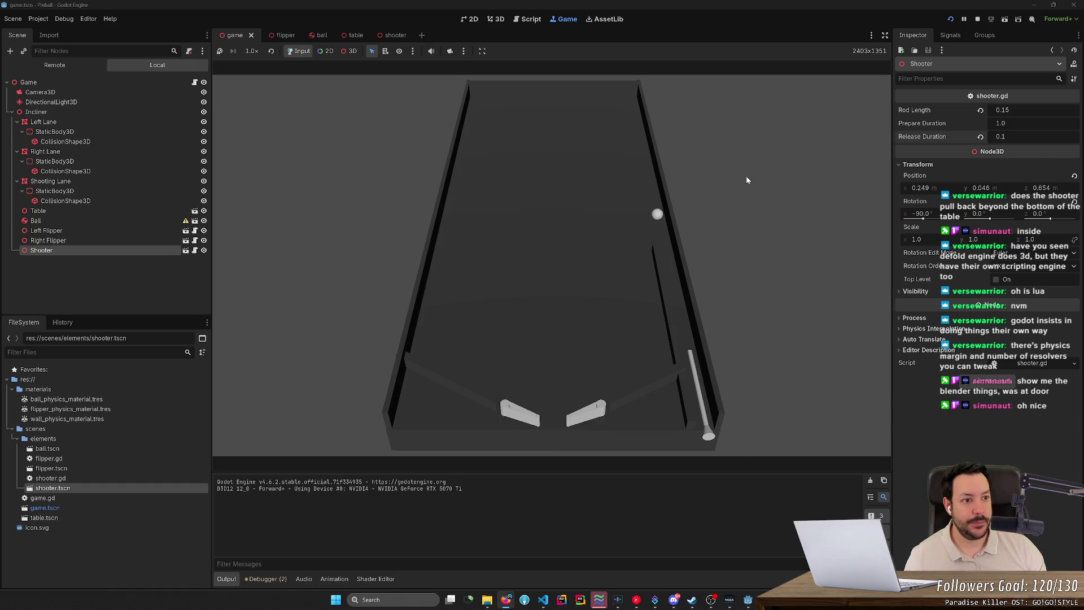
{"action": "left_click", "coordinate": [980, 18]}
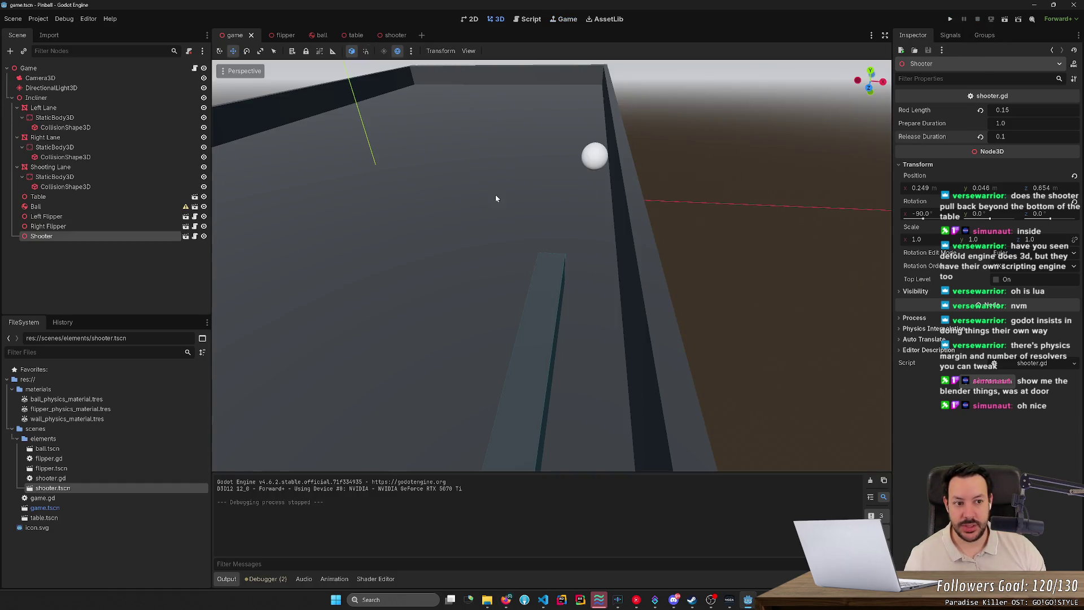
Set the shooter's Release Duration to 0.075, playtest it, then open the shooter.gd script
{"action": "left_click", "coordinate": [1052, 136]}
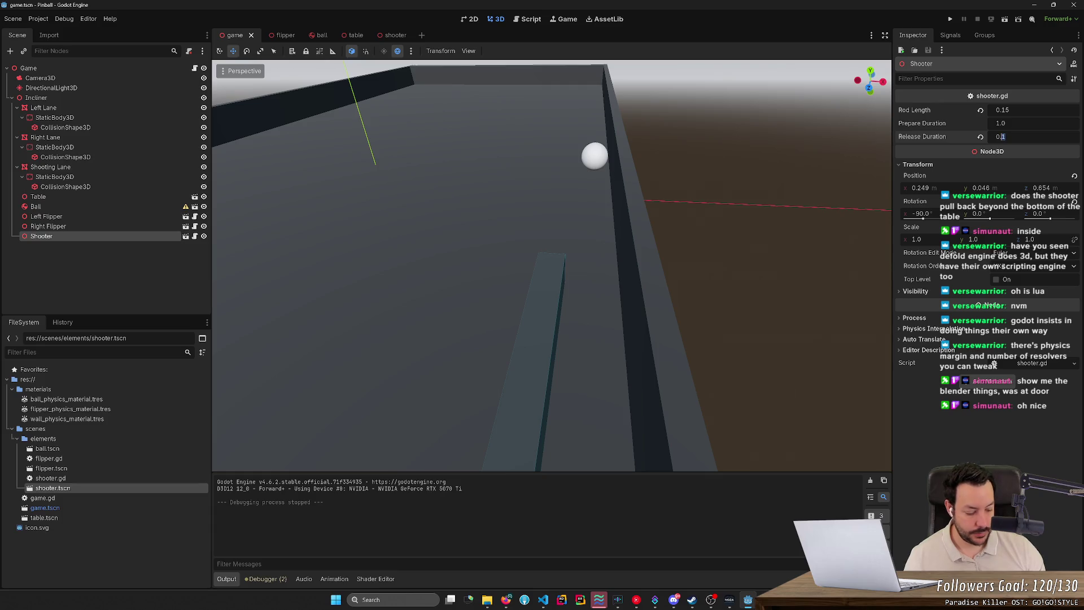
{"action": "type", "text": "0.075"}
{"action": "left_click", "coordinate": [950, 19]}
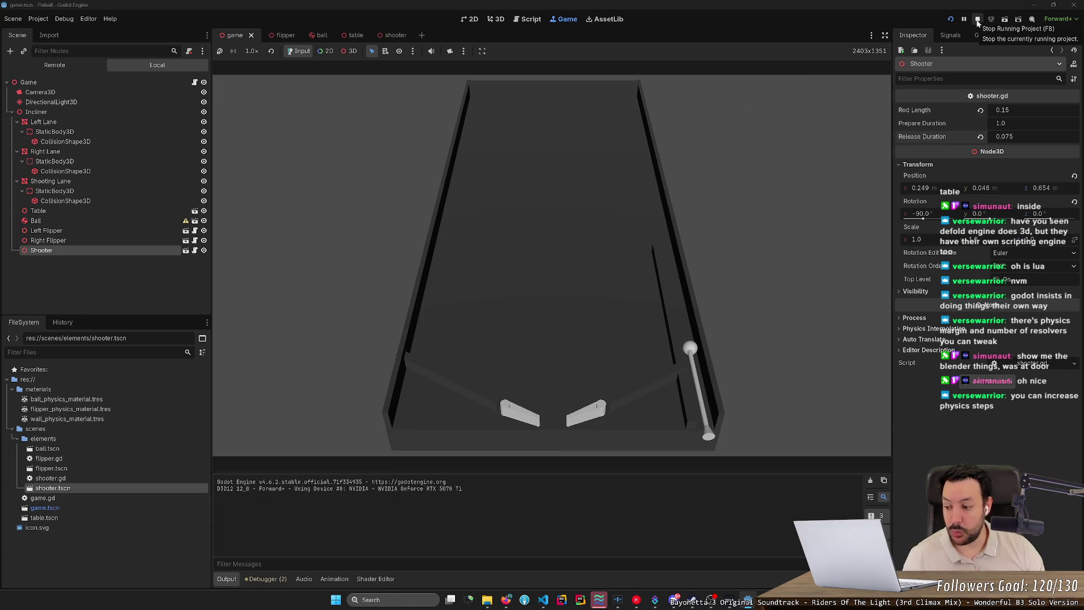
{"action": "left_click", "coordinate": [977, 23]}
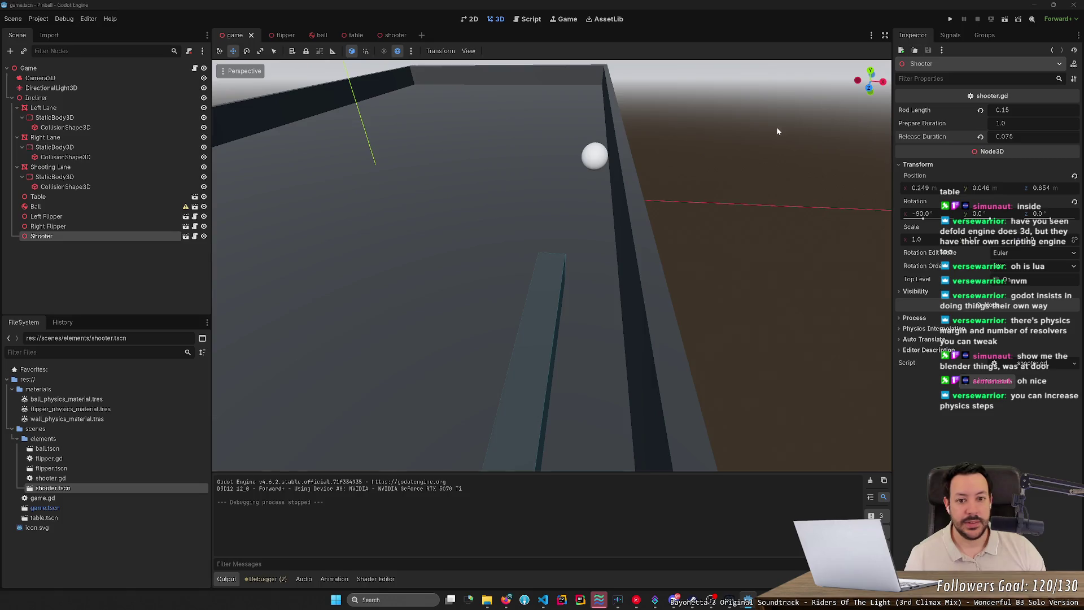
{"action": "key", "text": "alt+Tab"}
{"action": "key", "text": "alt+Tab"}
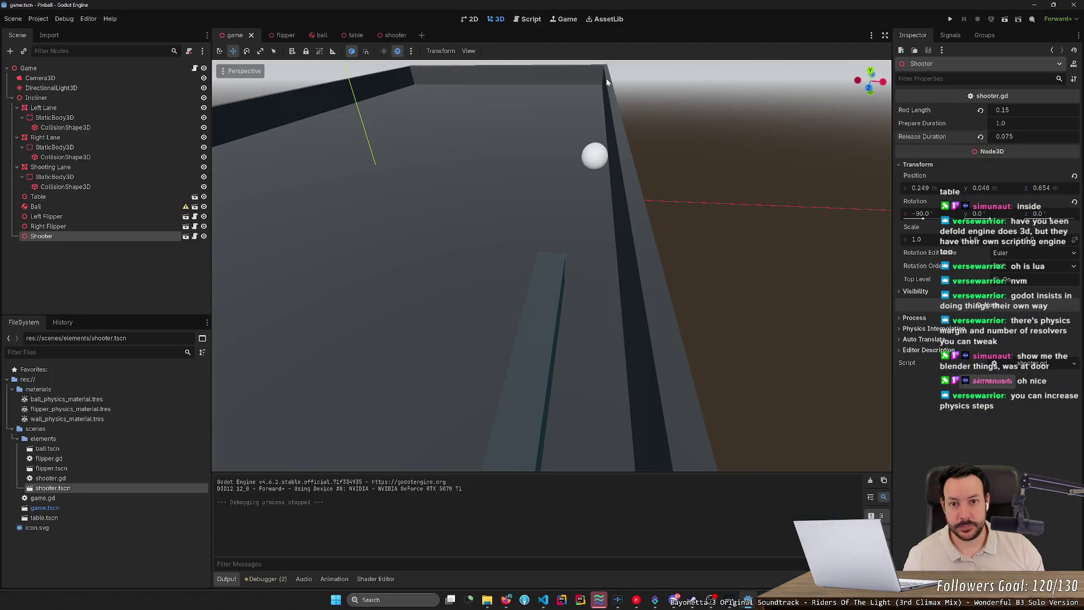
{"action": "left_click", "coordinate": [529, 19]}
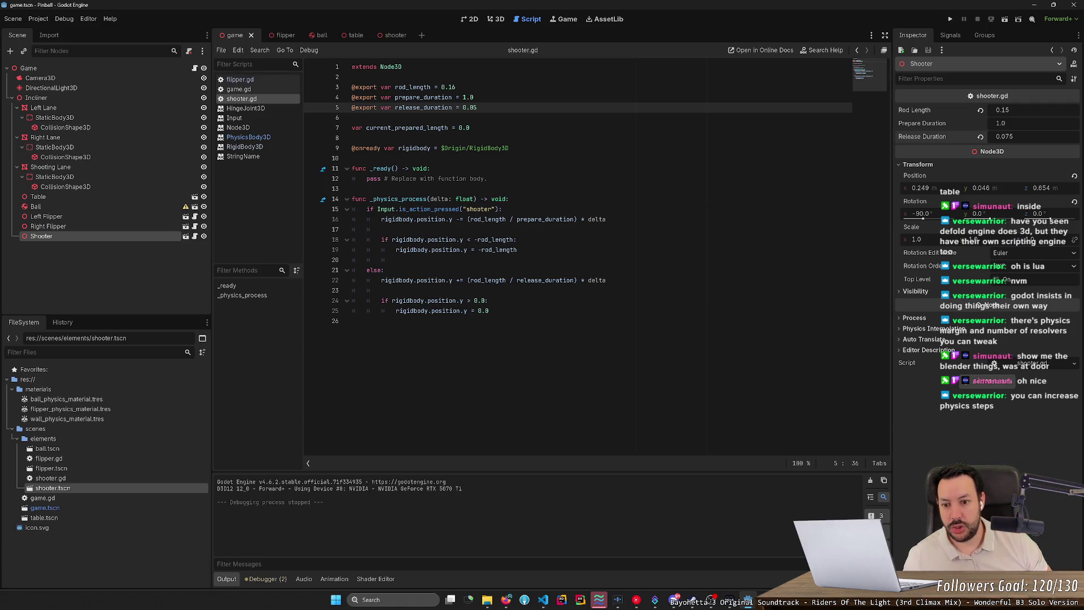
{"action": "mouse_move", "coordinate": [543, 220]}
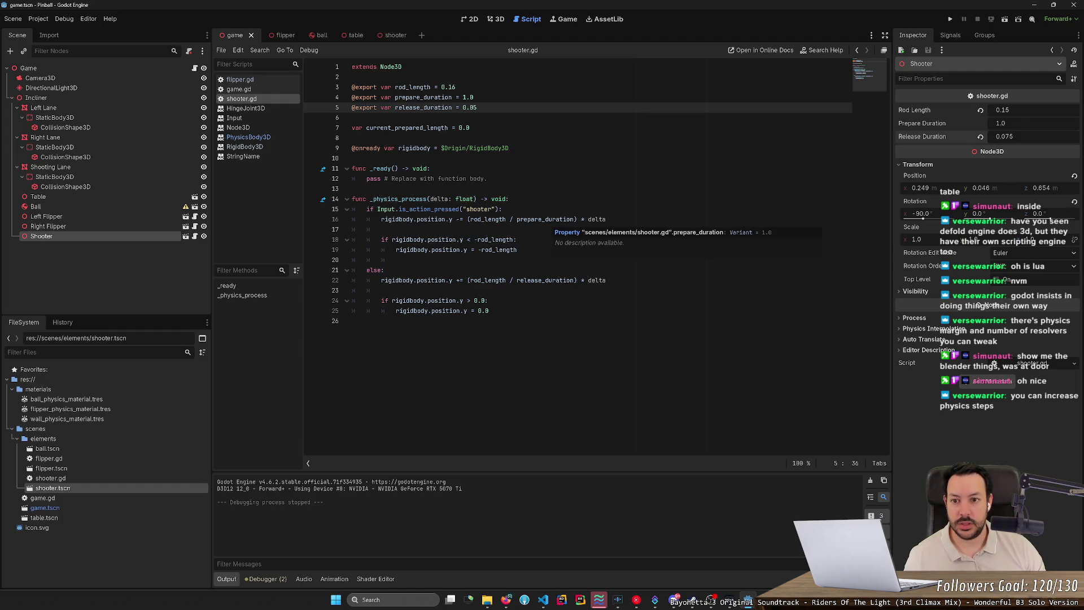
{"action": "double_click", "coordinate": [406, 128]}
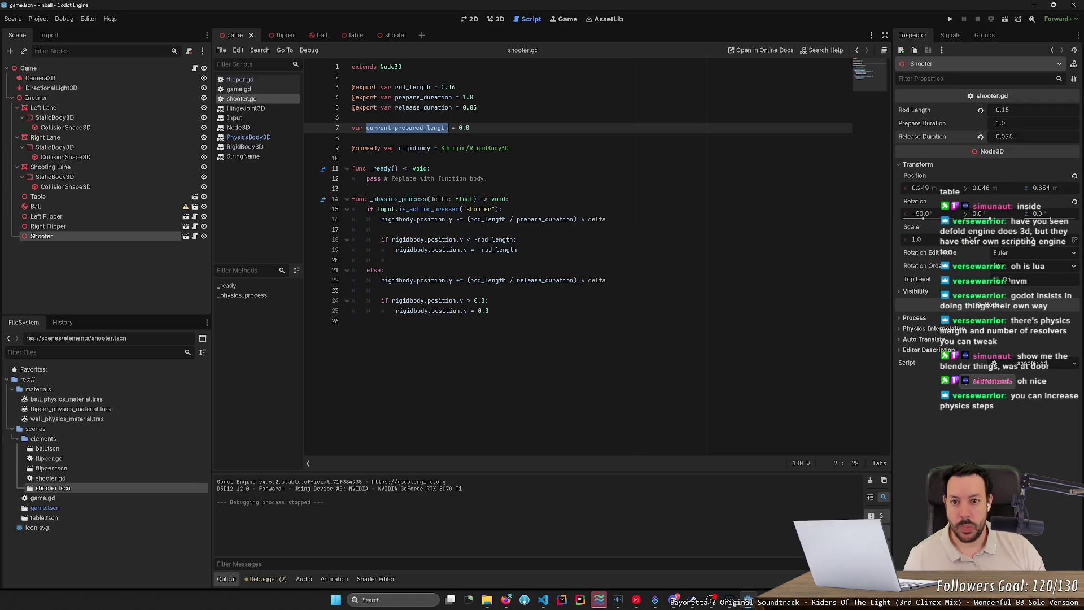
{"action": "left_click", "coordinate": [470, 128]}
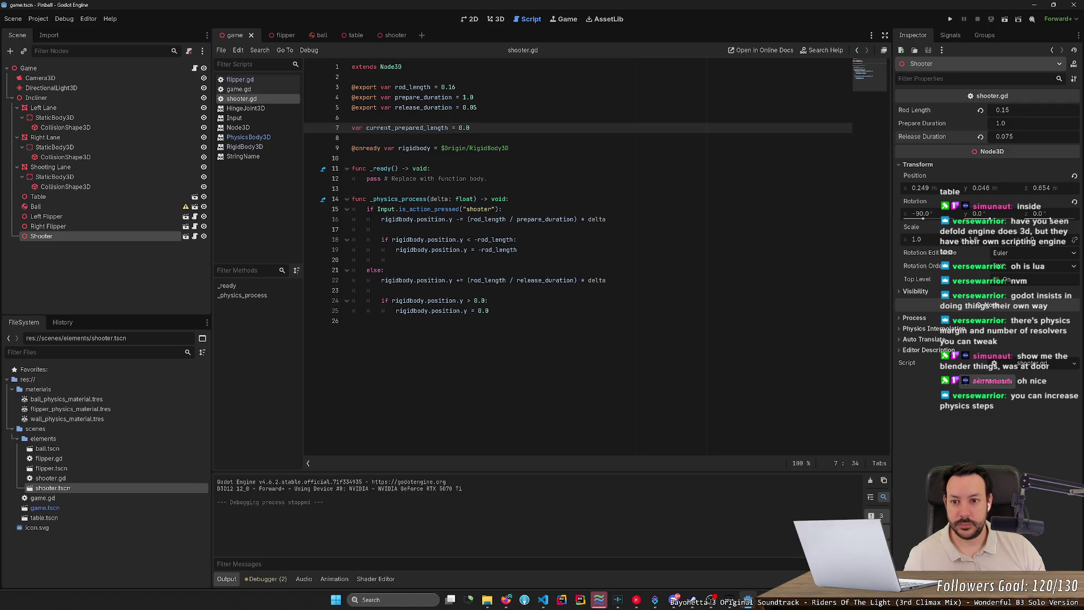
{"action": "double_click", "coordinate": [406, 128]}
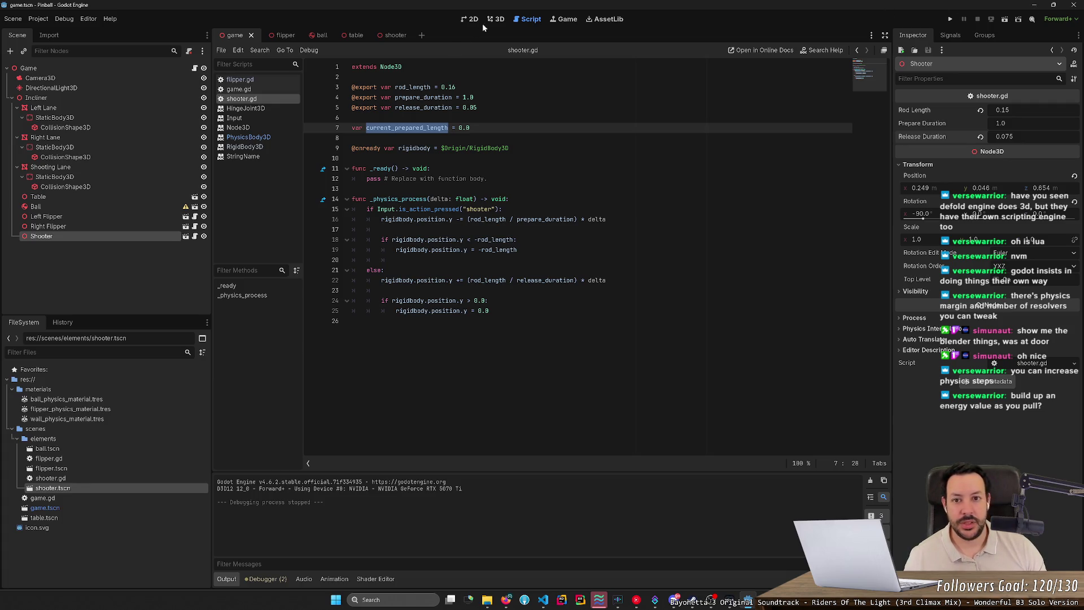
Return to the 3D view, frame the Shooter with F, and open the shooter.tscn scene tab
{"action": "left_click", "coordinate": [501, 19]}
{"action": "left_click_drag", "start_coordinate": [573, 192], "coordinate": [607, 203]}
{"action": "key", "text": "f"}
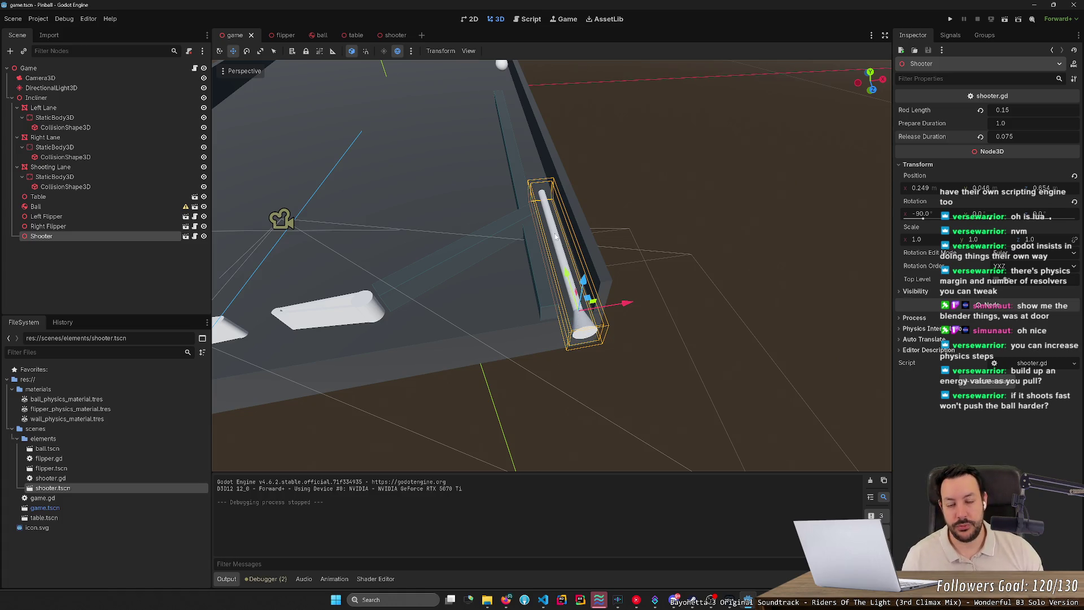
{"action": "scroll", "coordinate": [549, 138], "scroll_direction": "down", "scroll_amount": 2}
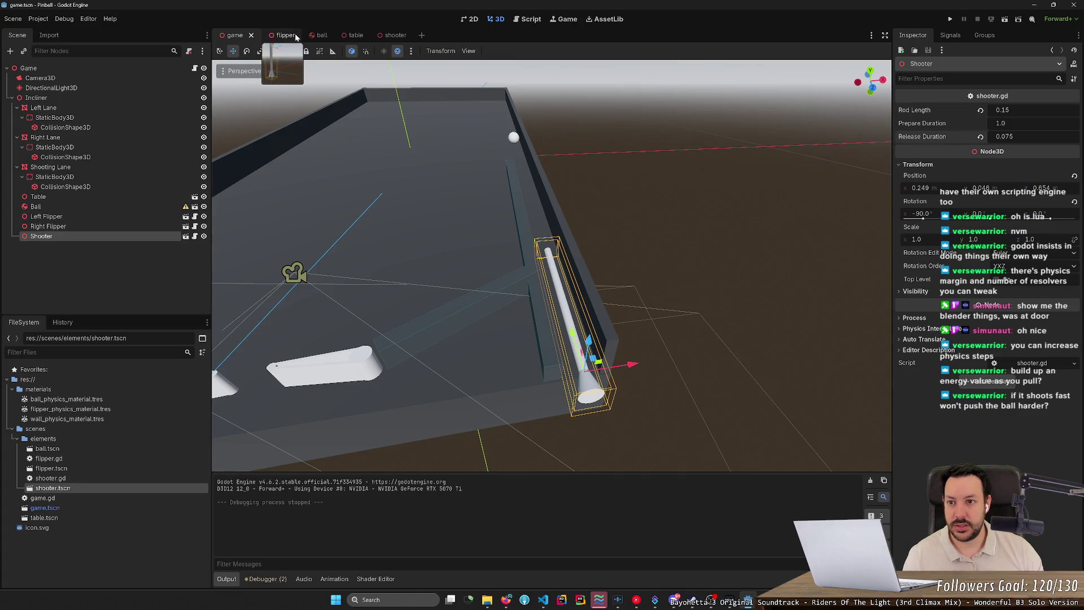
{"action": "left_click", "coordinate": [387, 37]}
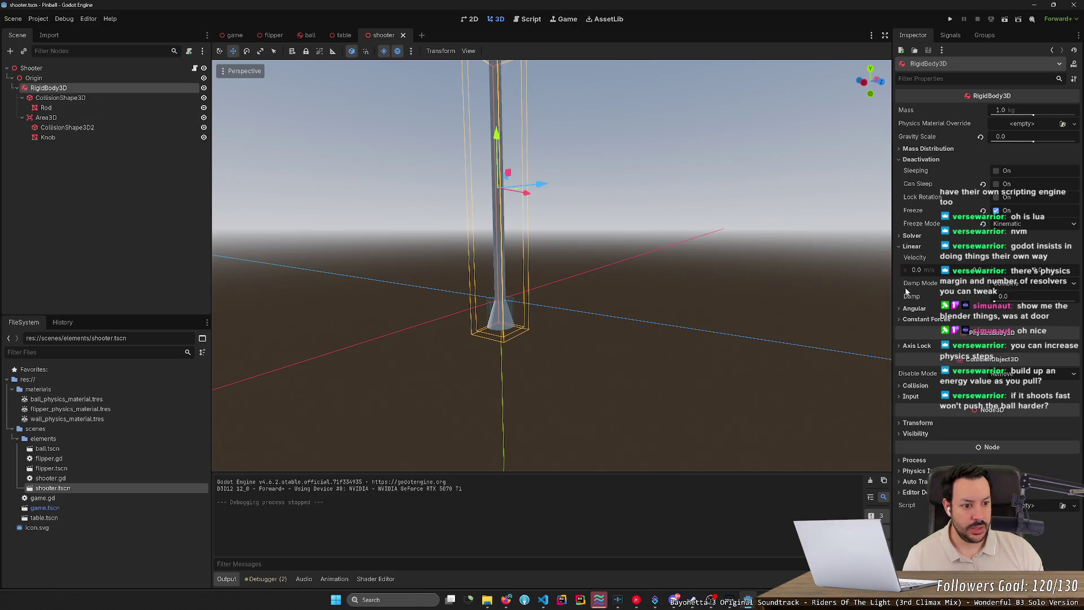
Enable Continuous CD in the shooter RigidBody3D's Solver, test-run, and return to the main scene
{"action": "left_click", "coordinate": [913, 236]}
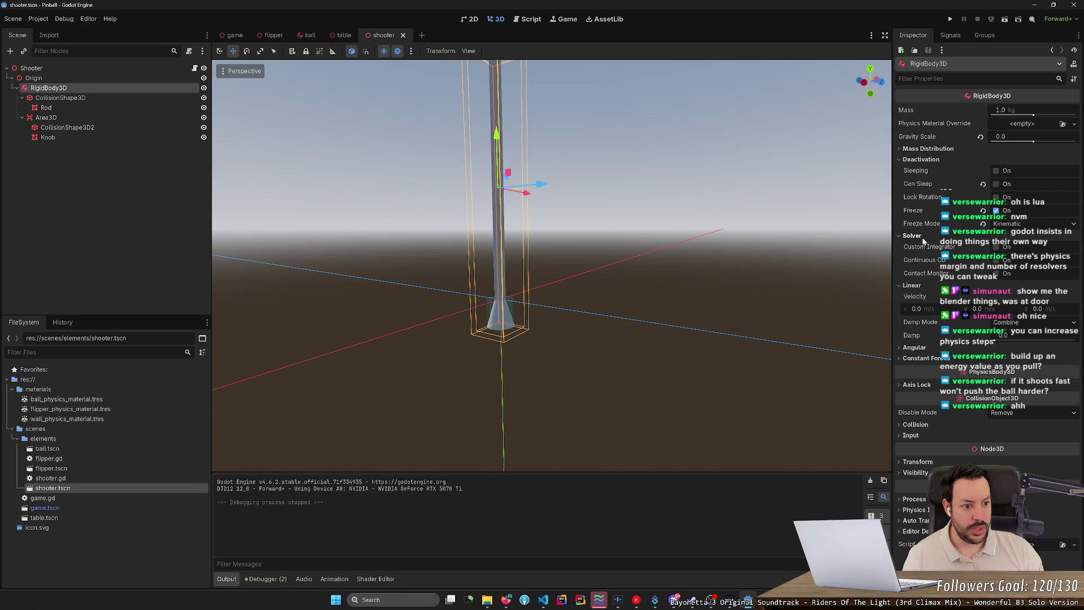
{"action": "left_click", "coordinate": [996, 260]}
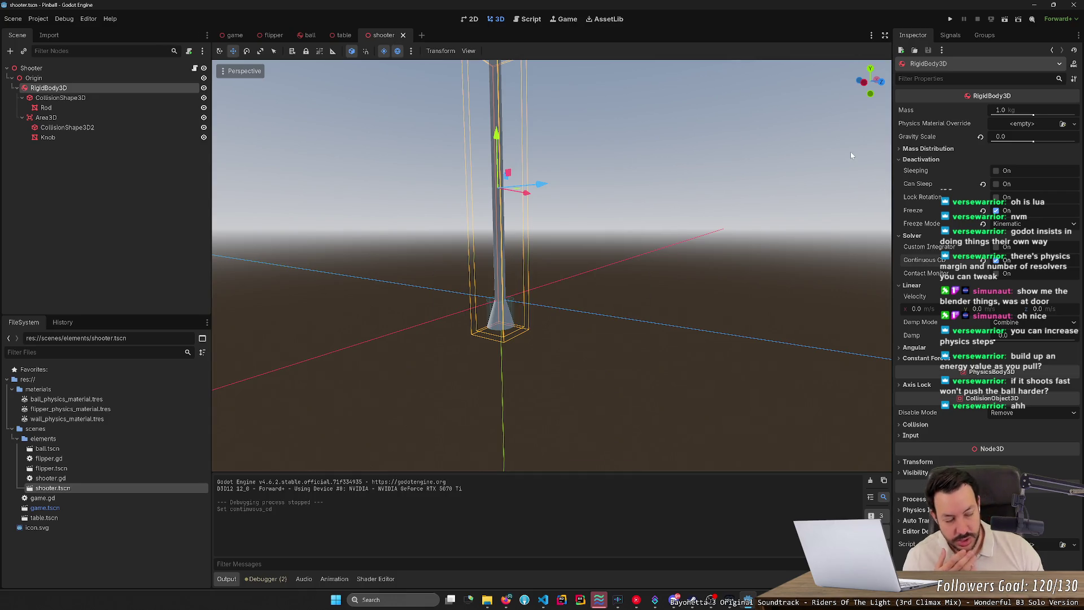
{"action": "left_click", "coordinate": [950, 19]}
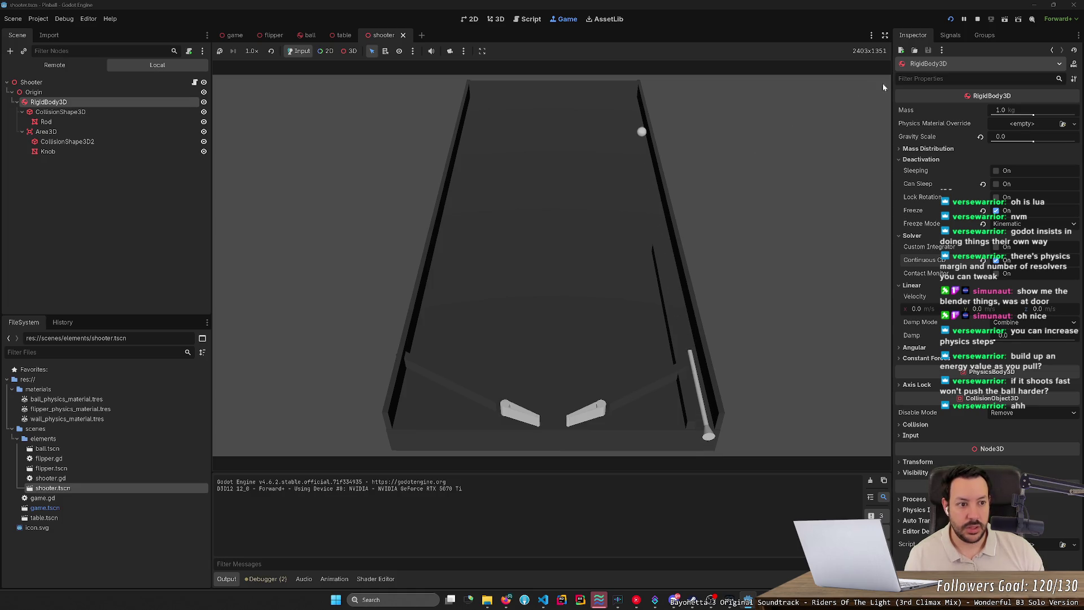
{"action": "left_click", "coordinate": [978, 21]}
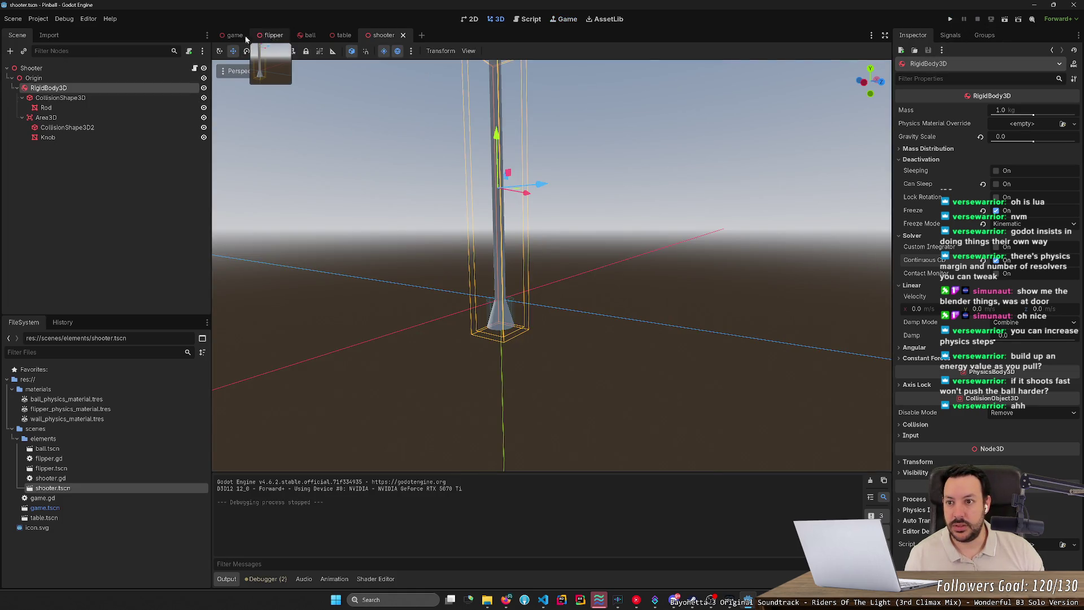
{"action": "left_click", "coordinate": [234, 35]}
{"action": "left_click", "coordinate": [1011, 137]}
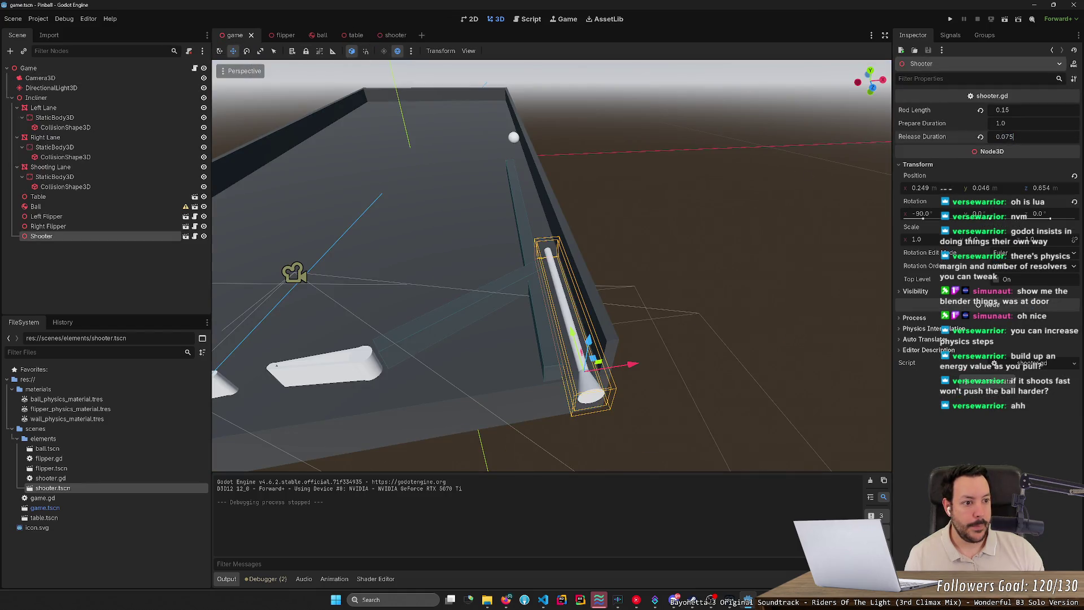
Lower the shooter's Release Duration from 0.075 to 0.05 and run the game
{"action": "key", "text": "BackSpace"}
{"action": "key", "text": "BackSpace"}
{"action": "type", "text": "5"}
{"action": "key", "text": "Return"}
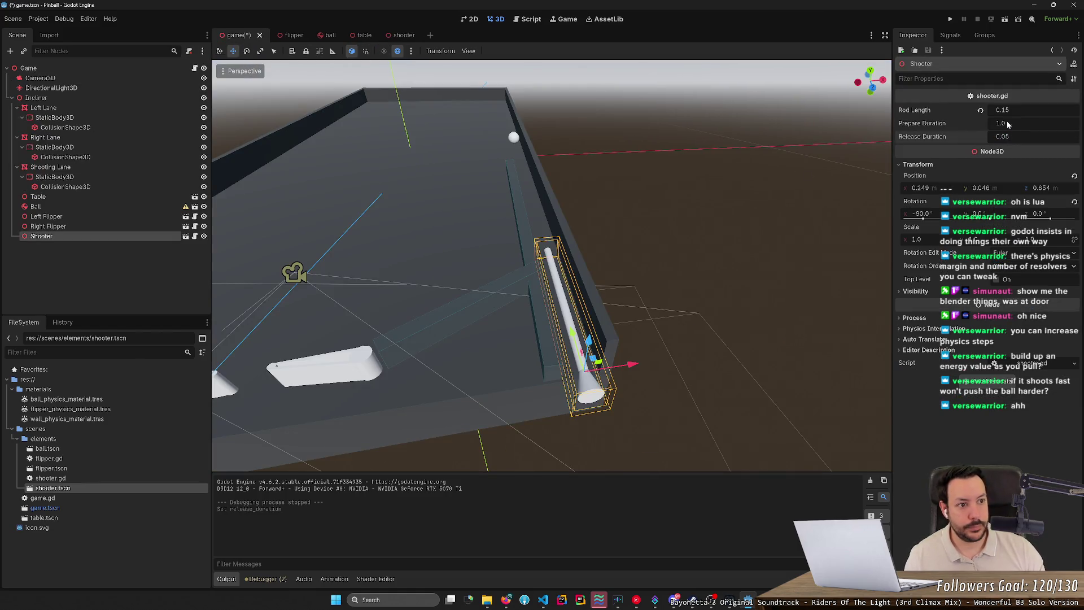
{"action": "left_click", "coordinate": [952, 21]}
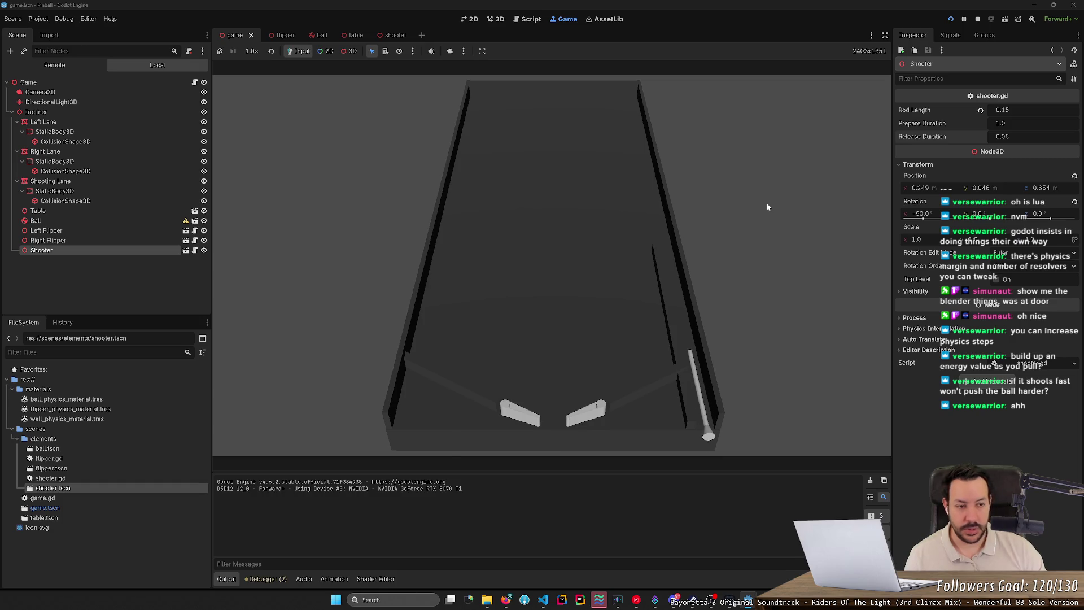
Restart the game, fire the plunger to launch the ball, then stop it
{"action": "left_click", "coordinate": [949, 20]}
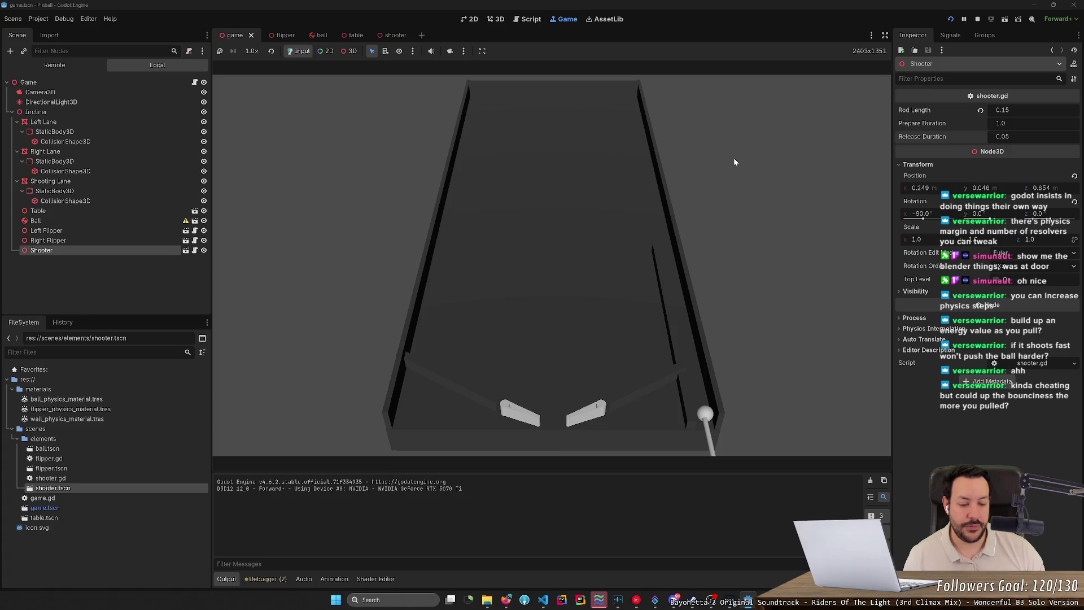
{"action": "key", "text": "space"}
{"action": "left_click", "coordinate": [973, 18]}
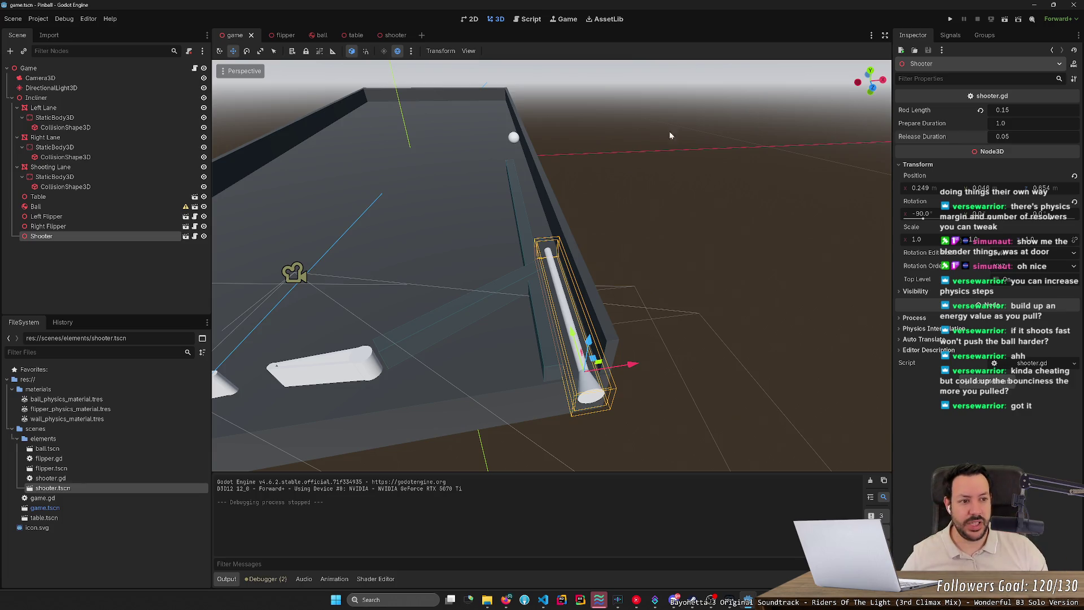
{"action": "left_click", "coordinate": [514, 138]}
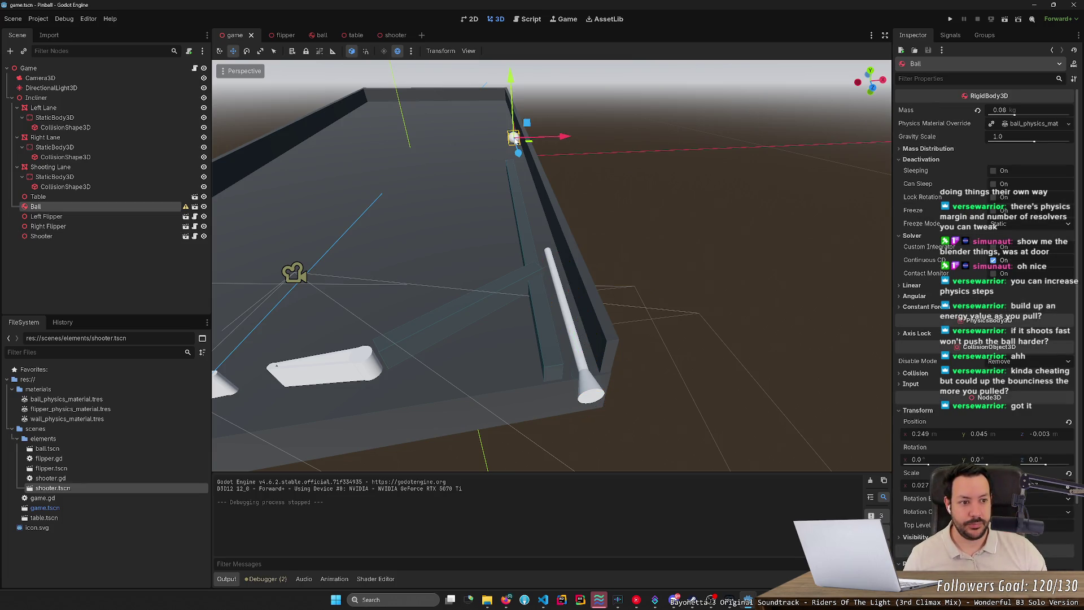
{"action": "left_click", "coordinate": [556, 283]}
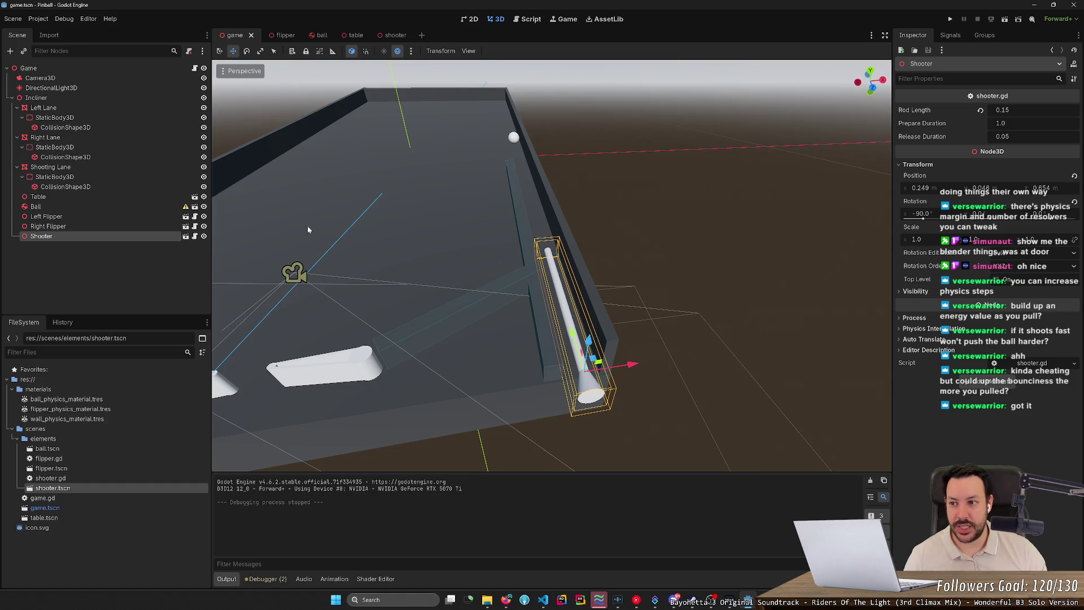
{"action": "left_click", "coordinate": [312, 36]}
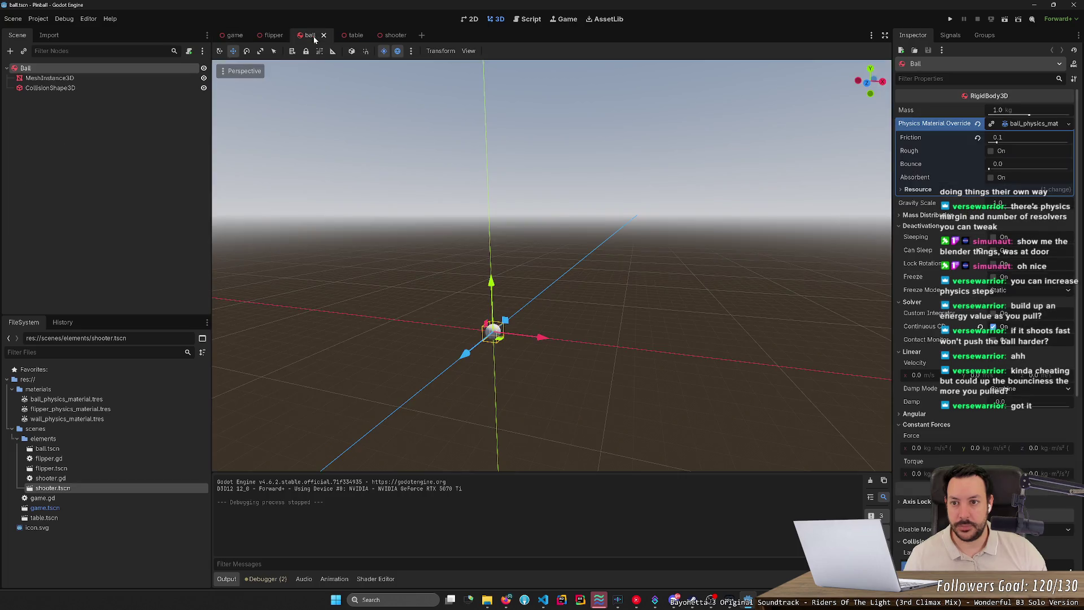
{"action": "left_click", "coordinate": [347, 36]}
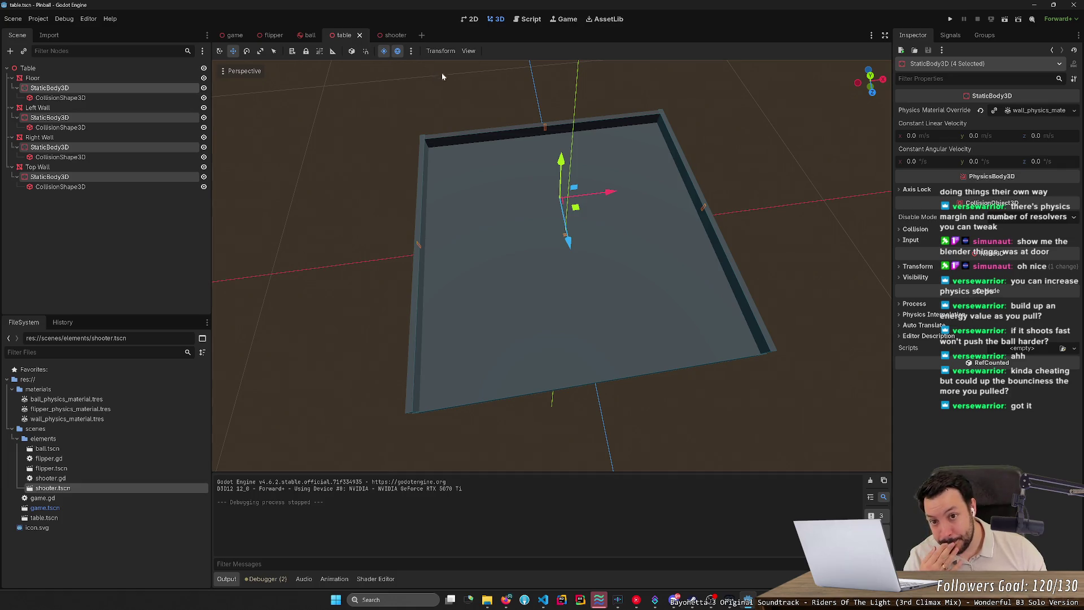
{"action": "left_click", "coordinate": [273, 36]}
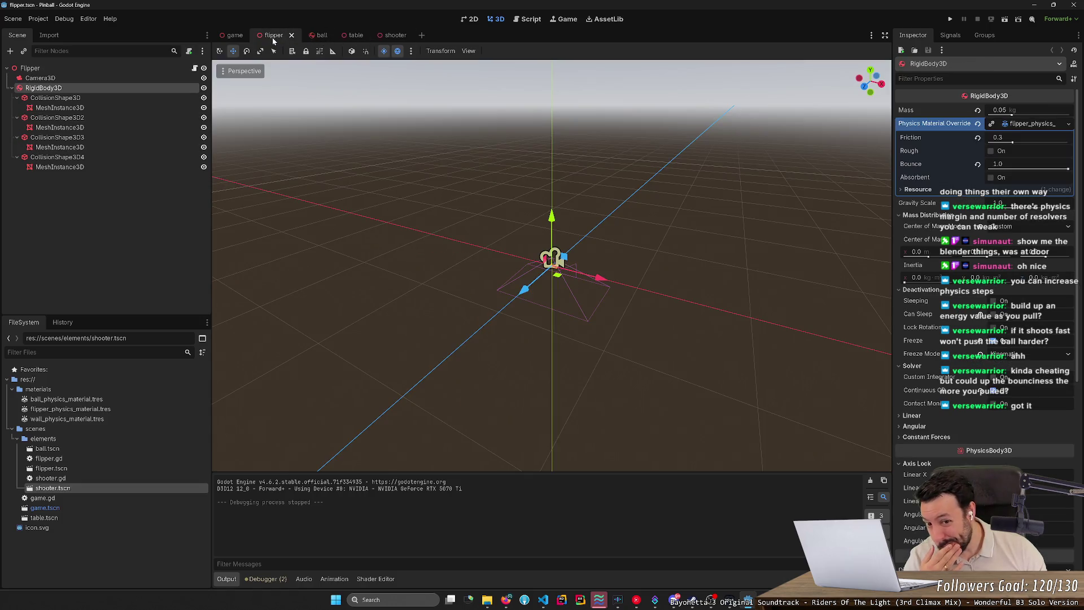
{"action": "left_click", "coordinate": [238, 36]}
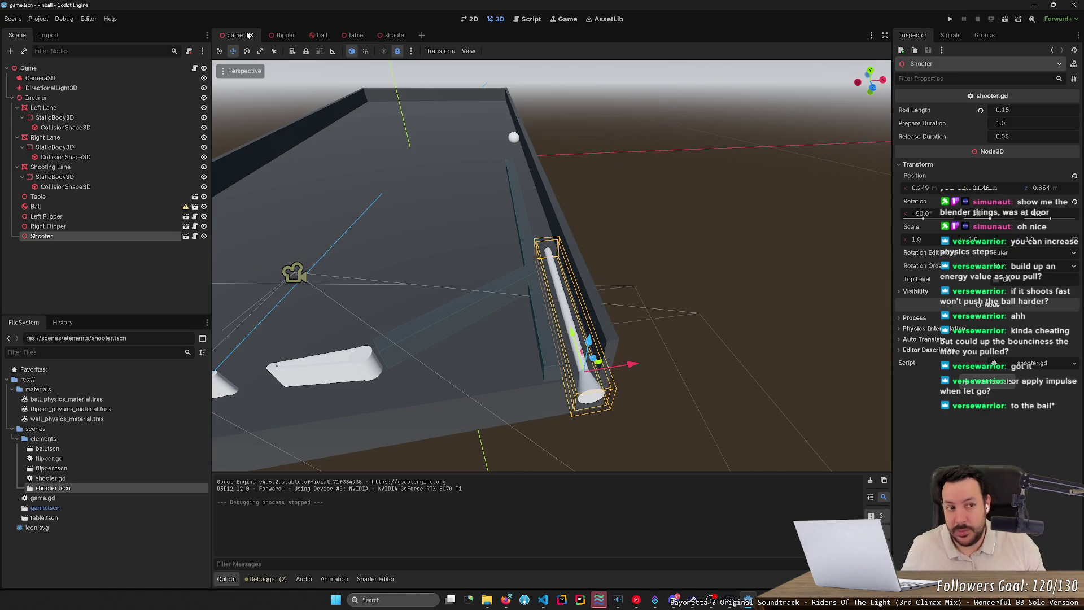
{"action": "left_click", "coordinate": [950, 19]}
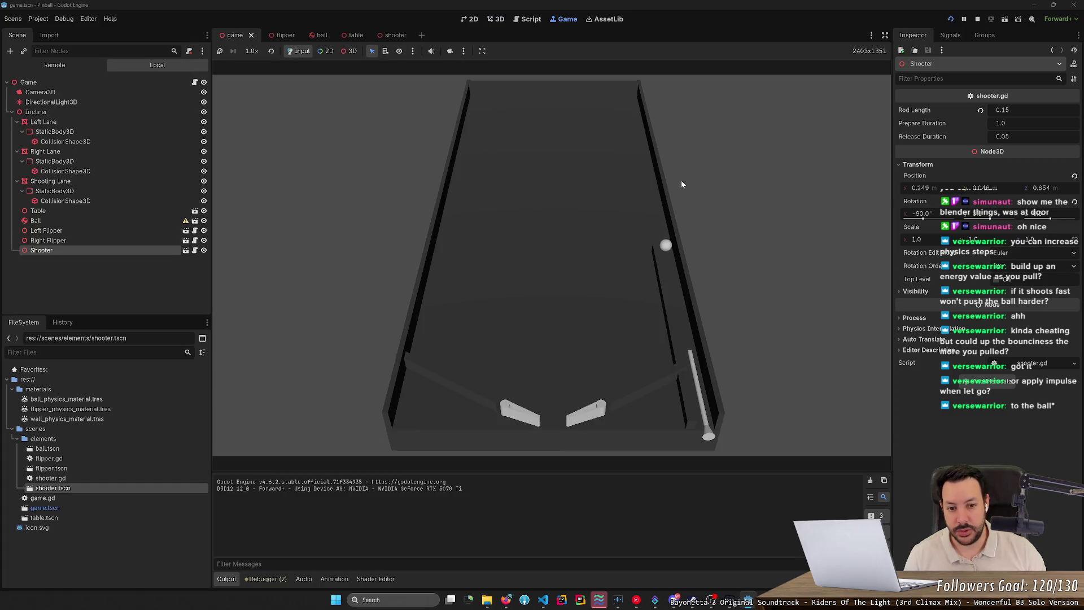
Fire the plunger to launch the ball in the running game, then stop it
{"action": "key", "text": "space"}
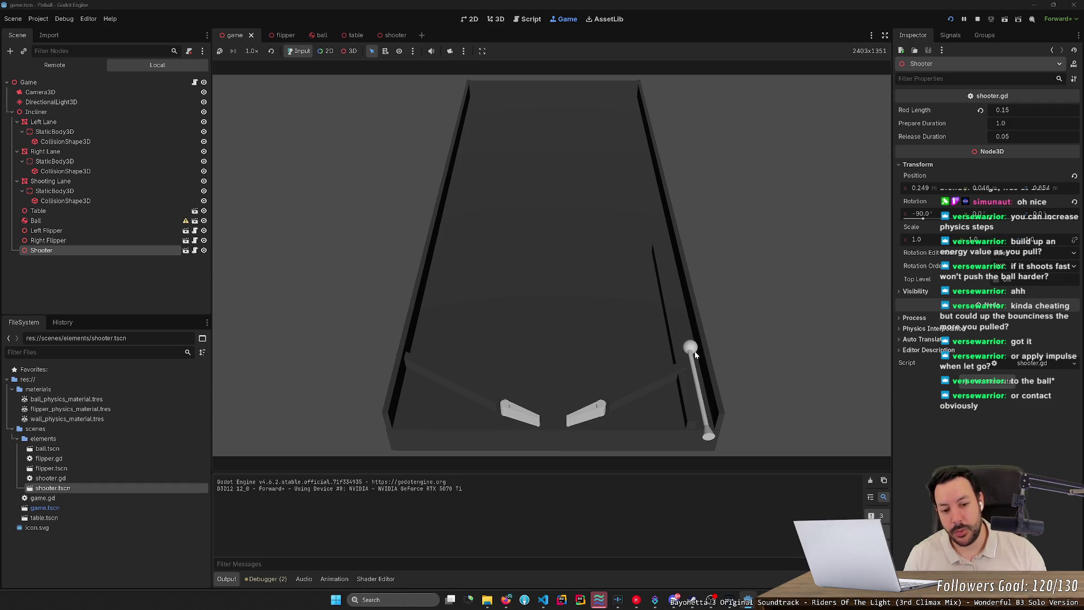
{"action": "mouse_move", "coordinate": [700, 387]}
{"action": "left_mouse_down"}
{"action": "mouse_move", "coordinate": [716, 447]}
{"action": "mouse_move", "coordinate": [706, 395]}
{"action": "left_mouse_up"}
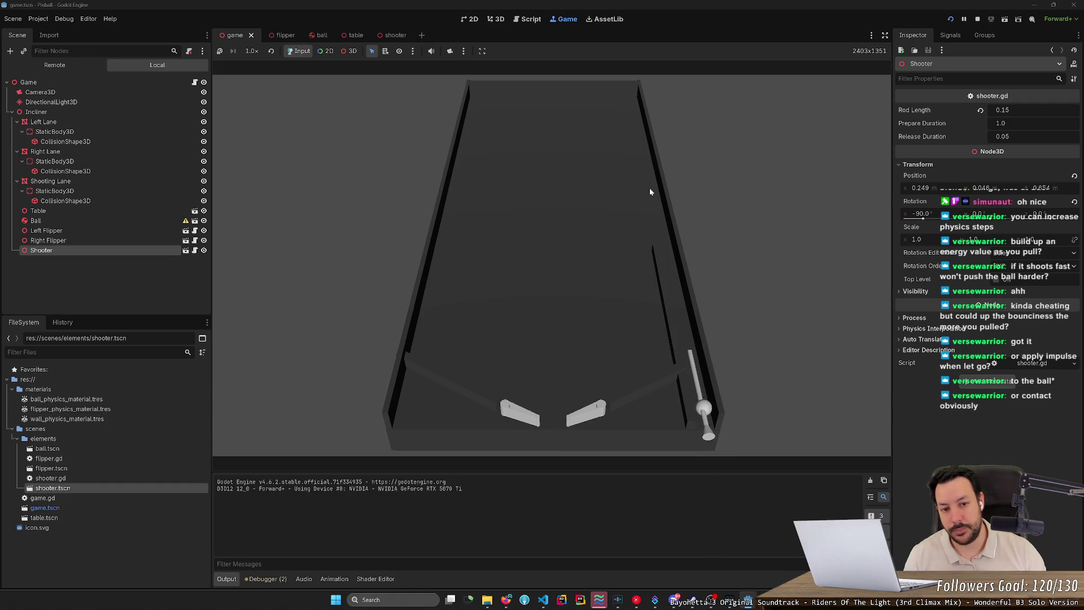
{"action": "left_click", "coordinate": [976, 19]}
Move the 3D view toward the flippers and left wall, then start the game again
{"action": "left_click_drag", "start_coordinate": [609, 205], "coordinate": [608, 205]}
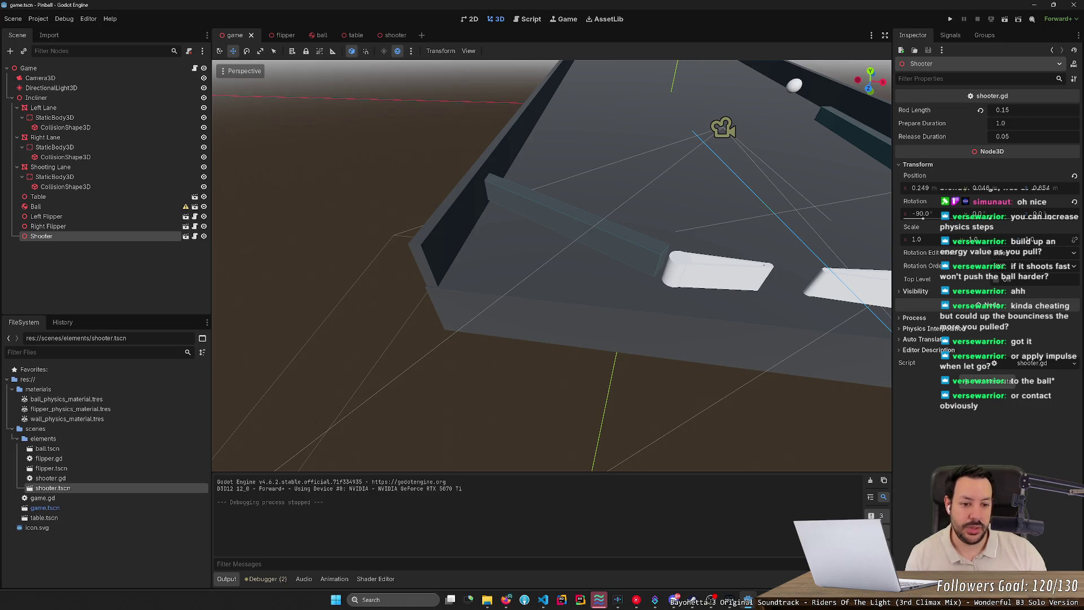
{"action": "left_click_drag", "start_coordinate": [580, 223], "coordinate": [580, 223]}
{"action": "key", "text": "e"}
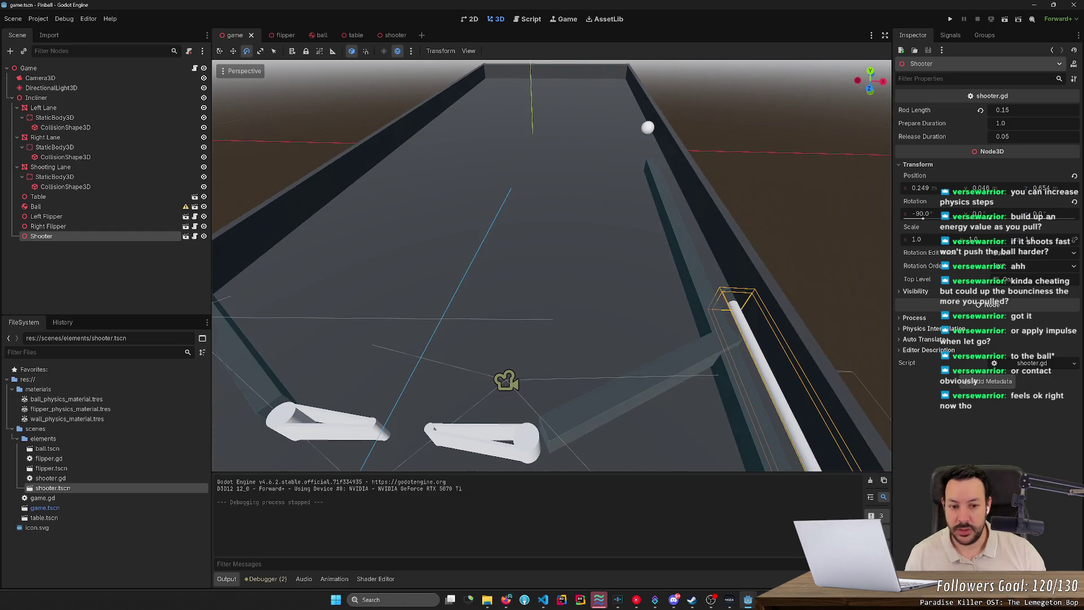
{"action": "left_click", "coordinate": [951, 20]}
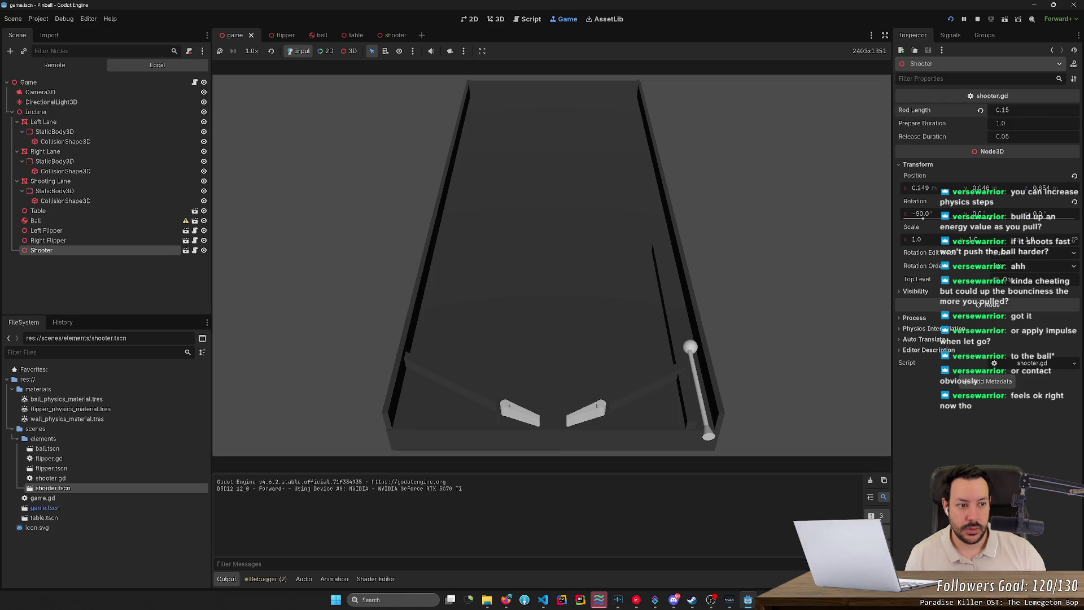
Set the shooter's Rod Length to 0.05 and playtest a plunger launch
{"action": "left_click", "coordinate": [978, 20]}
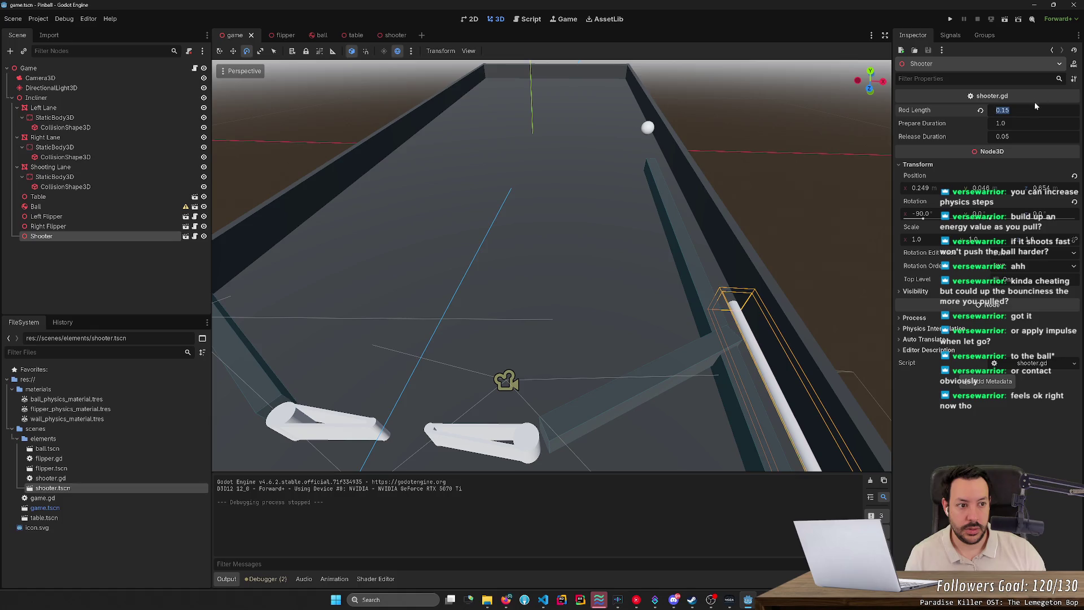
{"action": "type", "text": "0.05"}
{"action": "key", "text": "Return"}
{"action": "left_click", "coordinate": [950, 19]}
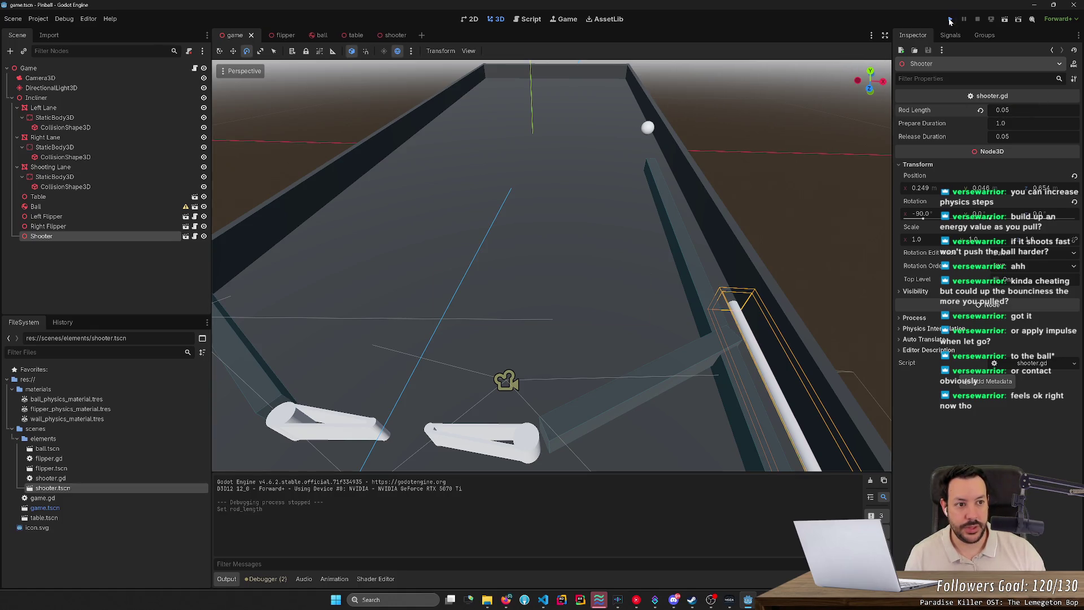
{"action": "key", "text": "space"}
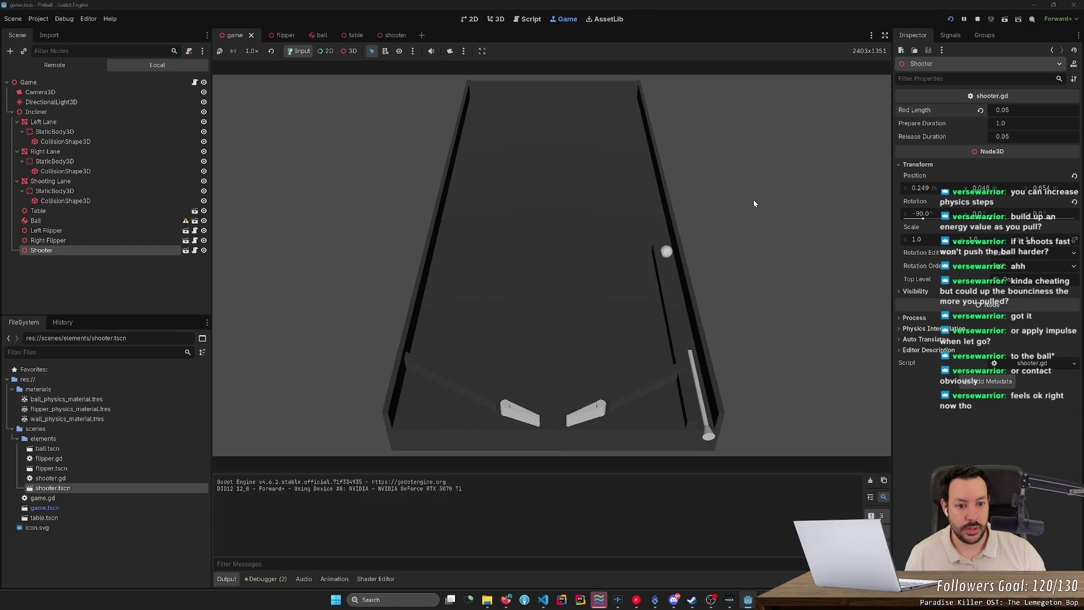
{"action": "key", "text": "space"}
{"action": "key", "text": "space"}
{"action": "key", "text": "space"}
Change Rod Length to 0.1 and playtest several plunger launches
{"action": "left_click", "coordinate": [978, 18]}
{"action": "key", "text": "BackSpace"}
{"action": "key", "text": "BackSpace"}
{"action": "type", "text": "1"}
{"action": "key", "text": "Return"}
{"action": "left_click", "coordinate": [952, 19]}
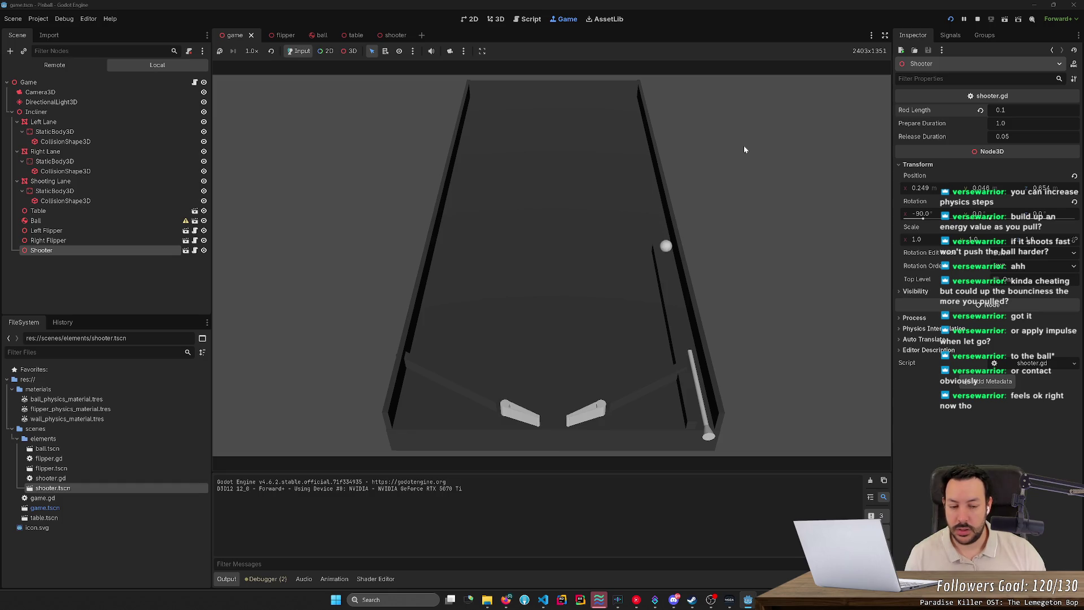
{"action": "key", "text": "space"}
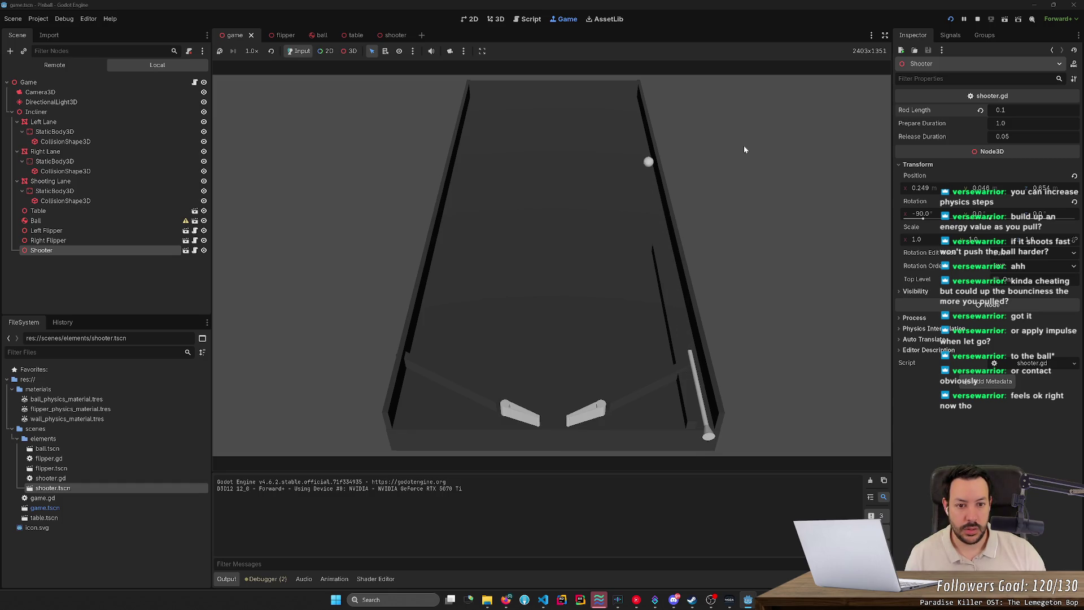
{"action": "key", "text": "space"}
{"action": "key", "text": "space"}
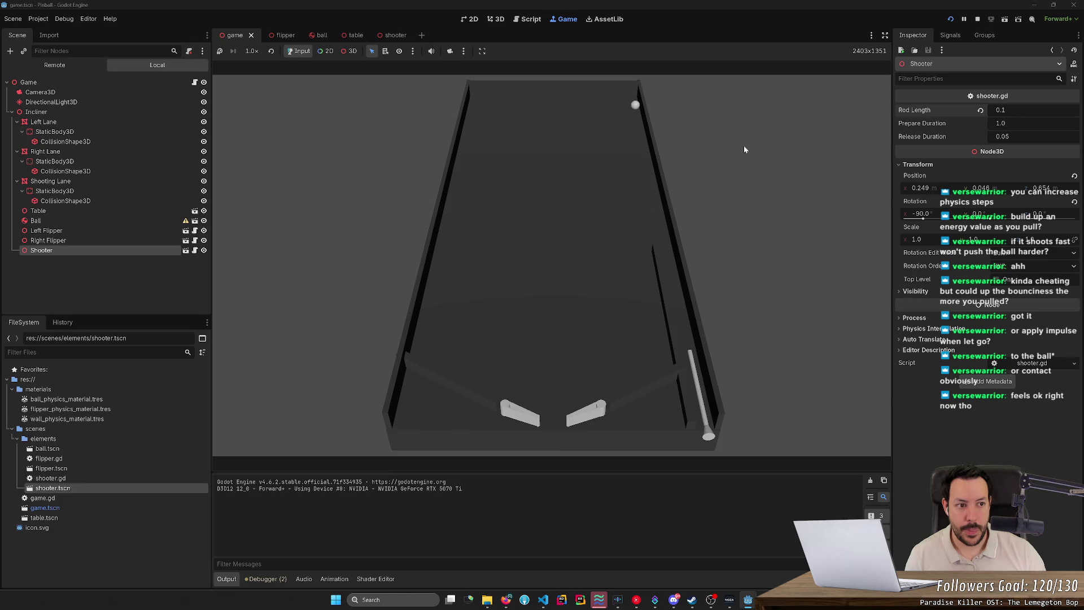
{"action": "key", "text": "space"}
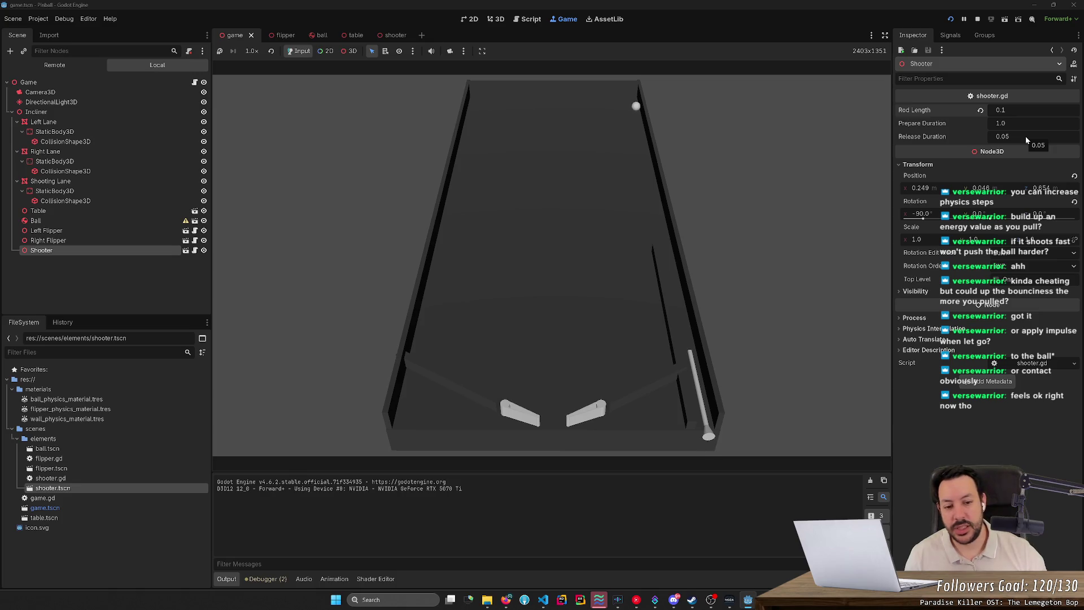
{"action": "key", "text": "space"}
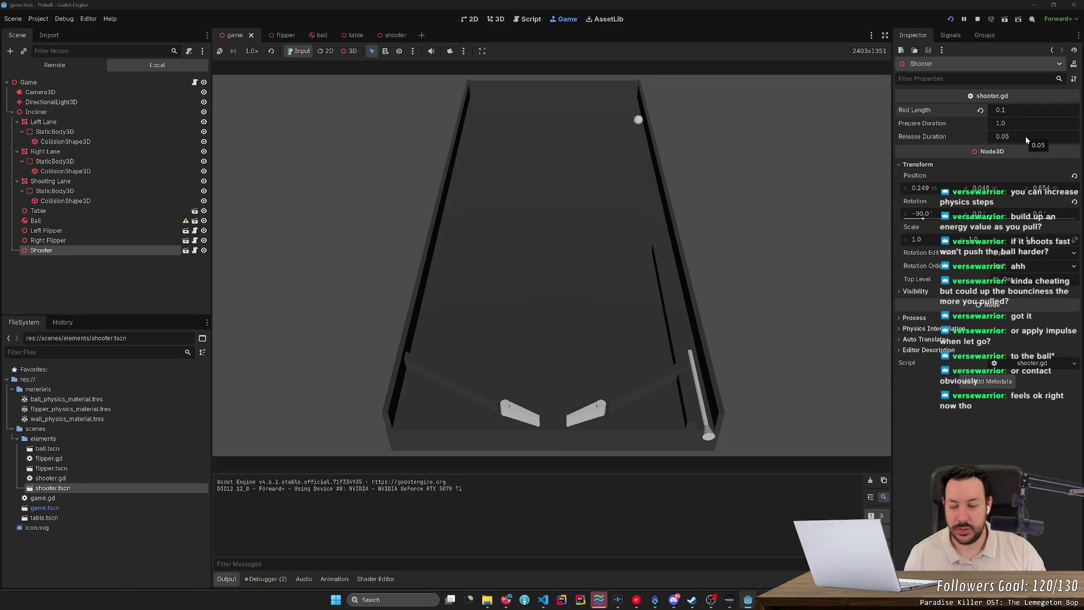
{"action": "key", "text": "space"}
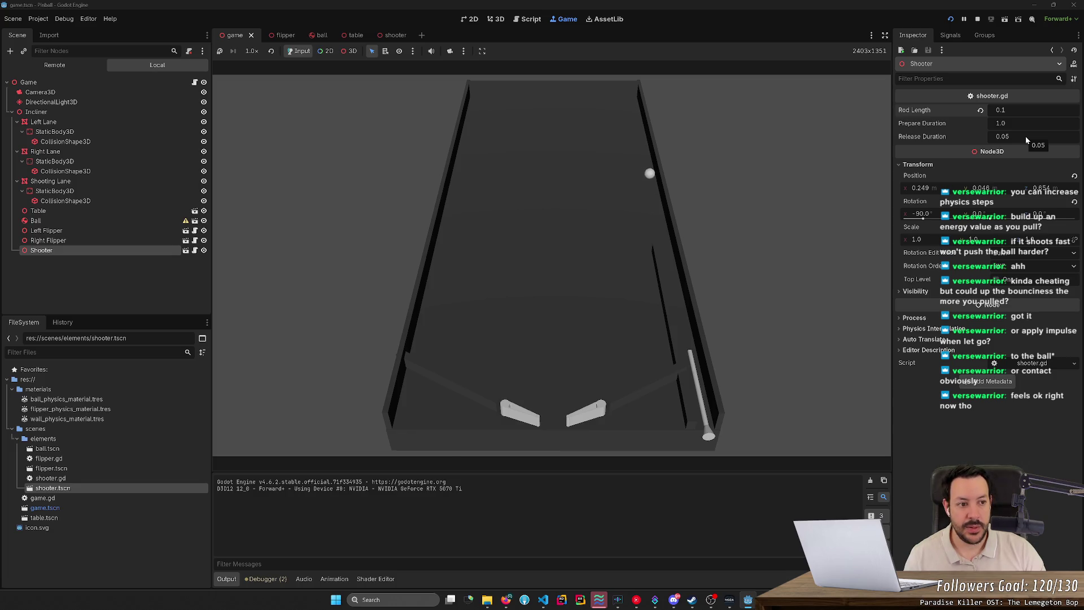
{"action": "key", "text": "space"}
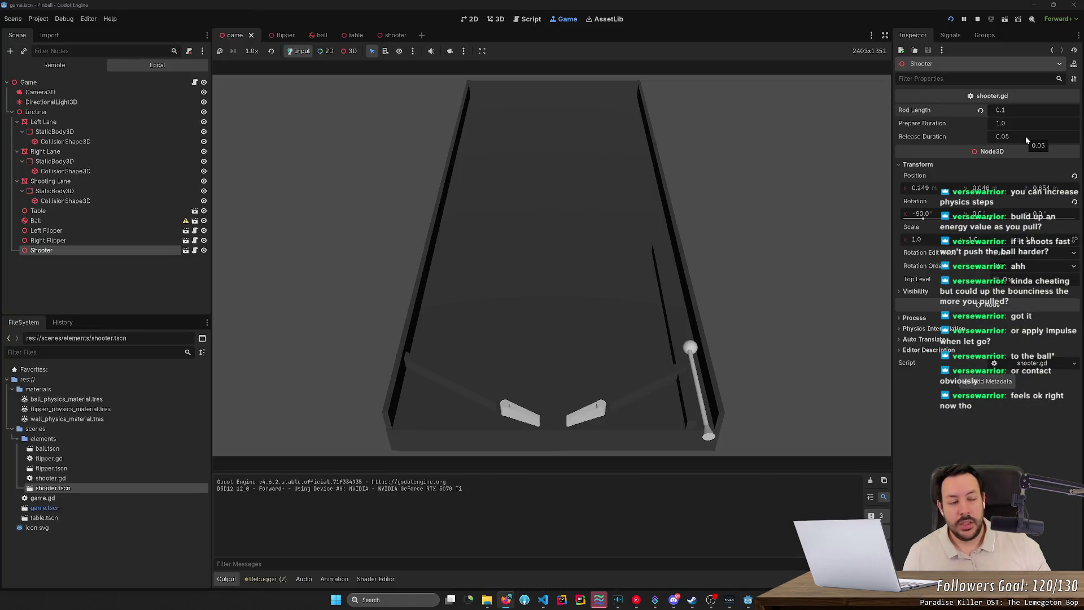
{"action": "left_click", "coordinate": [1034, 5]}
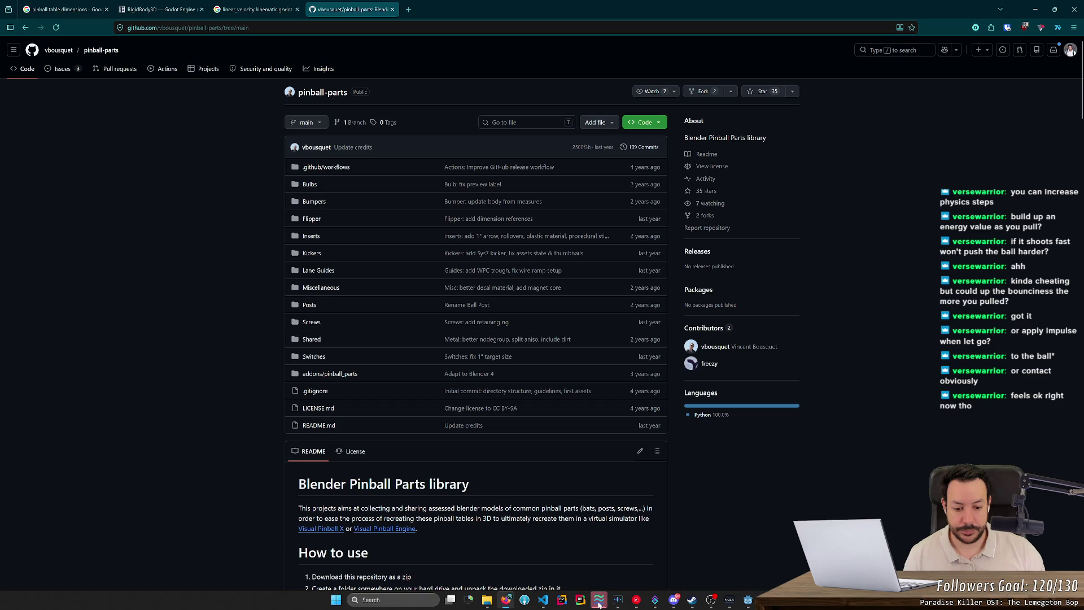
{"action": "mouse_move", "coordinate": [600, 605]}
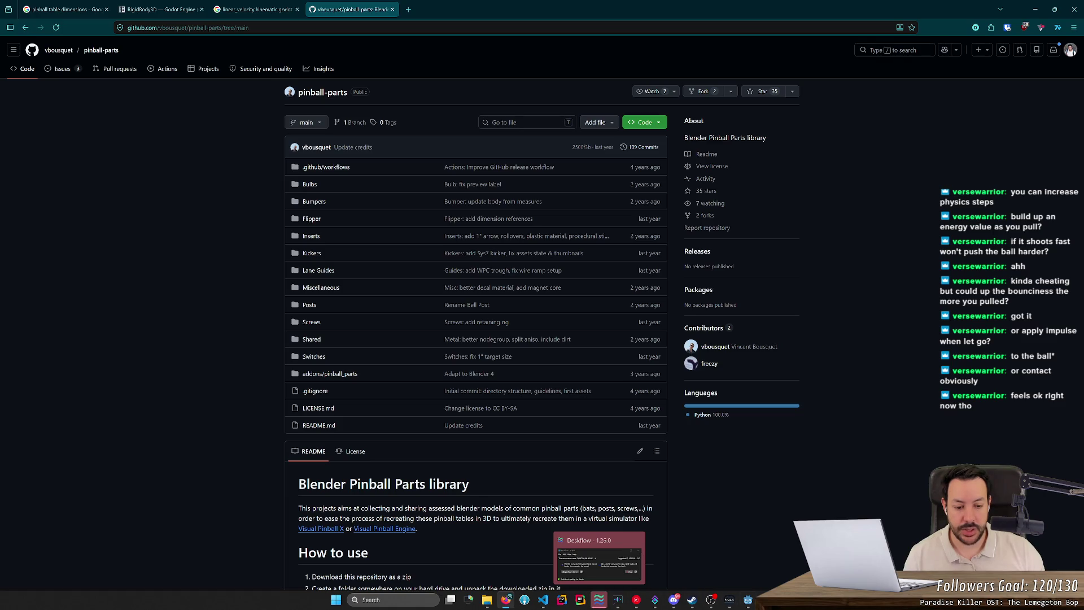
{"action": "left_click", "coordinate": [748, 600]}
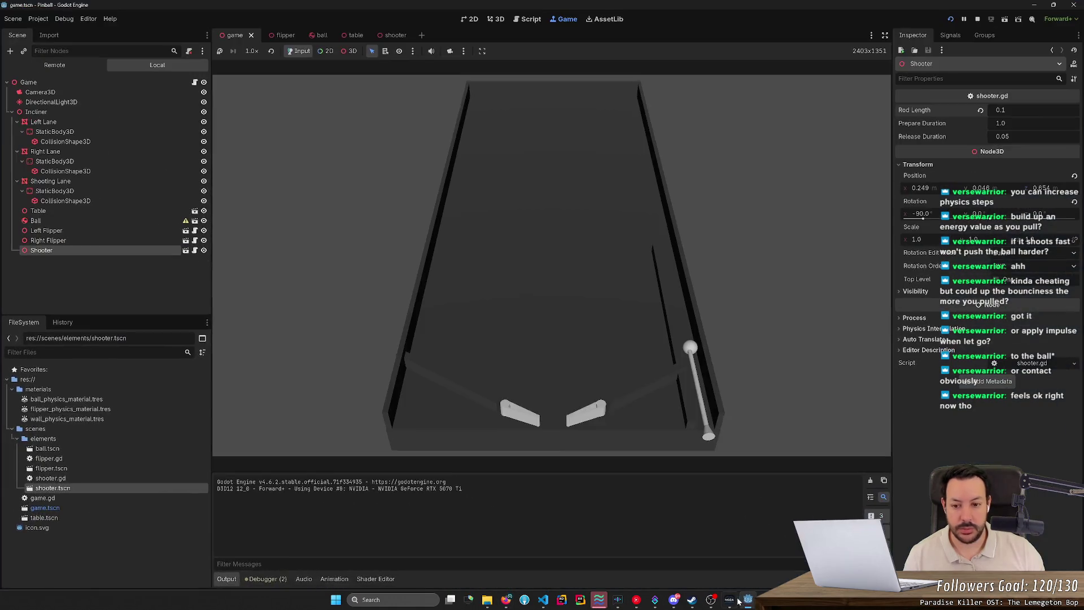
Open shooter.gd and inspect rod_length in the release formula and the current_prepared_length declaration
{"action": "left_click", "coordinate": [398, 36]}
{"action": "left_click", "coordinate": [526, 19]}
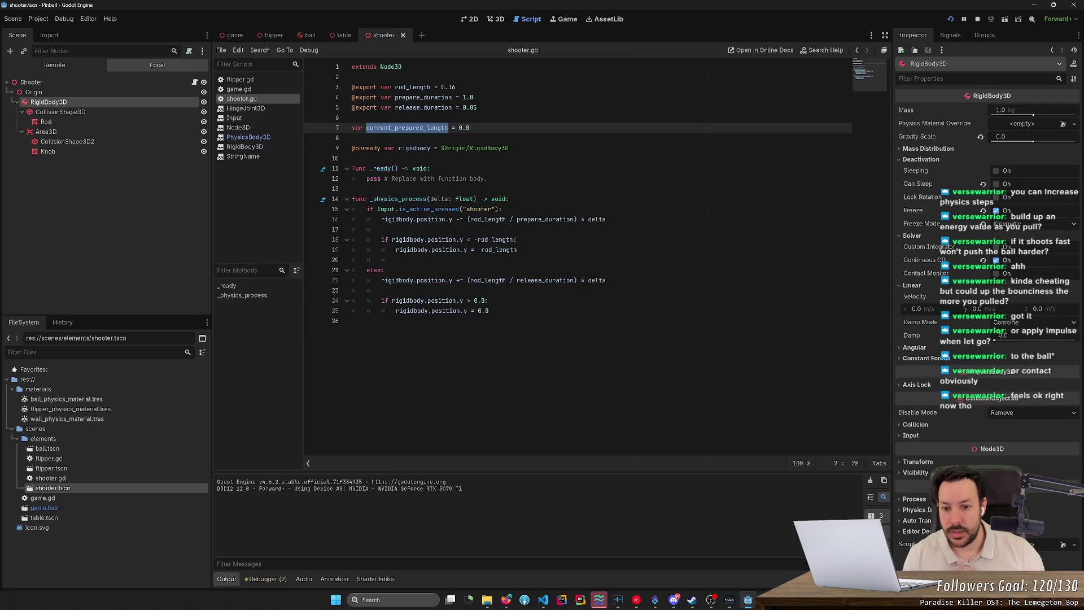
{"action": "left_click", "coordinate": [489, 301]}
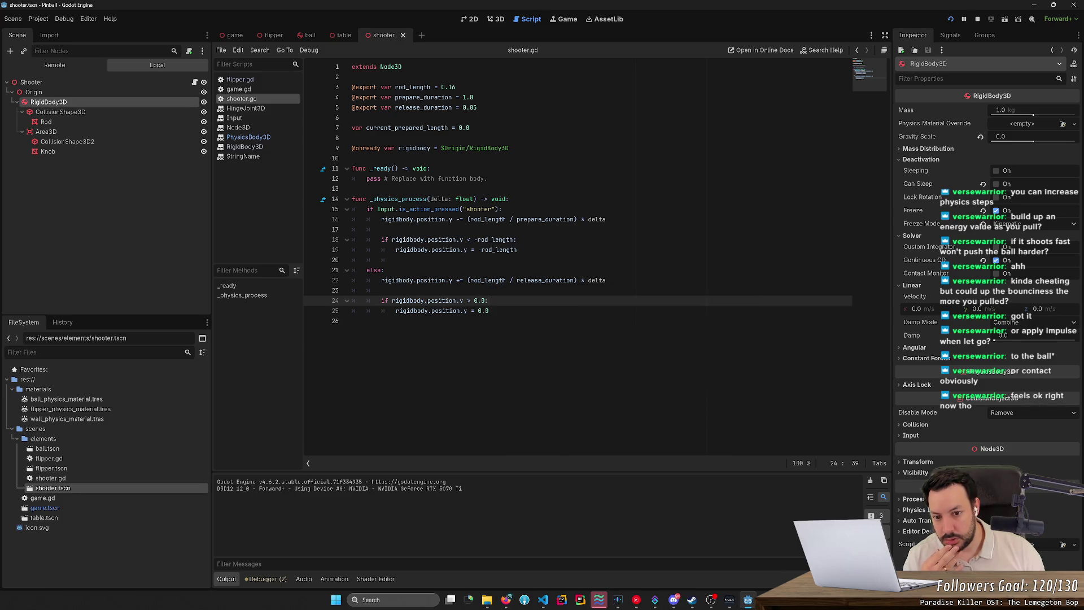
{"action": "double_click", "coordinate": [488, 281]}
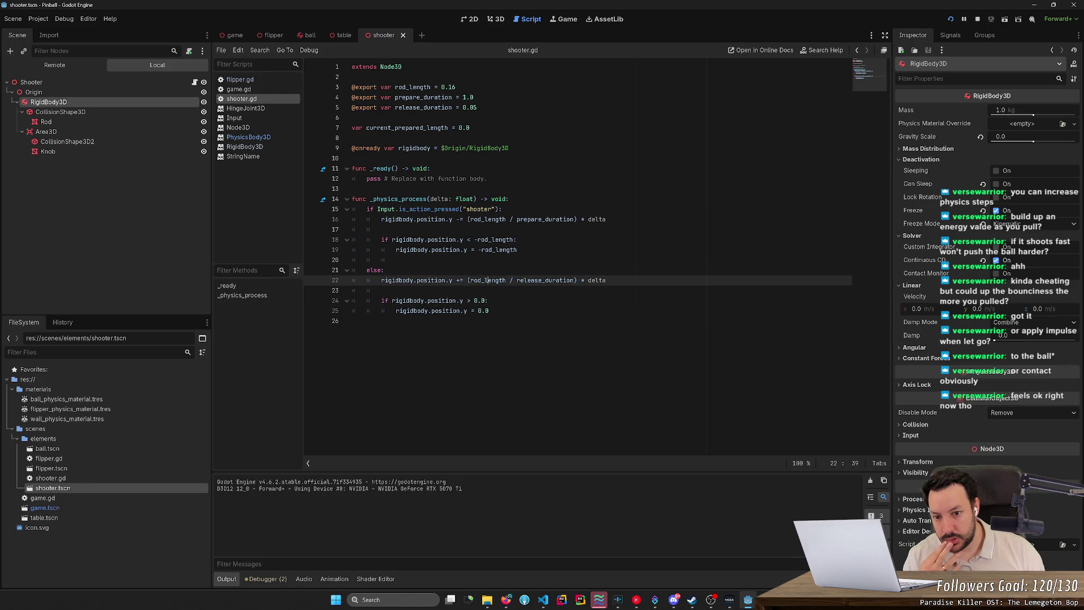
{"action": "double_click", "coordinate": [407, 127]}
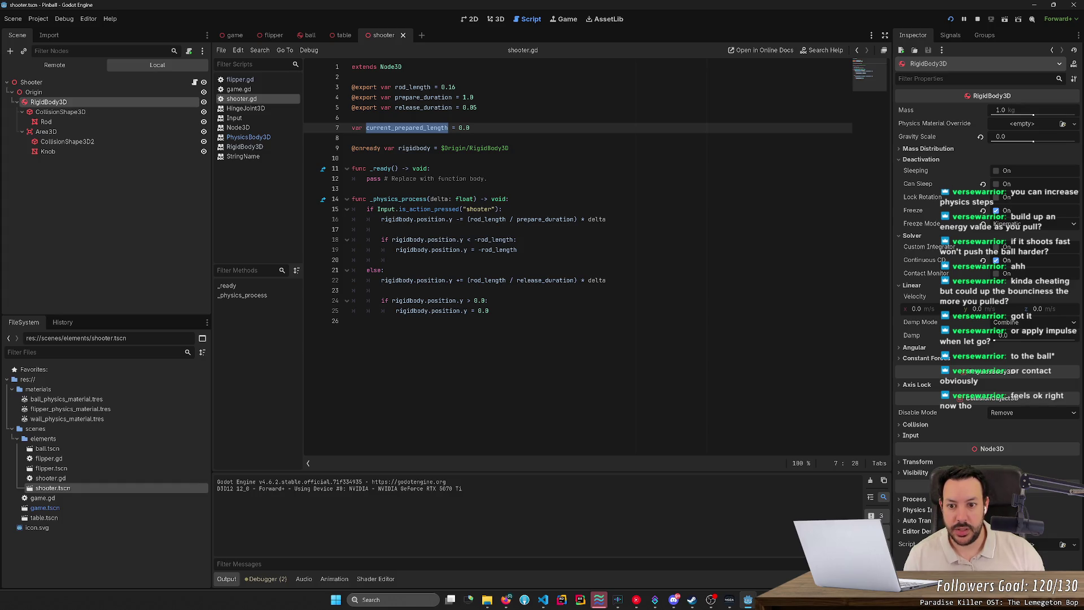
After the rod clamp, add 'current_prepared_length = -rigidbody.position.y' and save the script
{"action": "left_click", "coordinate": [607, 220]}
{"action": "left_click", "coordinate": [517, 239]}
{"action": "left_click", "coordinate": [517, 250]}
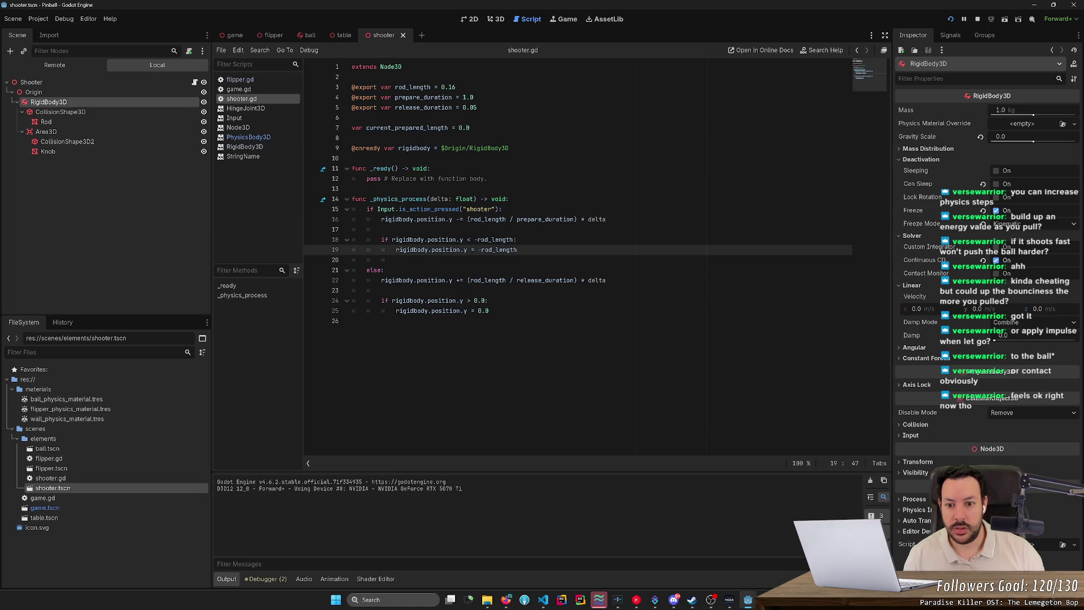
{"action": "key", "text": "Return"}
{"action": "key", "text": "Return"}
{"action": "type", "text": "current_prepared_length"}
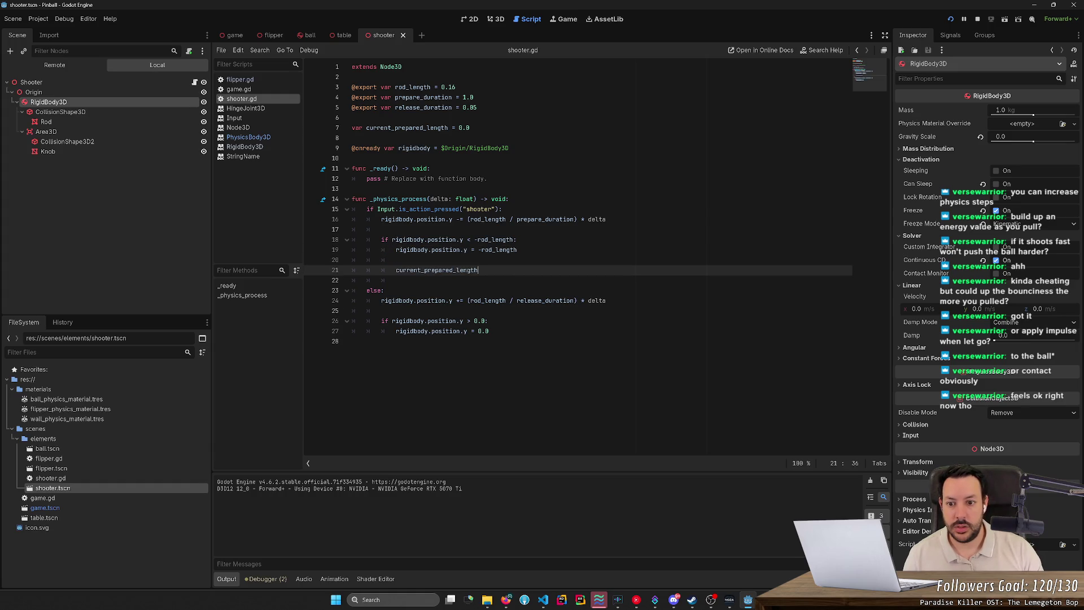
{"action": "key", "text": "End"}
{"action": "key", "text": "BackSpace"}
{"action": "type", "text": "="}
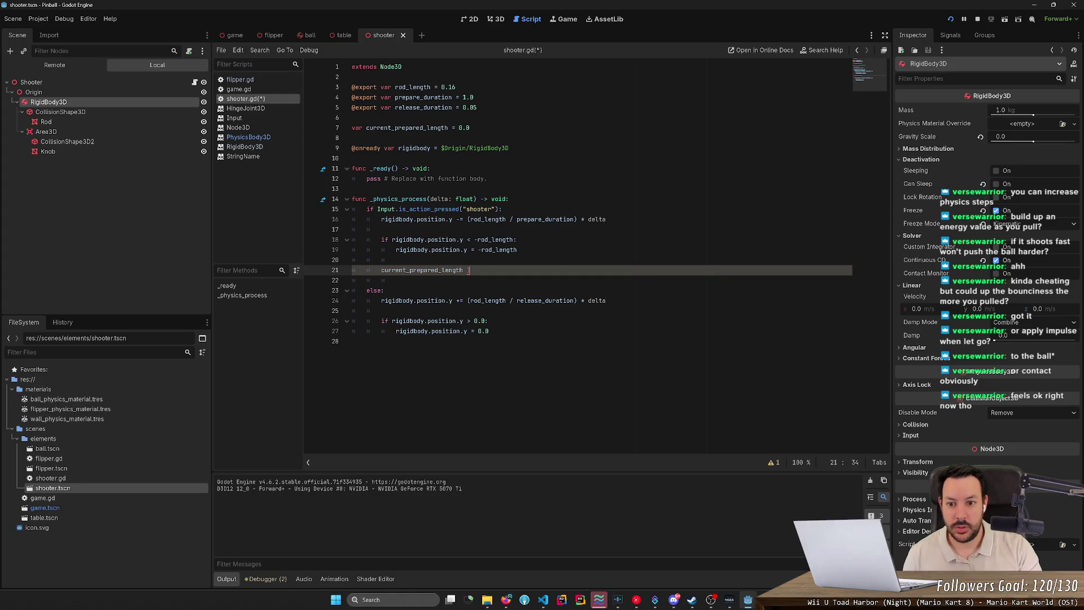
{"action": "type", "text": " -r"}
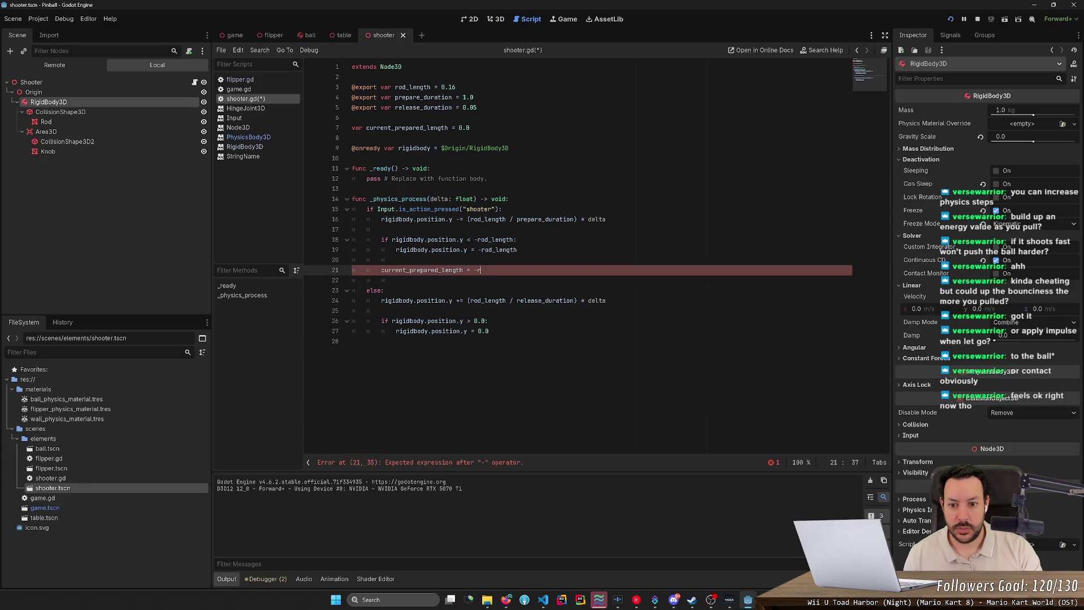
{"action": "type", "text": "igid"}
{"action": "key", "text": "Return"}
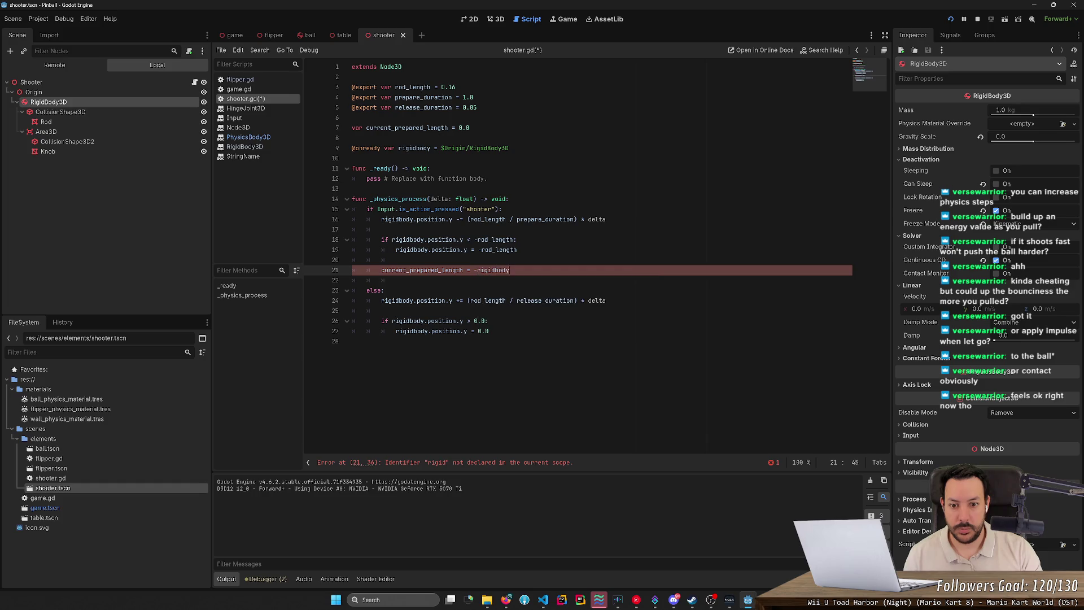
{"action": "type", "text": ".pos"}
{"action": "key", "text": "Return"}
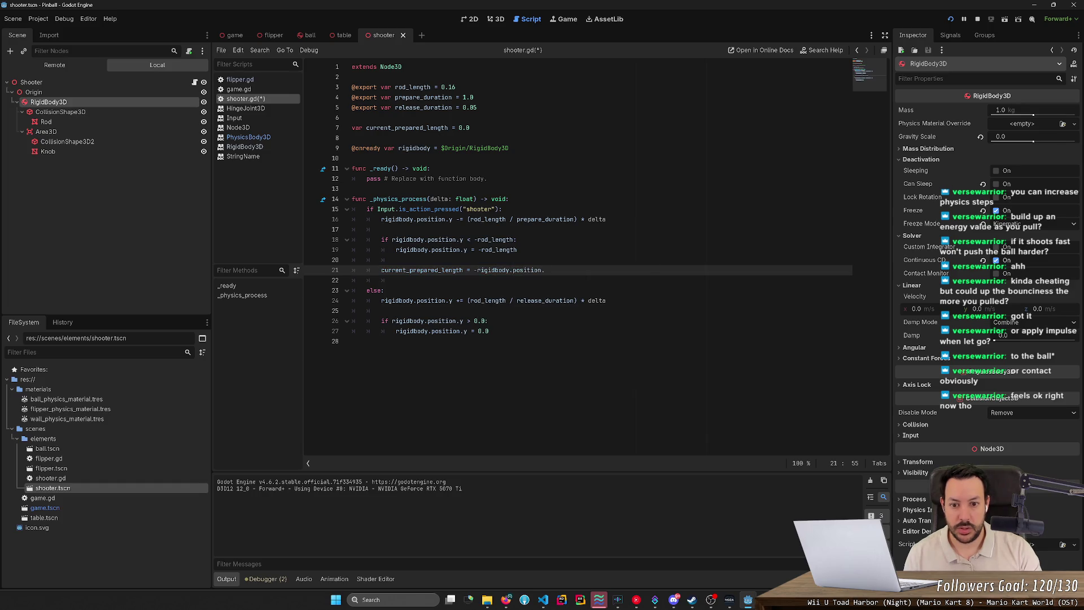
{"action": "type", "text": "y"}
{"action": "key", "text": "ctrl+s"}
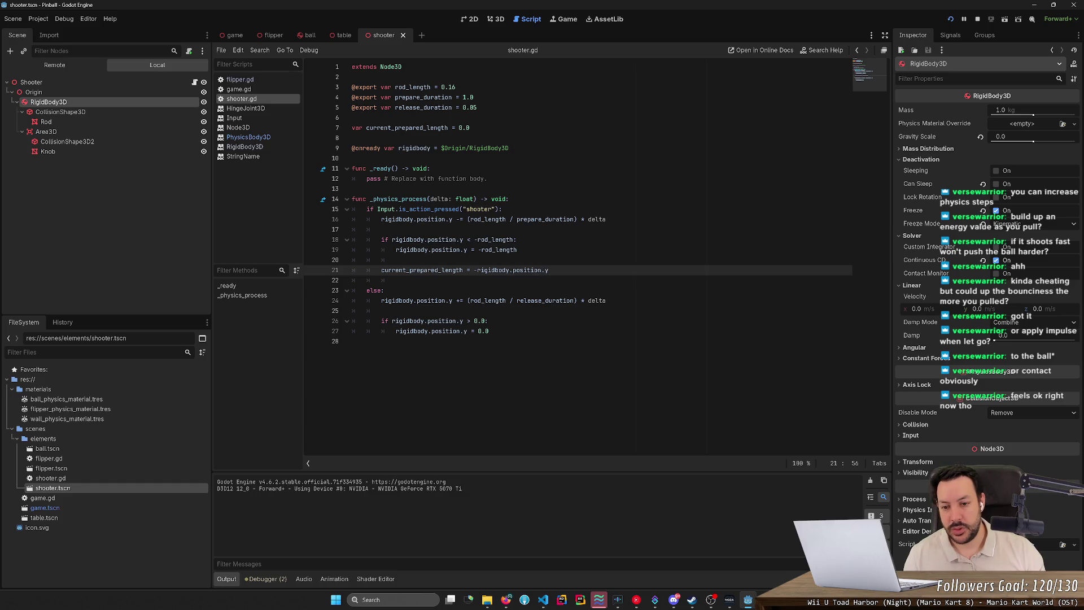
Replace rod_length with current_prepared_length in the release speed formula, then run the game
{"action": "double_click", "coordinate": [423, 270]}
{"action": "key", "text": "ctrl+c"}
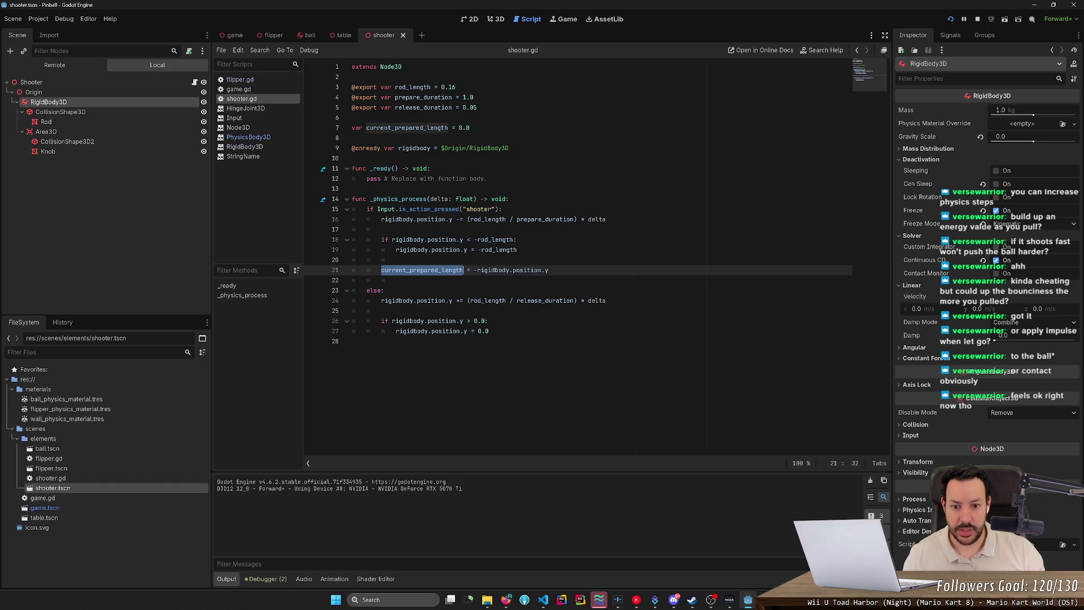
{"action": "double_click", "coordinate": [488, 301]}
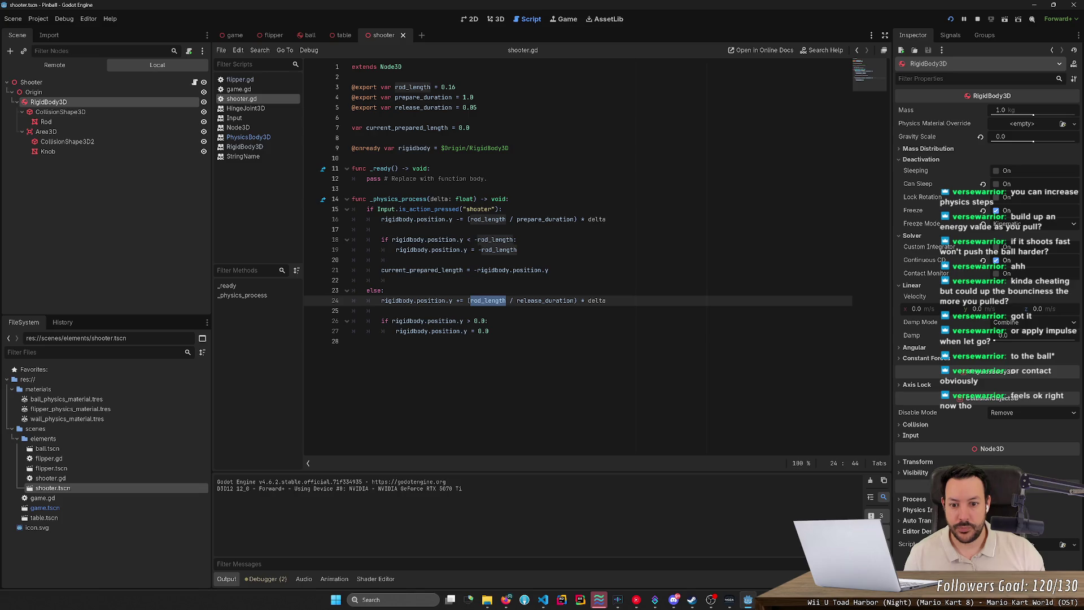
{"action": "key", "text": "ctrl+v"}
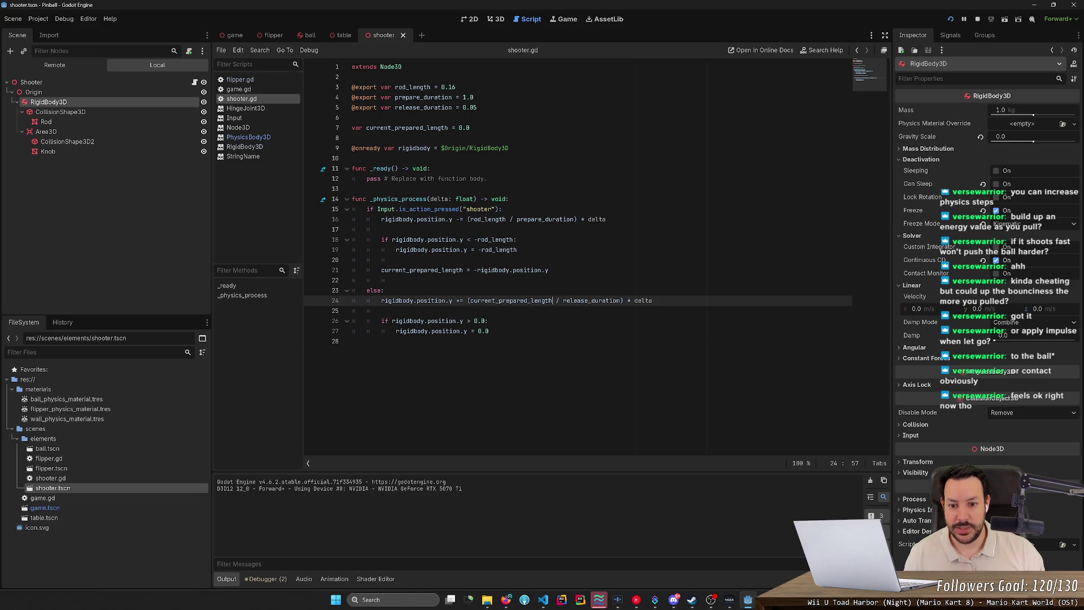
{"action": "left_click", "coordinate": [489, 331]}
{"action": "key", "text": "Return"}
{"action": "key", "text": "ctrl+v"}
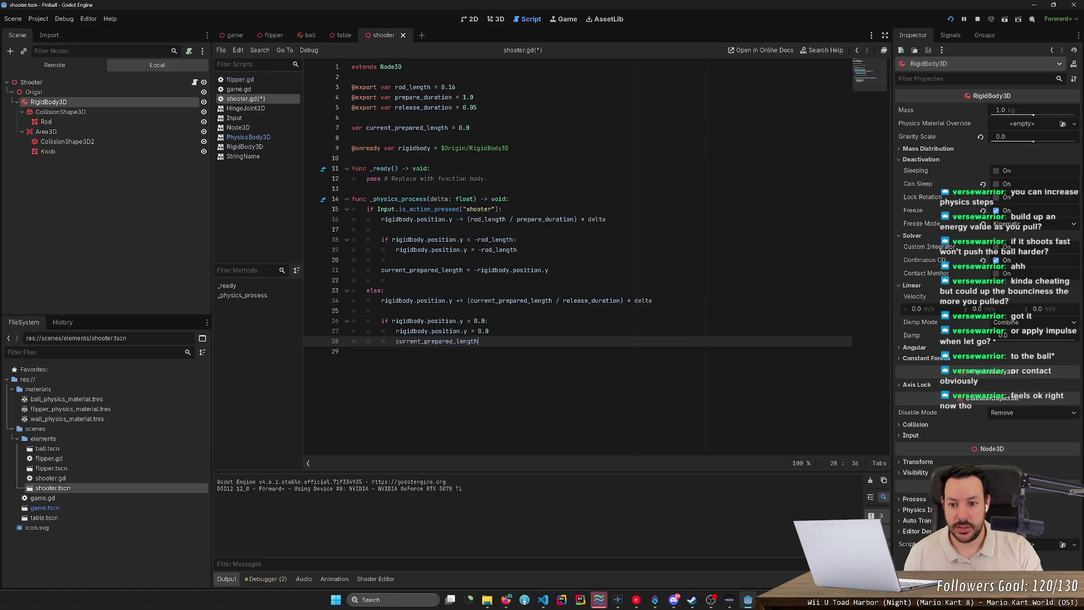
{"action": "key", "text": "ctrl+z"}
{"action": "key", "text": "ctrl+z"}
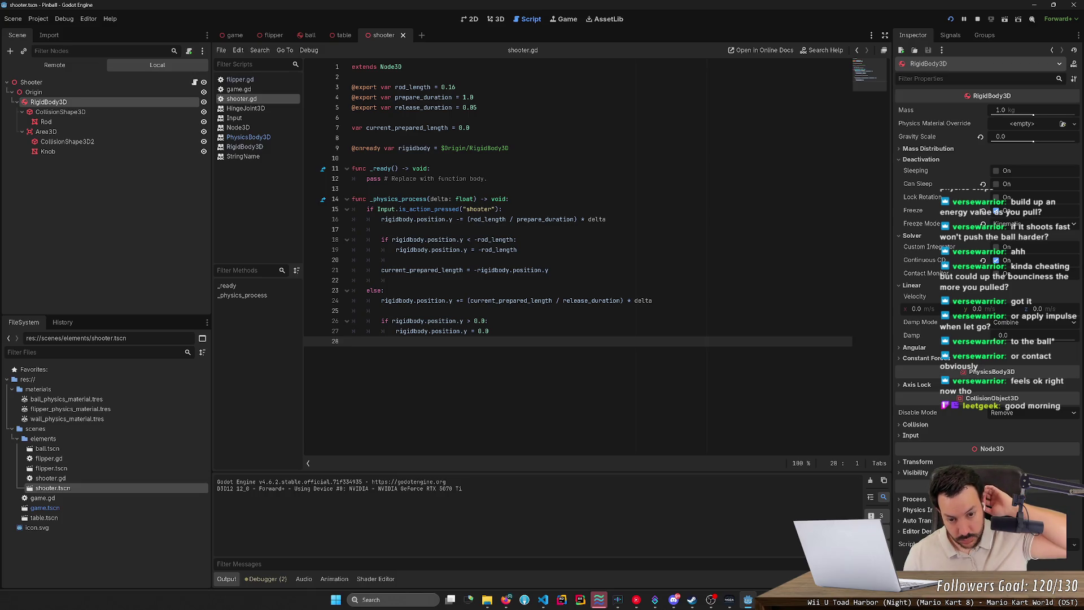
{"action": "left_click", "coordinate": [952, 19]}
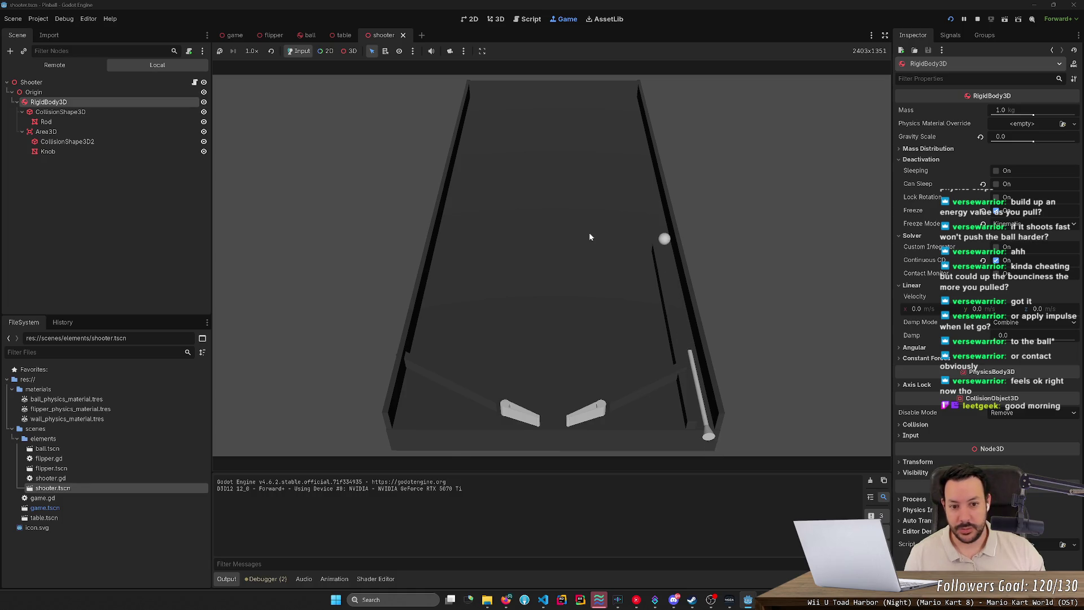
Launch the ball up the right lane three times, then return to the 3D view
{"action": "key", "text": "space"}
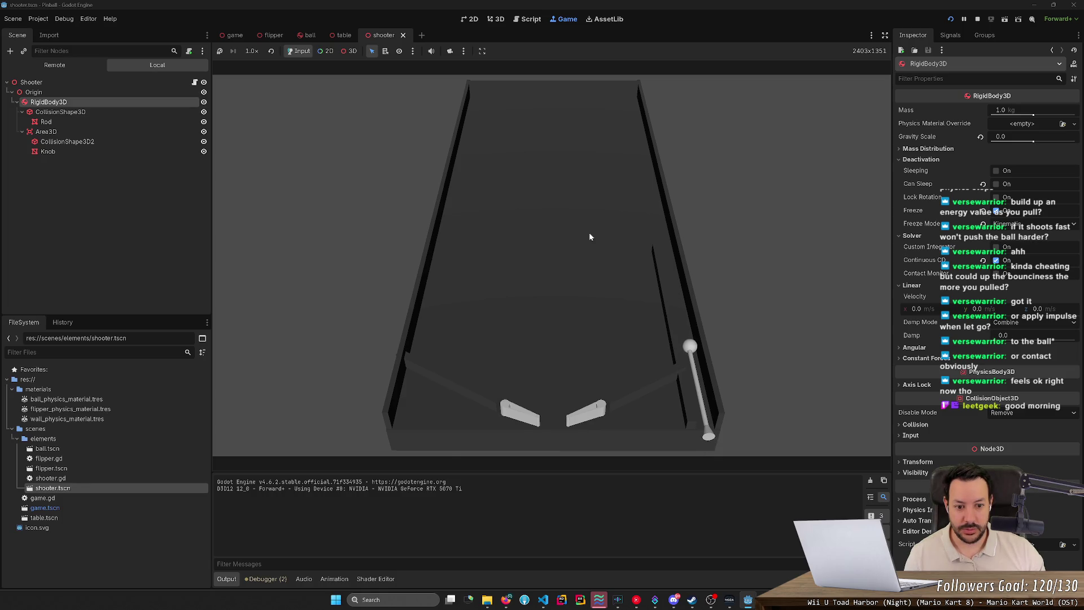
{"action": "key", "text": "space"}
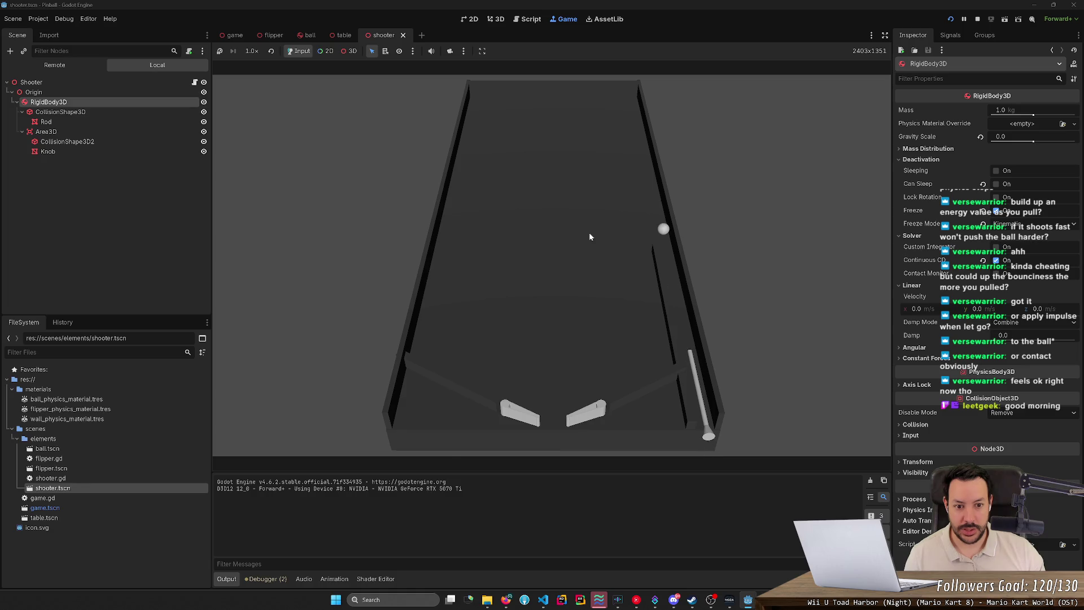
{"action": "key", "text": "space"}
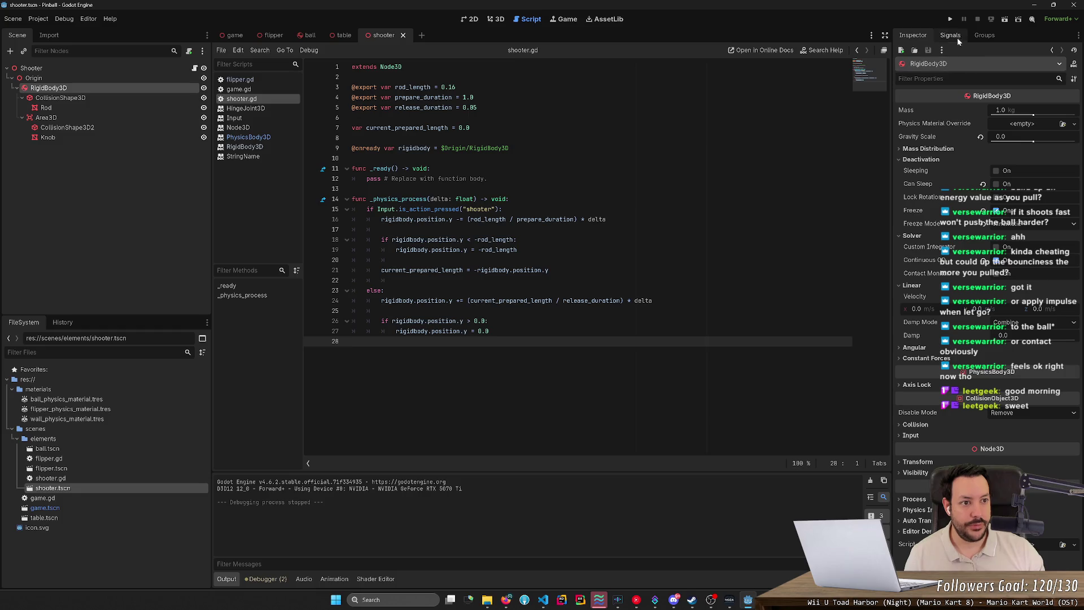
{"action": "left_click", "coordinate": [493, 19]}
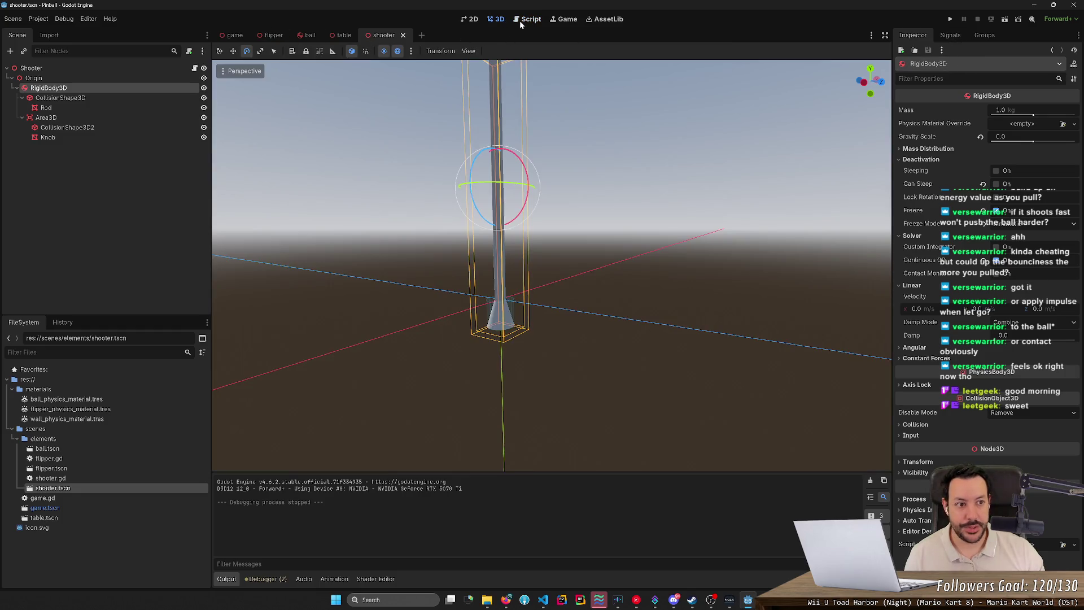
In the game scene, keep Rod Length 0.15, set Prepare Duration to 0.66, and test a launch
{"action": "left_click", "coordinate": [232, 36]}
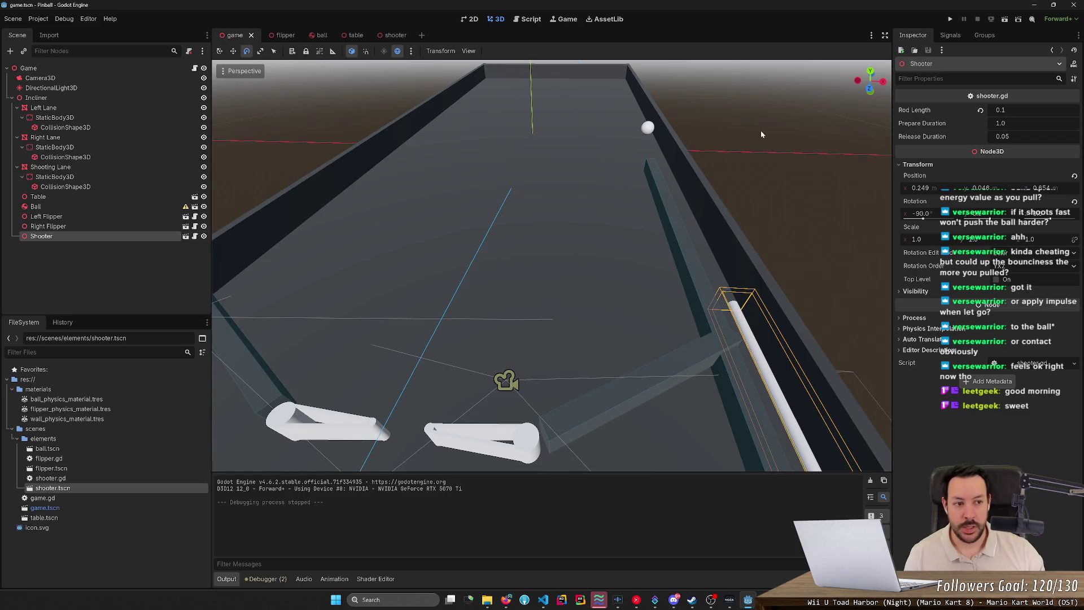
{"action": "mouse_move", "coordinate": [1002, 153]}
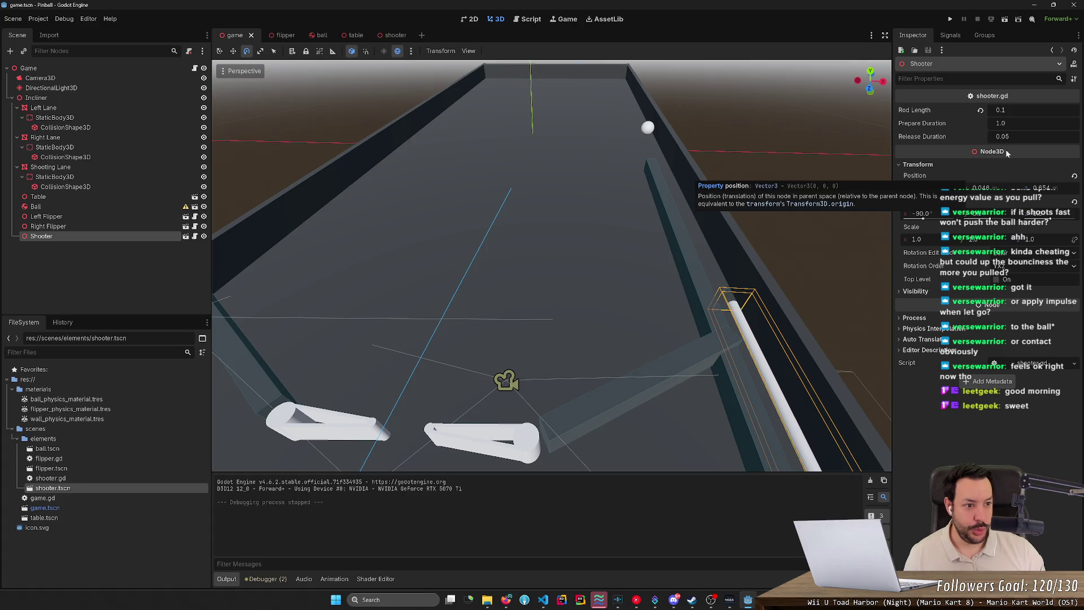
{"action": "left_click", "coordinate": [1024, 110]}
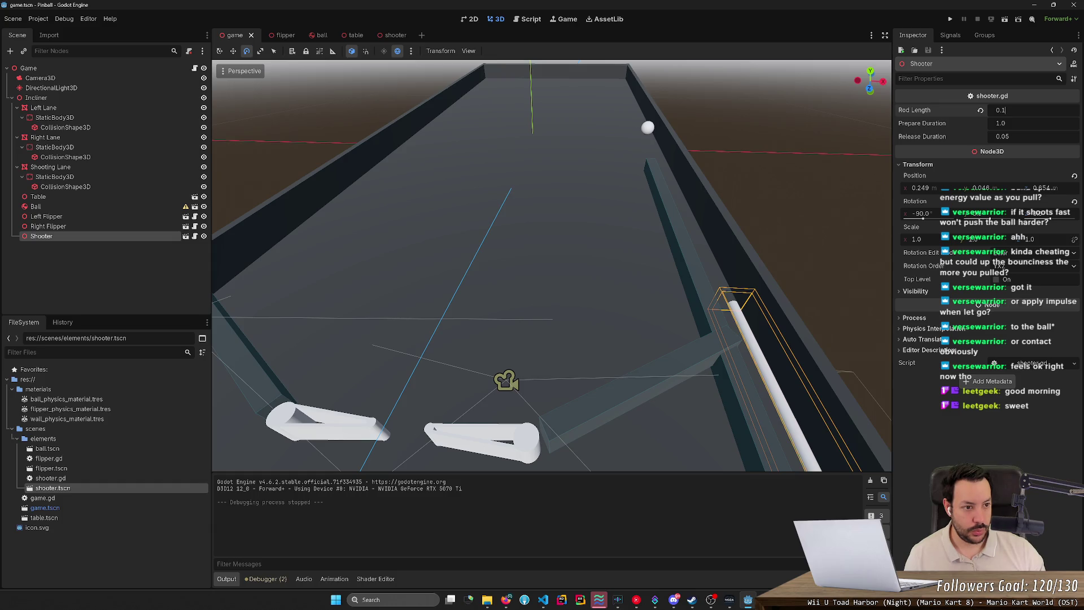
{"action": "type", "text": "5"}
{"action": "key", "text": "Return"}
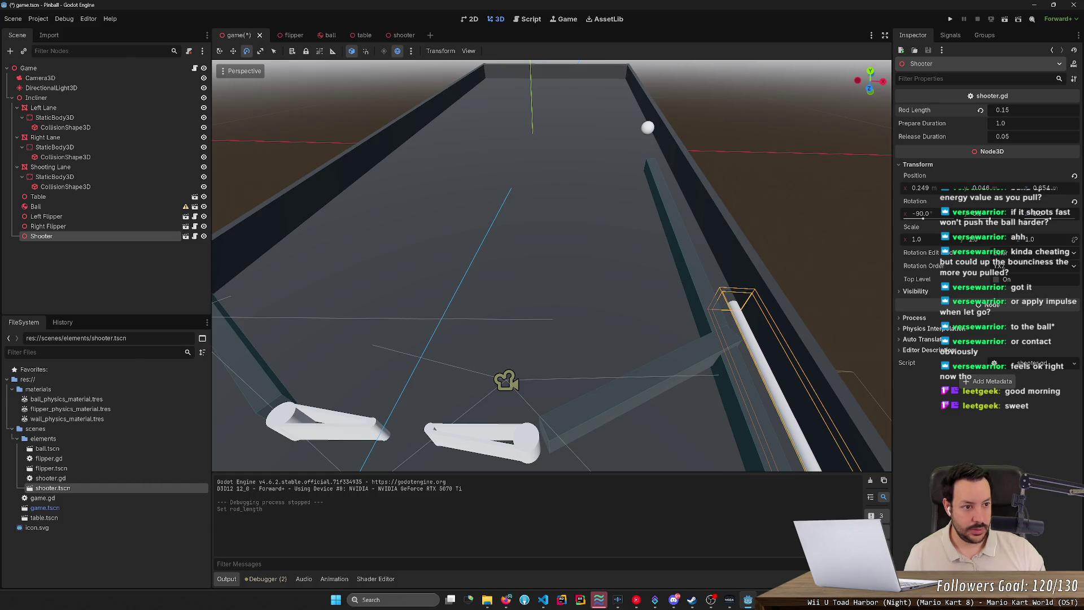
{"action": "left_click", "coordinate": [1025, 124]}
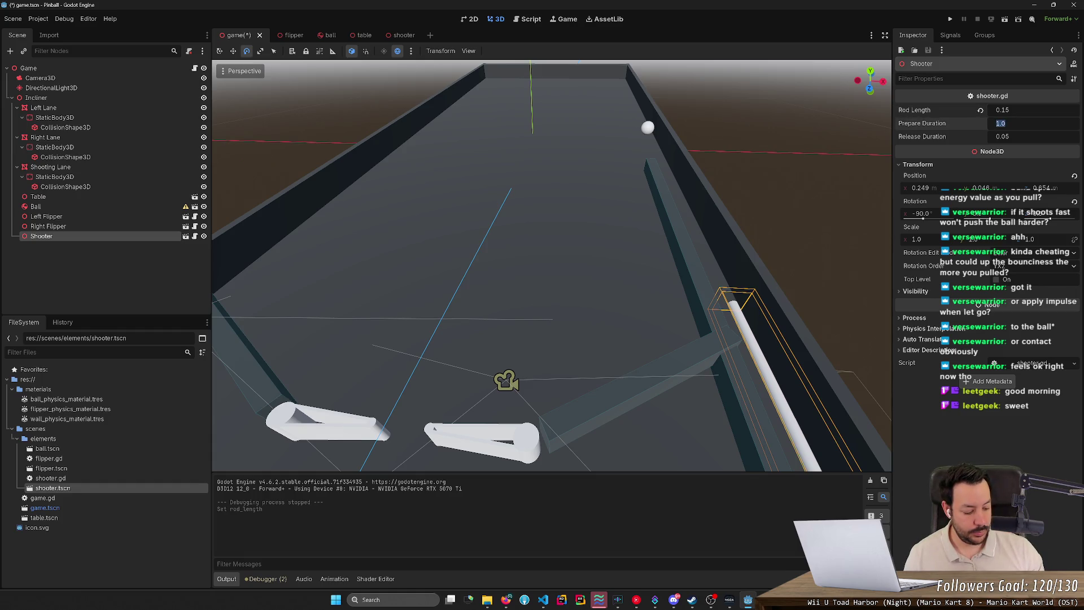
{"action": "type", "text": "0.6"}
{"action": "key", "text": "Return"}
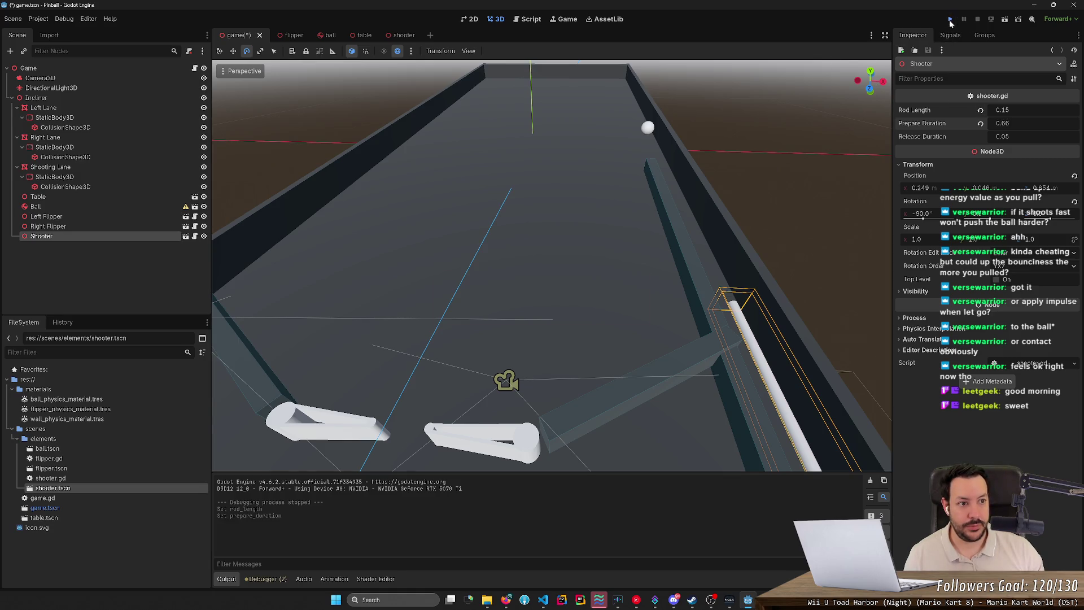
{"action": "left_click", "coordinate": [950, 20]}
{"action": "key", "text": "space"}
{"action": "left_click", "coordinate": [978, 20]}
Playtest a Release Duration of 0.1, then lower it to 0.08
{"action": "left_click", "coordinate": [1028, 137]}
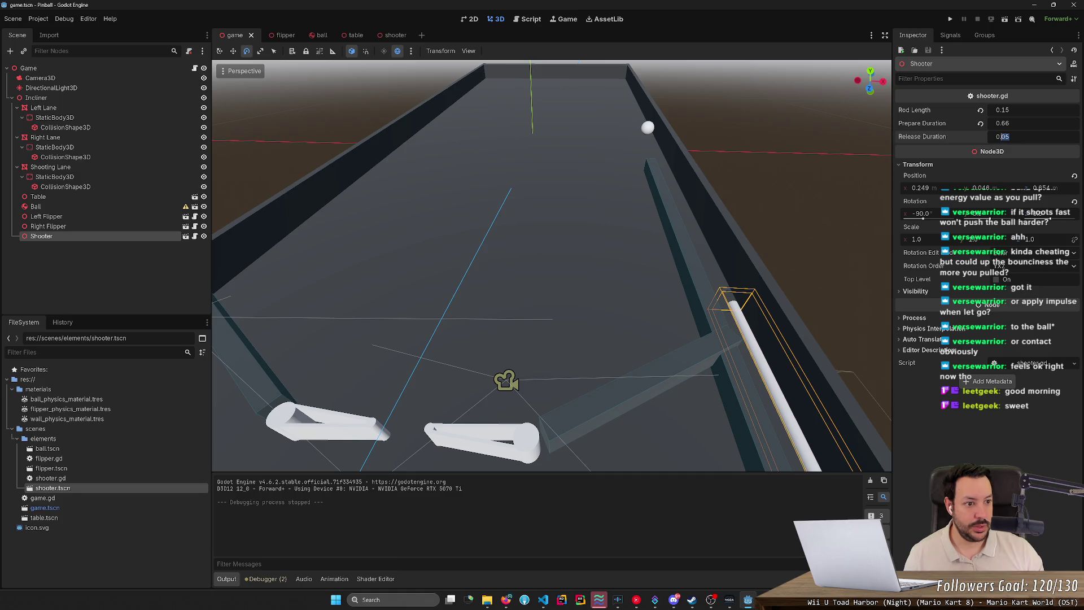
{"action": "type", "text": "1"}
{"action": "key", "text": "Return"}
{"action": "left_click", "coordinate": [955, 21]}
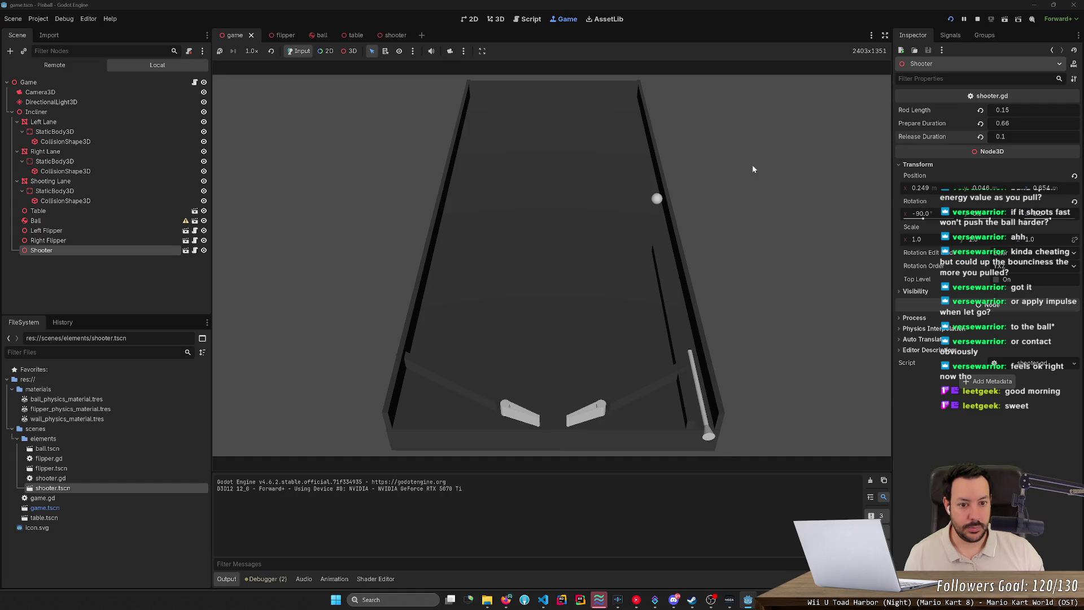
{"action": "left_click", "coordinate": [977, 20]}
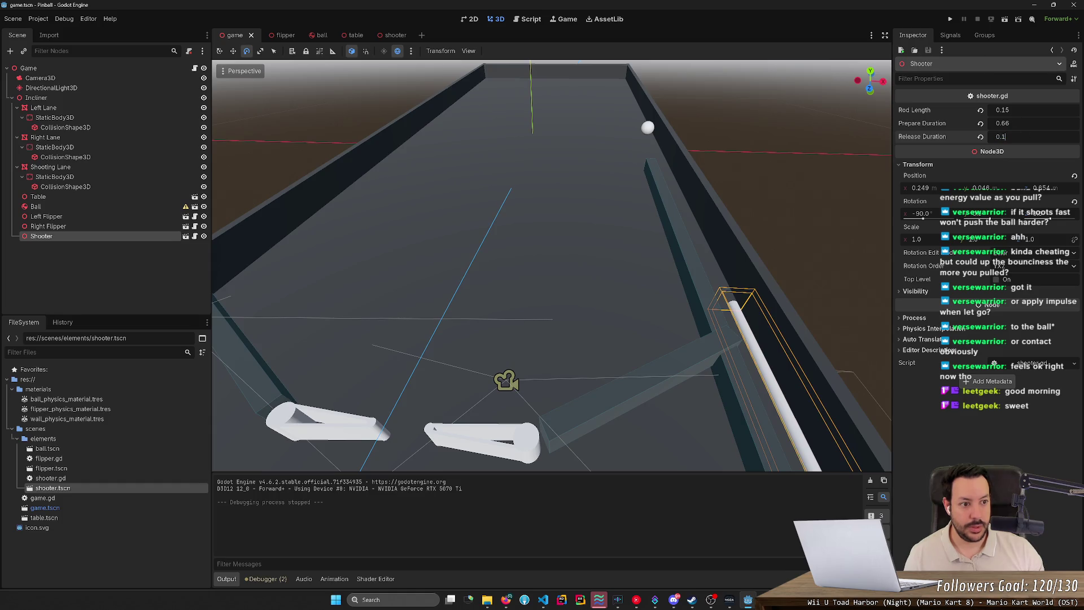
{"action": "type", "text": "08"}
{"action": "key", "text": "Return"}
Set Release Duration to 0.05 and Rod Length to 0.12, then run the game
{"action": "left_click", "coordinate": [1011, 110]}
{"action": "left_click", "coordinate": [1020, 138]}
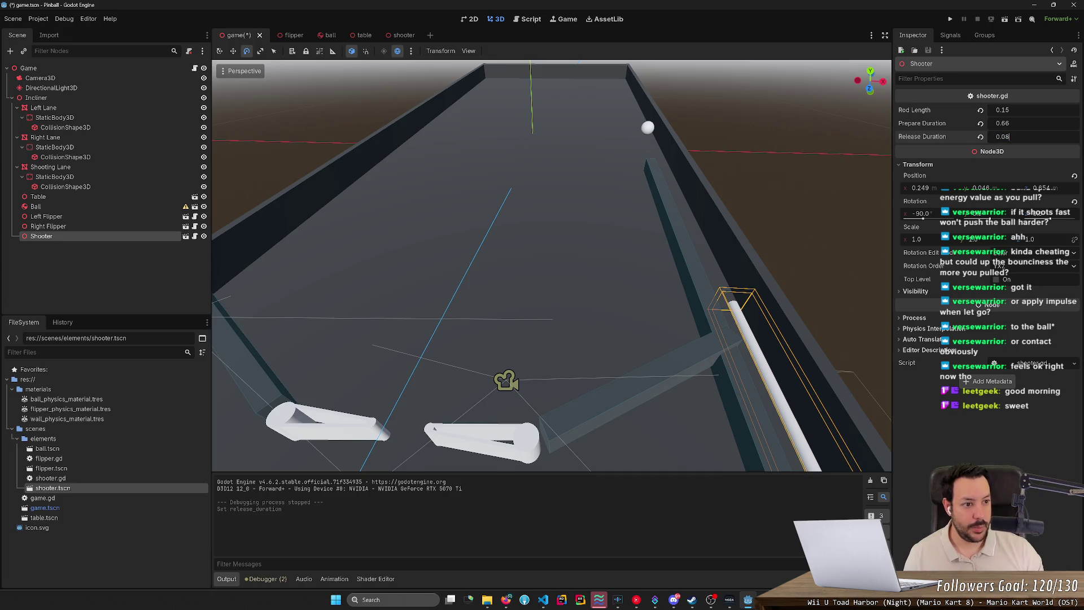
{"action": "key", "text": "BackSpace"}
{"action": "type", "text": "5"}
{"action": "key", "text": "Return"}
{"action": "left_click", "coordinate": [1016, 114]}
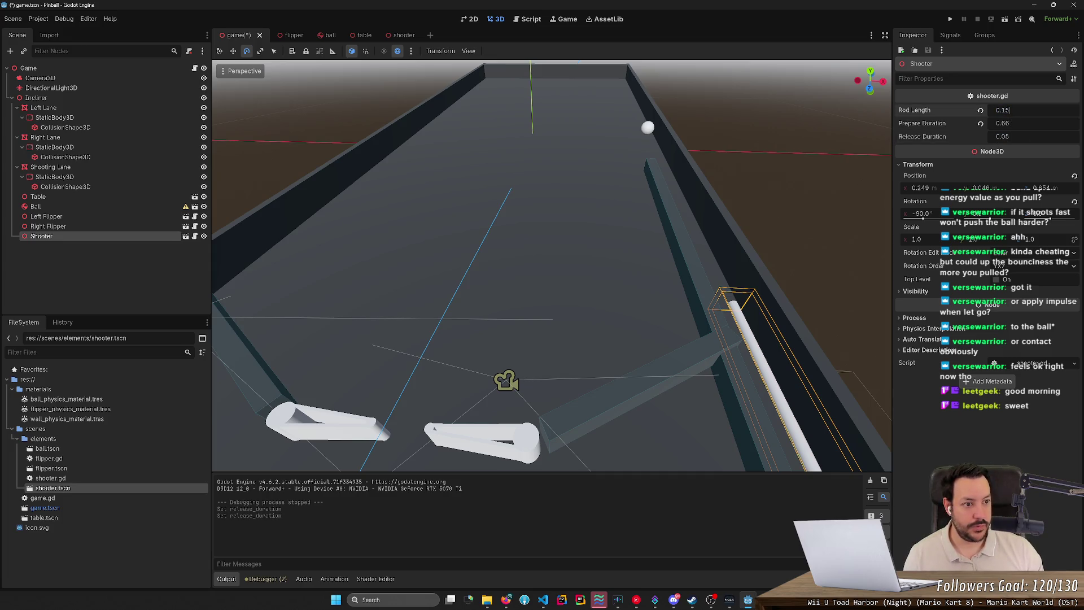
{"action": "key", "text": "BackSpace"}
{"action": "type", "text": "2"}
{"action": "key", "text": "Return"}
{"action": "left_click", "coordinate": [950, 18]}
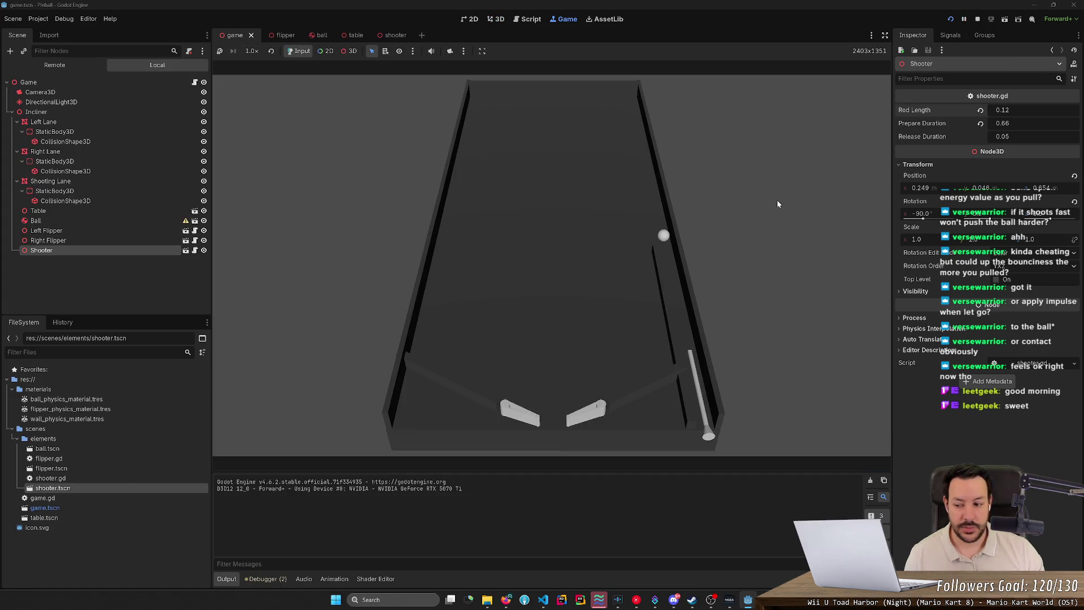
Fire the plunger four times to send the ball up the lane, then stop the game
{"action": "key", "text": "space"}
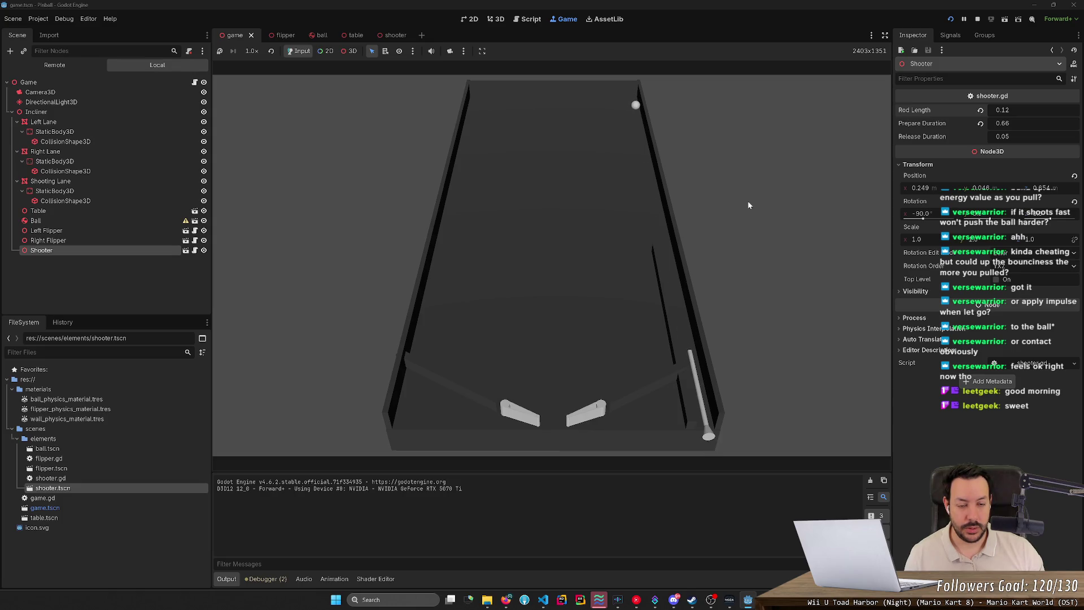
{"action": "key", "text": "space"}
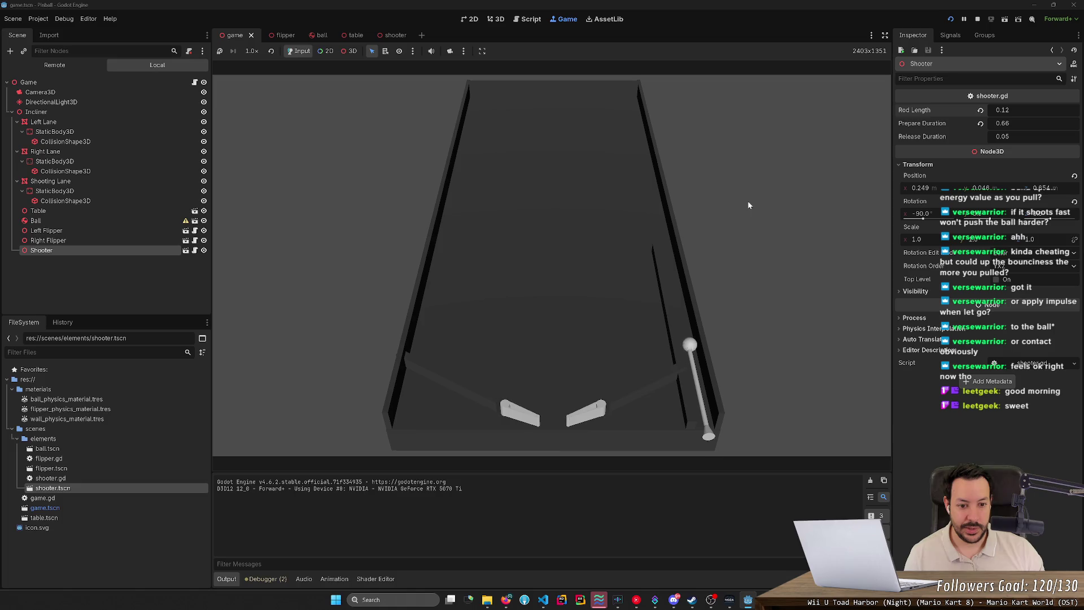
{"action": "key", "text": "space"}
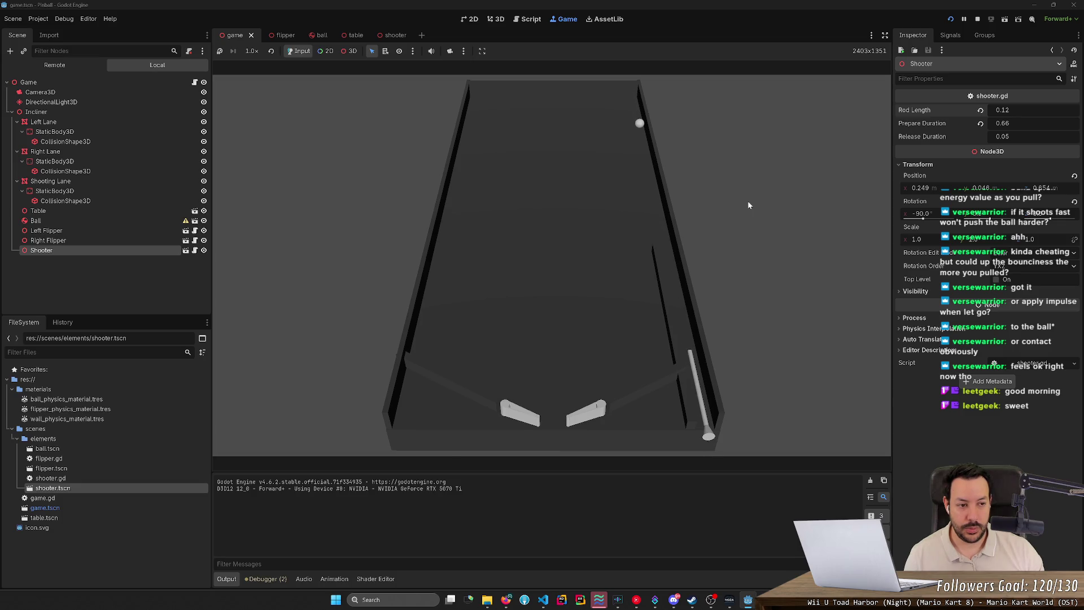
{"action": "key", "text": "space"}
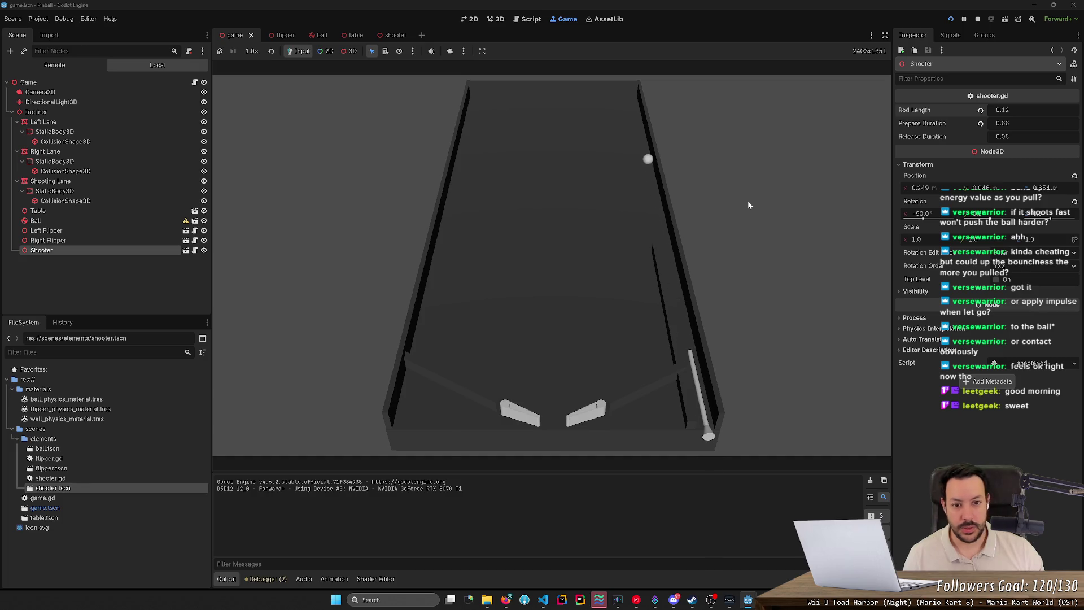
{"action": "left_click", "coordinate": [977, 20]}
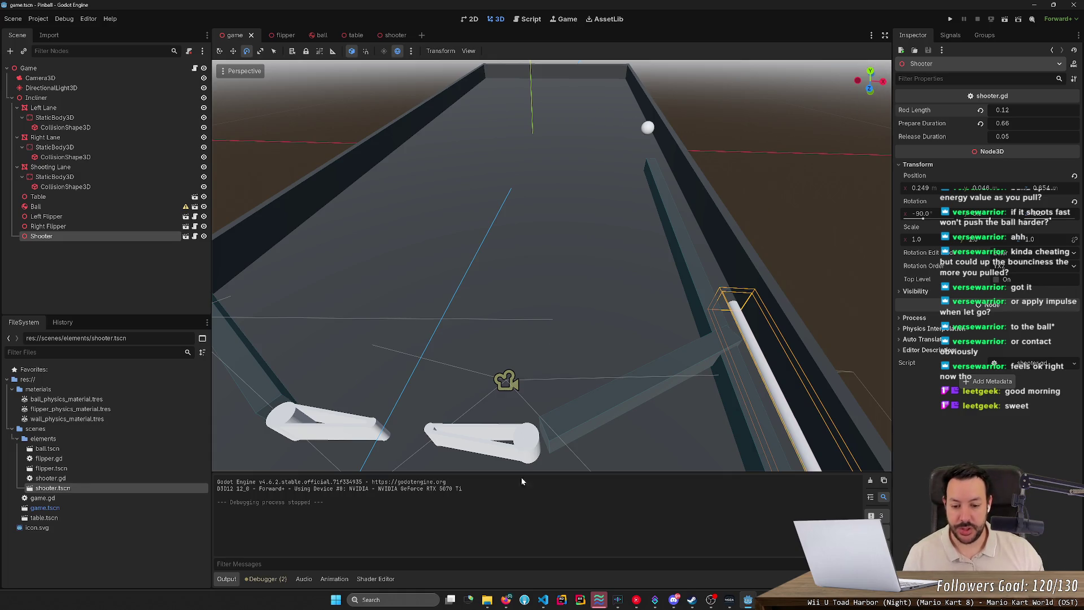
{"action": "left_click", "coordinate": [506, 600]}
{"action": "left_click", "coordinate": [506, 600]}
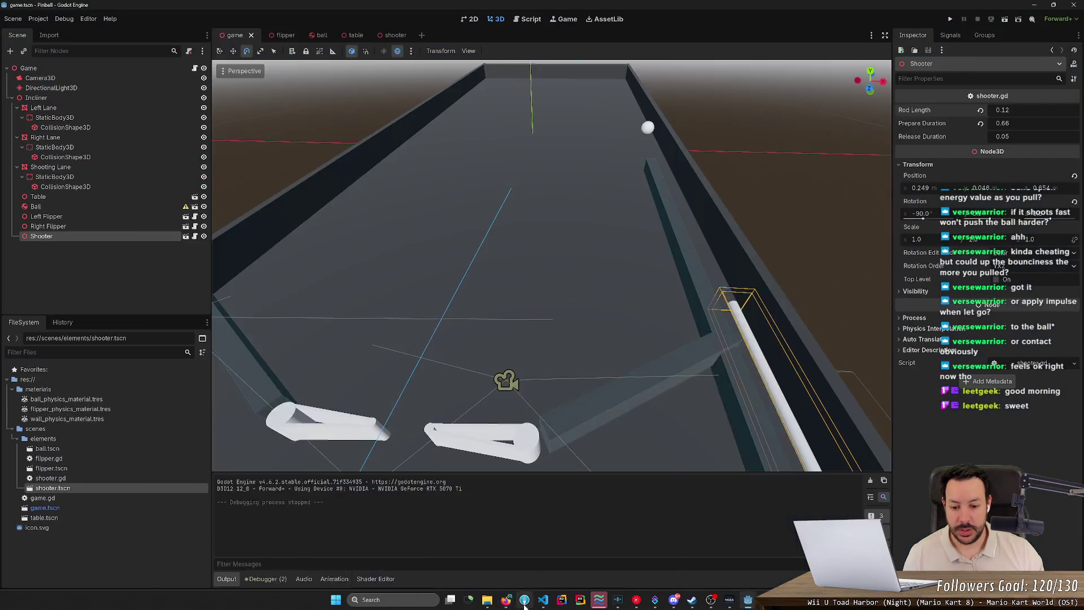
In Fork, stage the scenes folder and project.godot and commit them as 'Shooter'
{"action": "key", "text": "alt+Tab"}
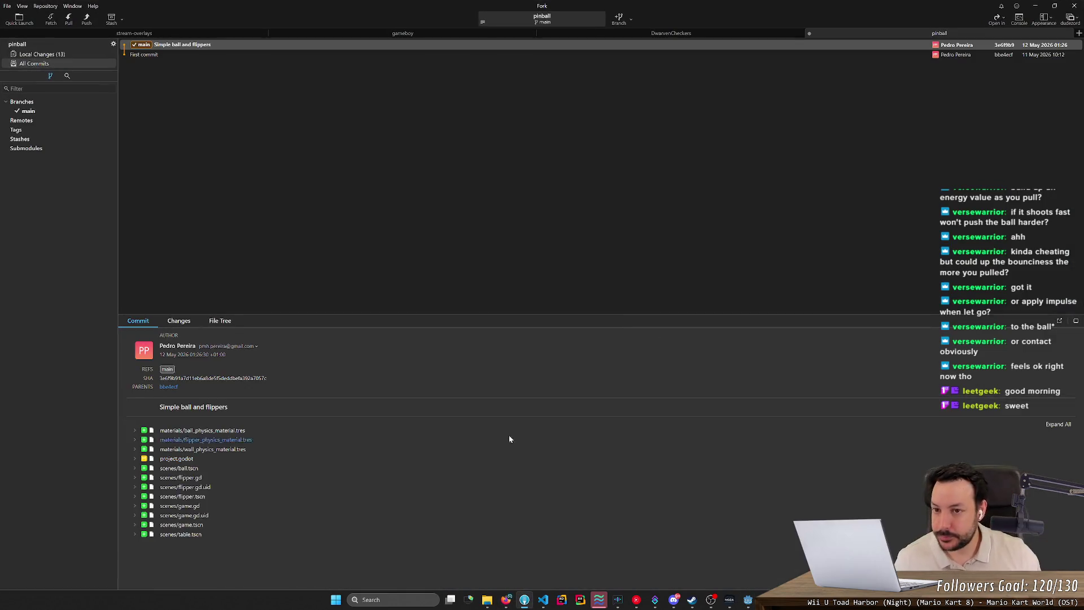
{"action": "left_click", "coordinate": [64, 55]}
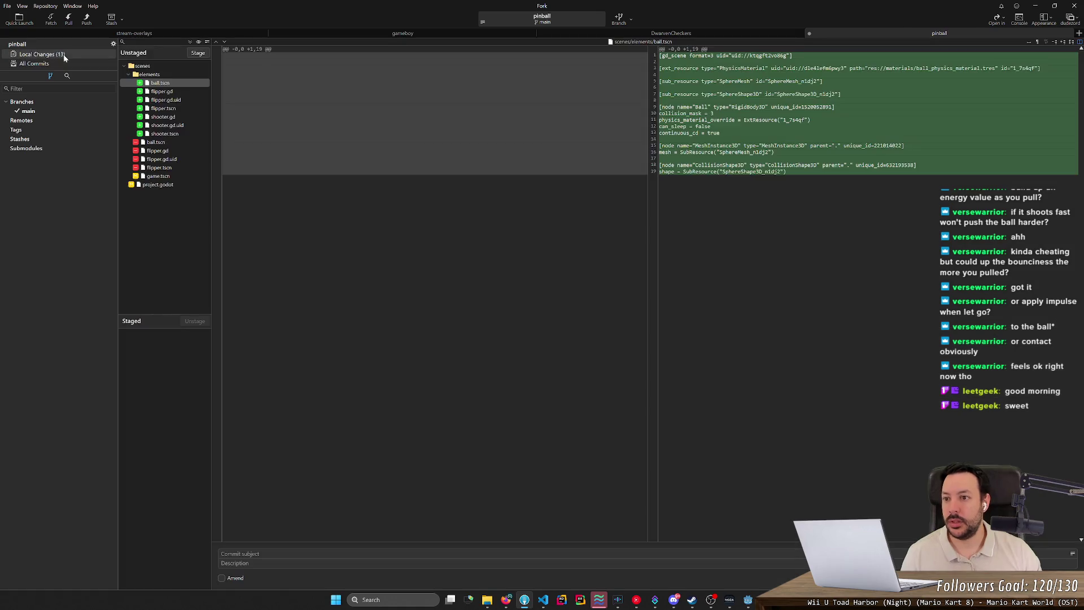
{"action": "left_click", "coordinate": [171, 77]}
{"action": "left_click", "coordinate": [167, 85]}
{"action": "left_click", "coordinate": [171, 77]}
{"action": "double_click", "coordinate": [161, 66]}
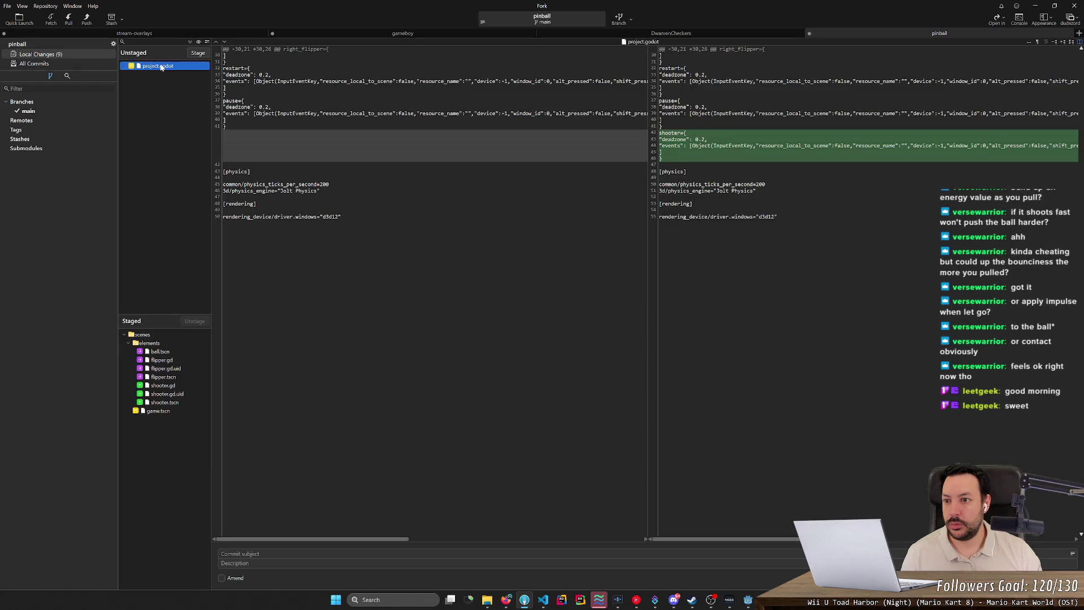
{"action": "double_click", "coordinate": [161, 66]}
{"action": "left_click", "coordinate": [222, 553]}
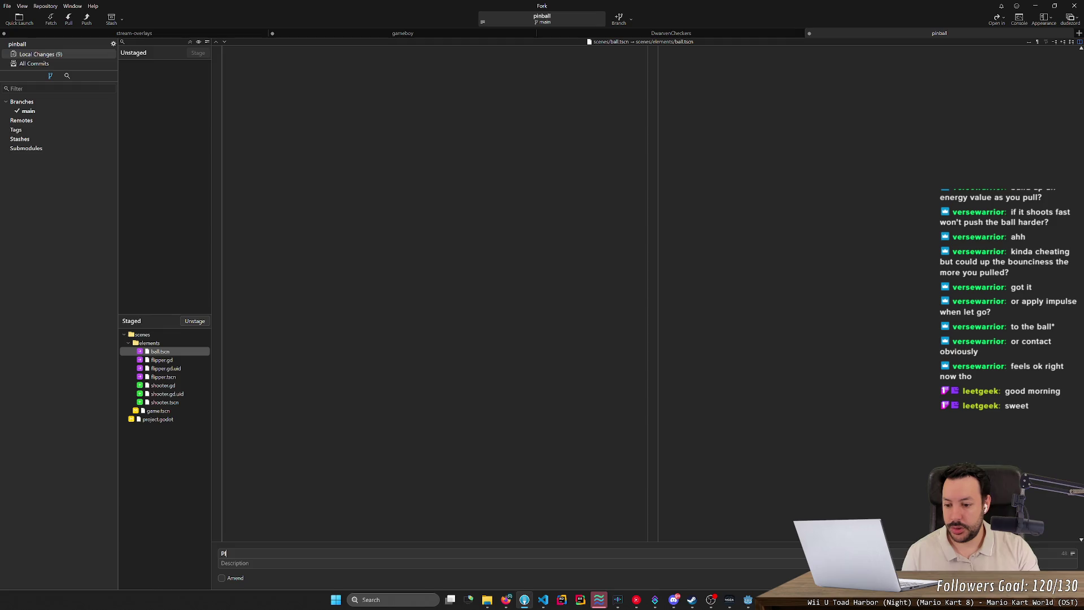
{"action": "type", "text": "Shooter"}
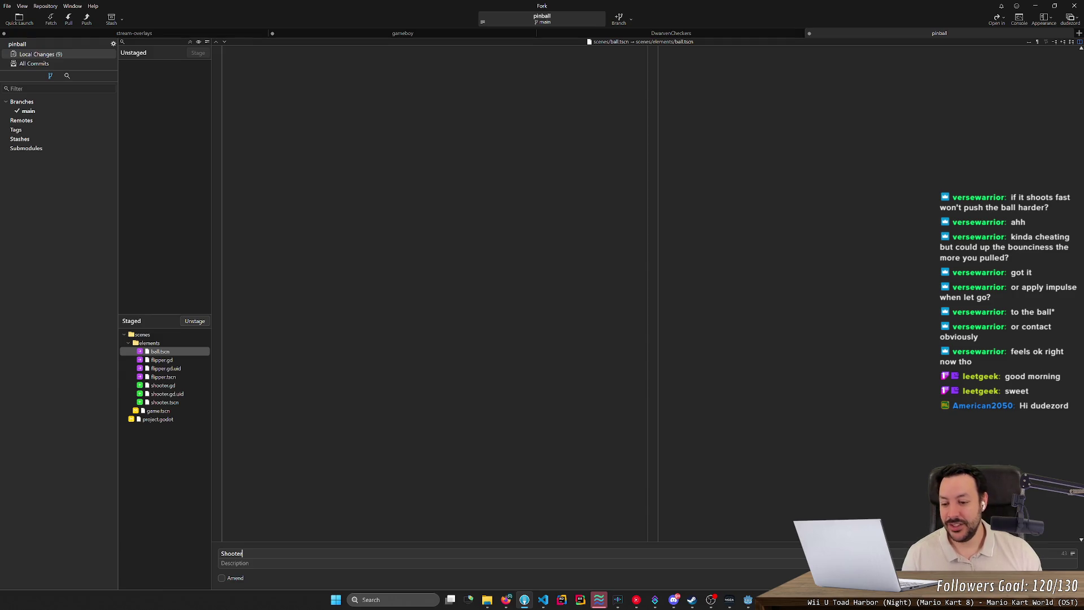
{"action": "key", "text": "ctrl+Return"}
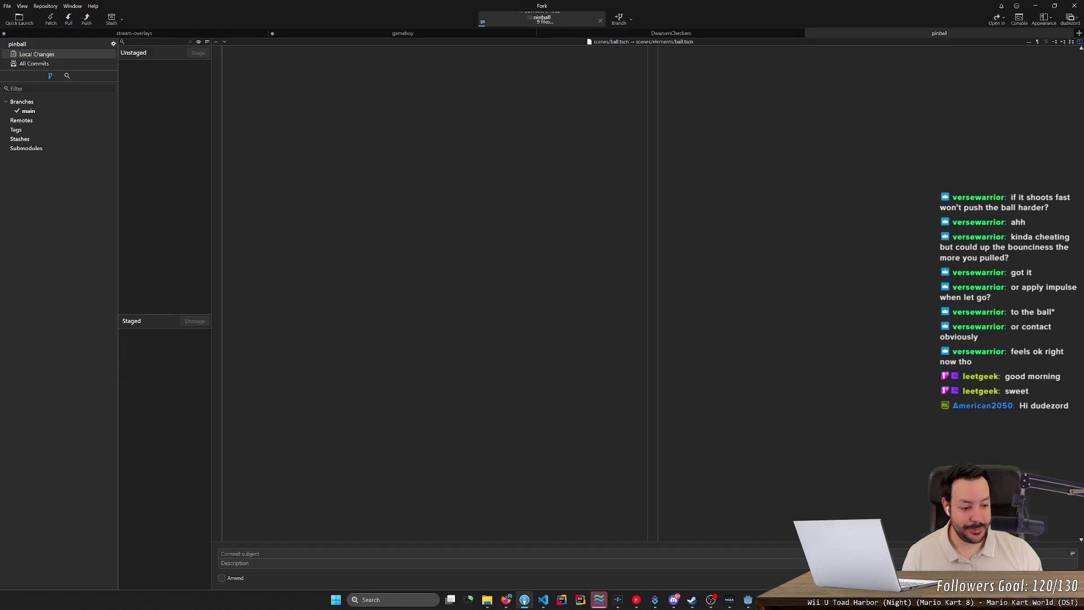
{"action": "left_click", "coordinate": [1030, 4]}
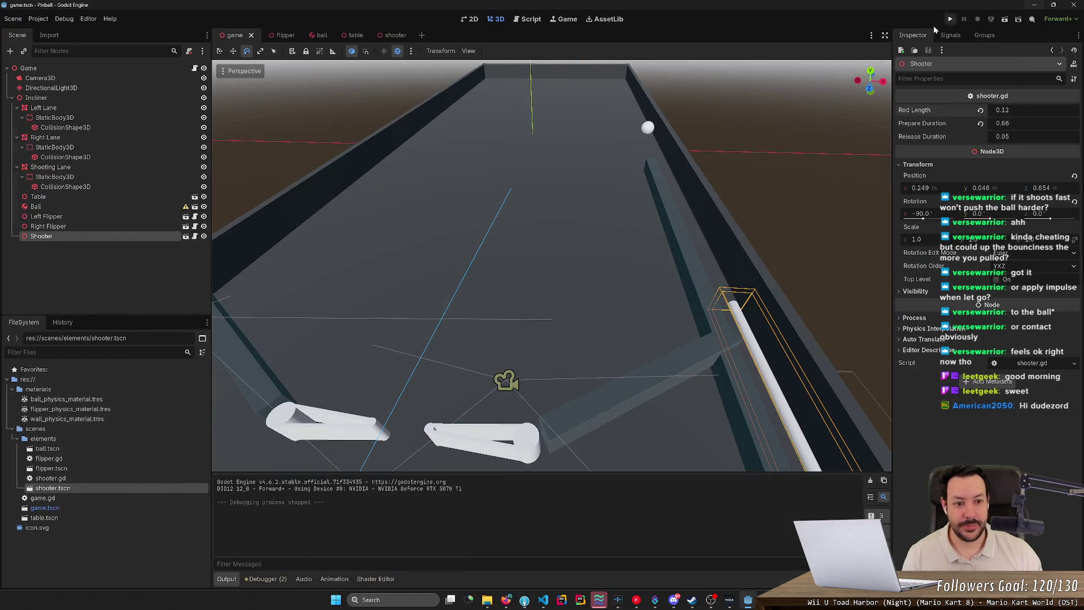
Run the game, play the ball with the plunger and both flippers, then stop
{"action": "key", "text": "F5"}
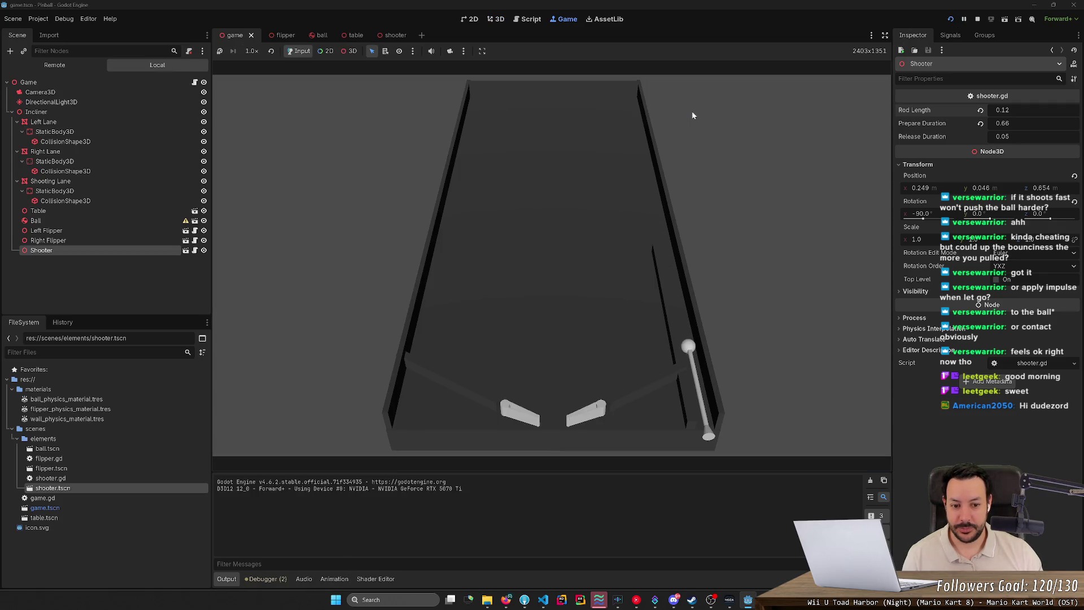
{"action": "key", "text": "space"}
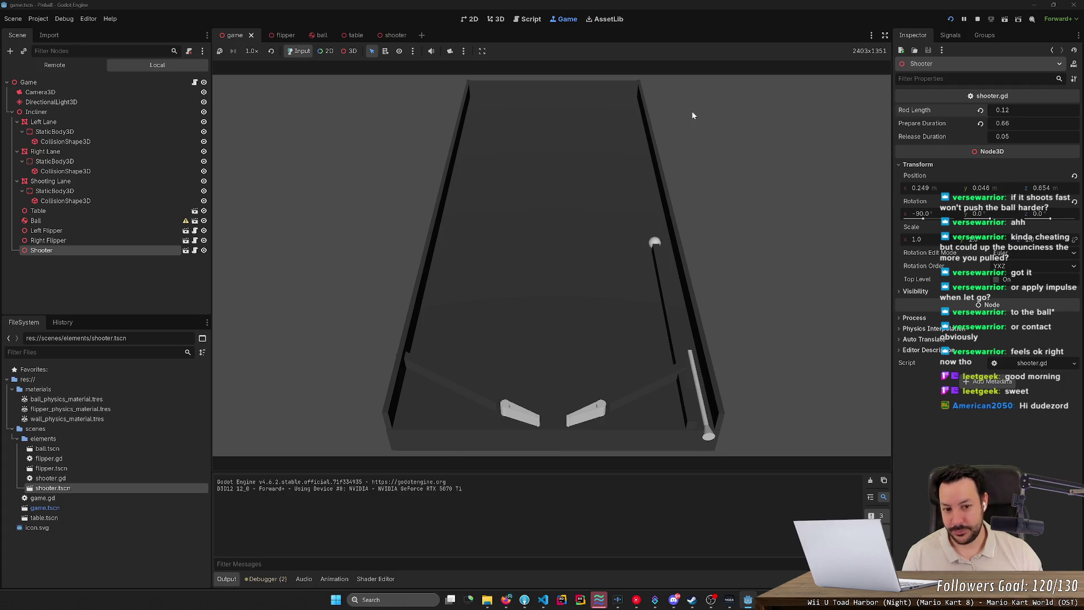
{"action": "key", "text": "Left"}
{"action": "key", "text": "Right"}
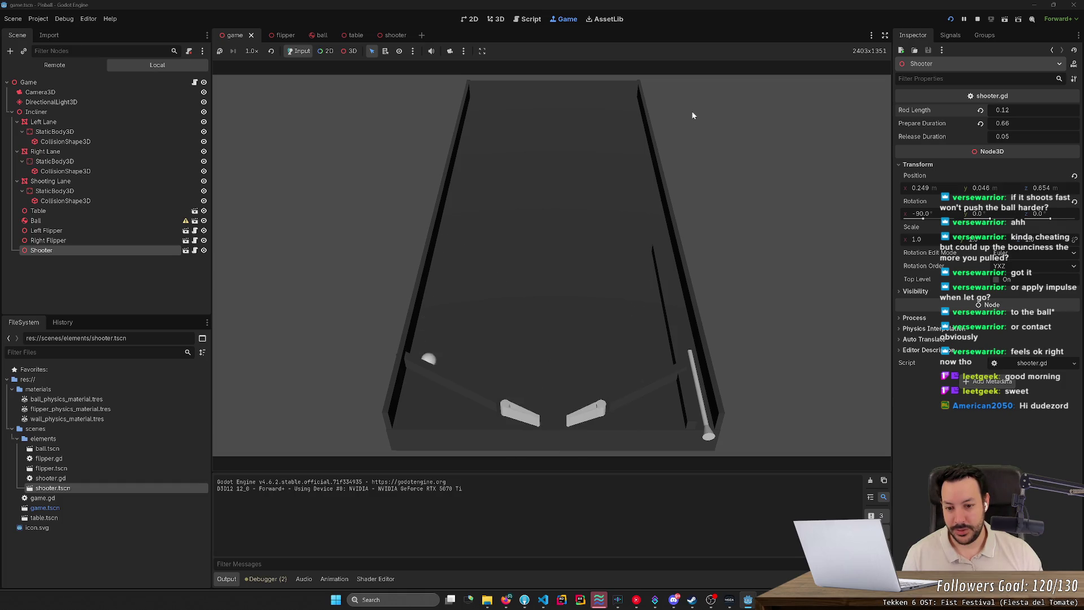
{"action": "key", "text": "Left"}
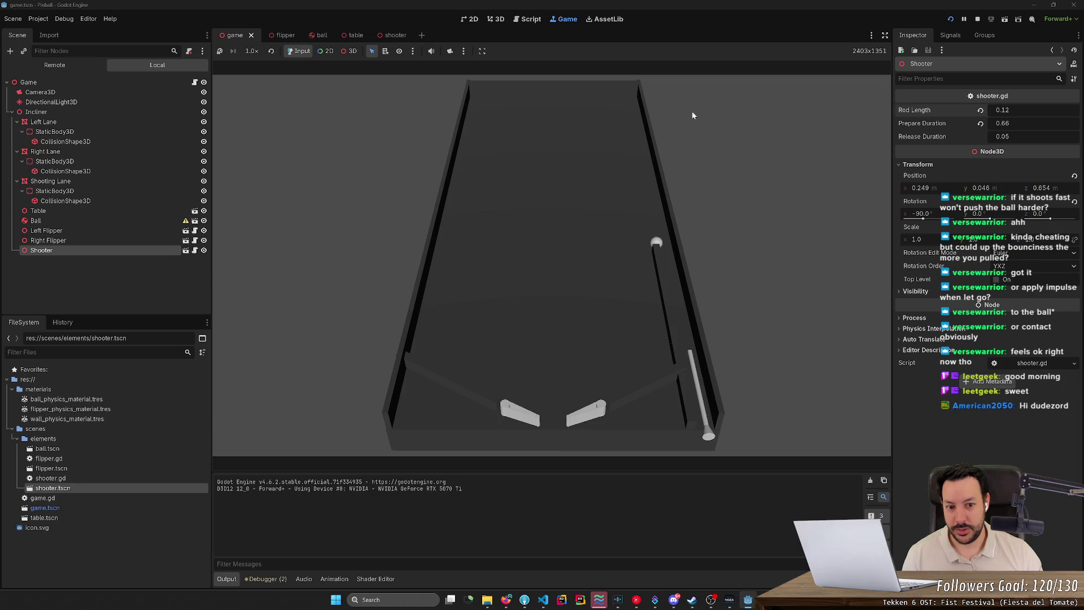
{"action": "key", "text": "space"}
{"action": "key", "text": "space"}
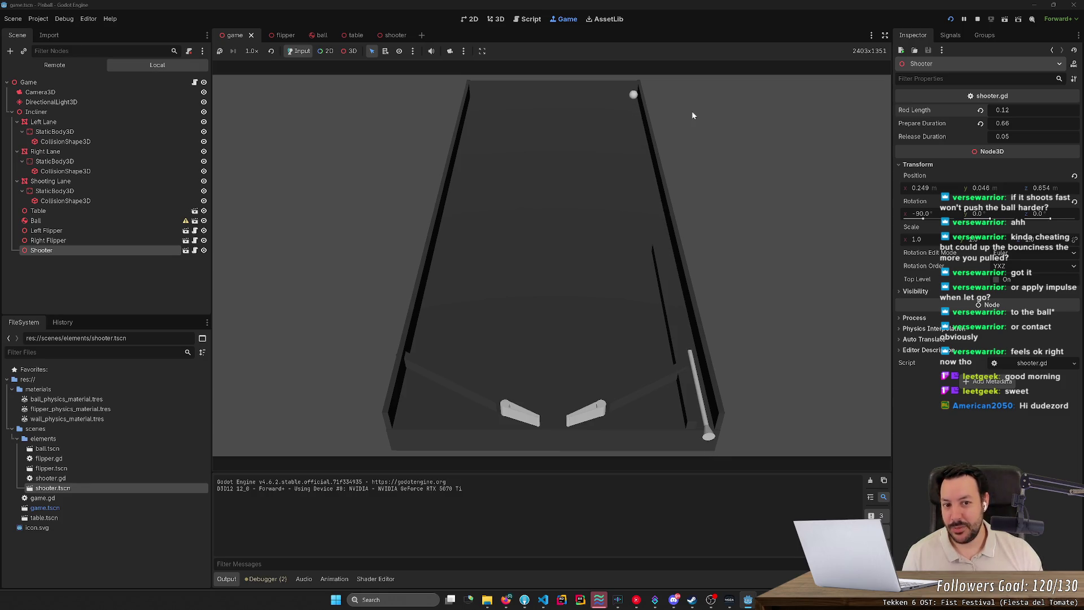
{"action": "key", "text": "space"}
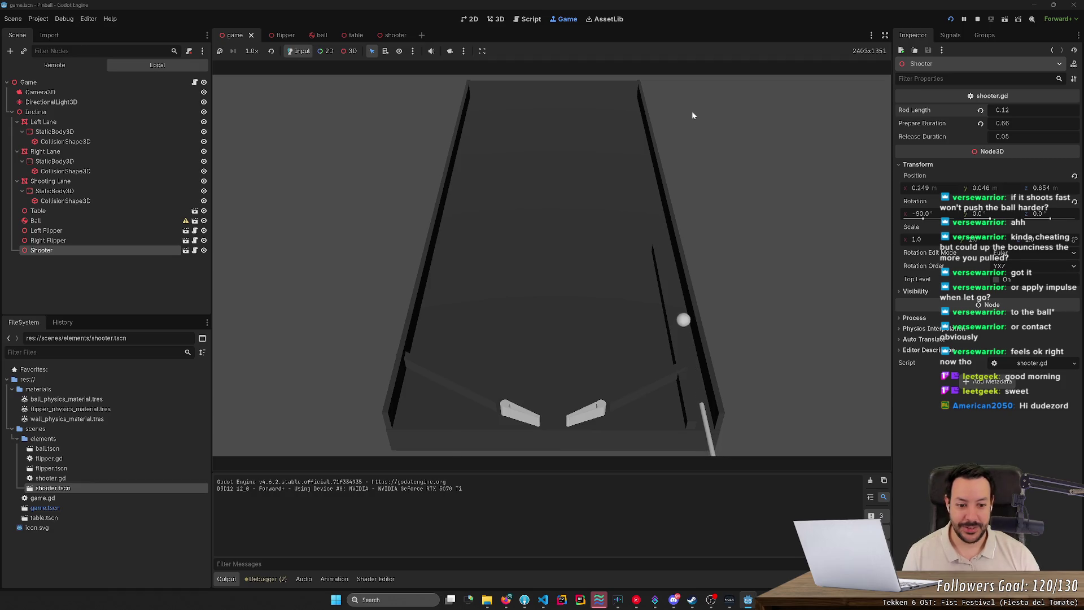
{"action": "key", "text": "space"}
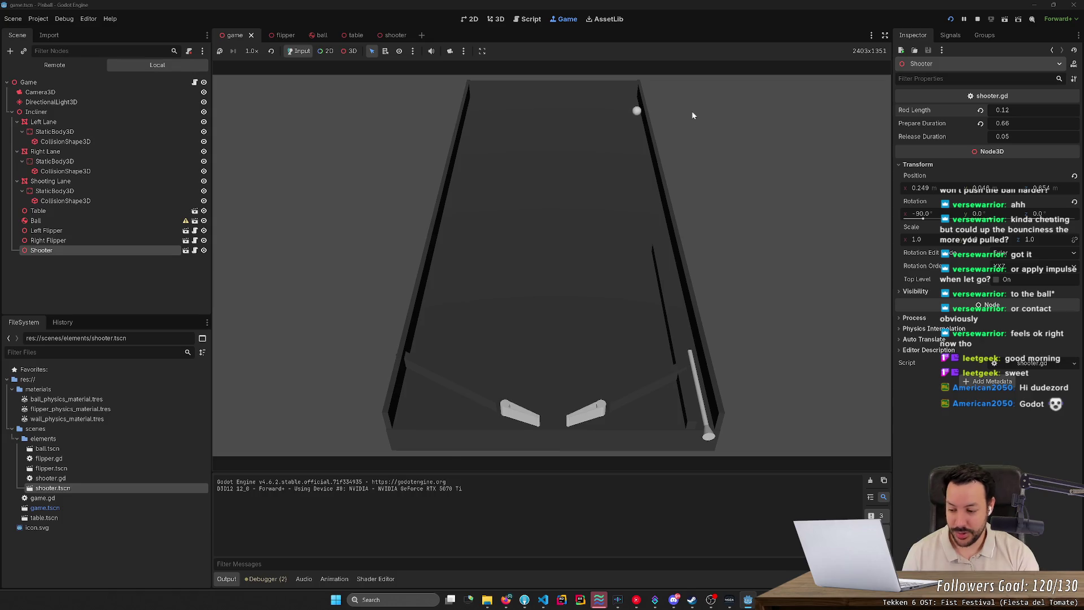
{"action": "key", "text": "space"}
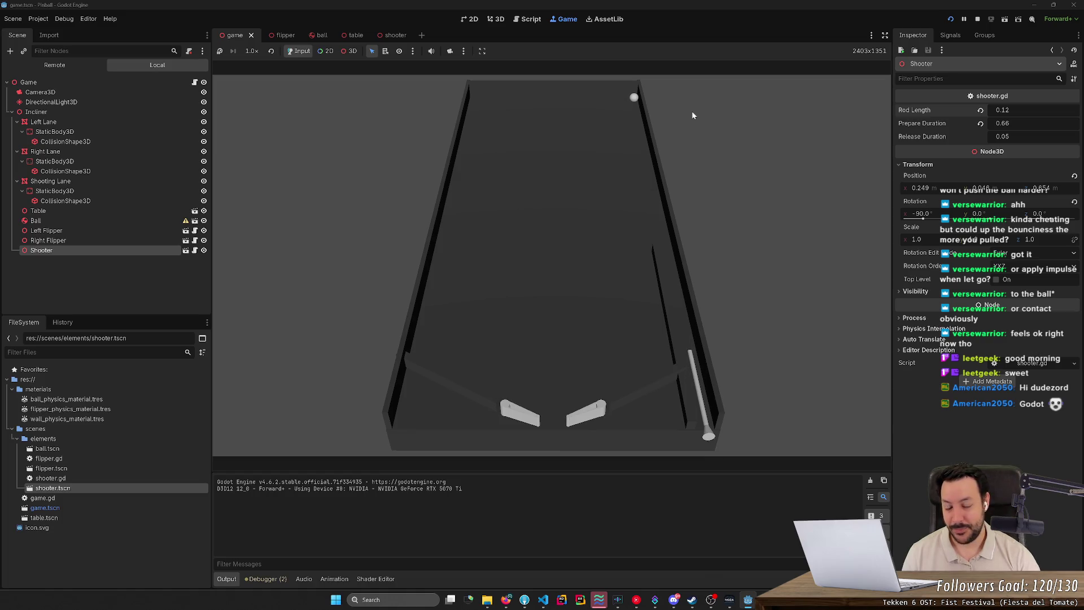
{"action": "key", "text": "space"}
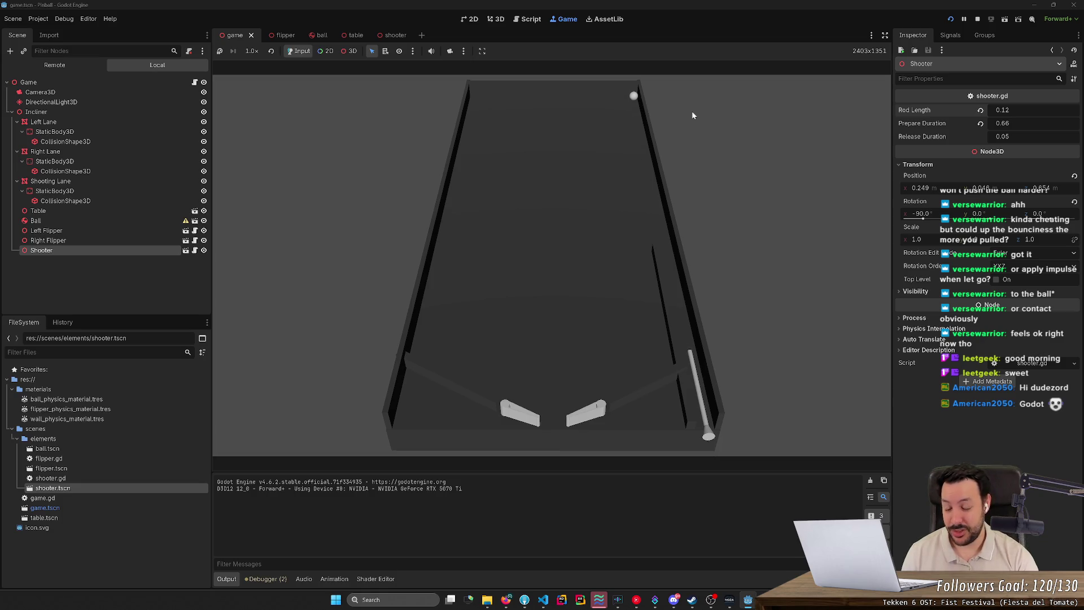
{"action": "key", "text": "space"}
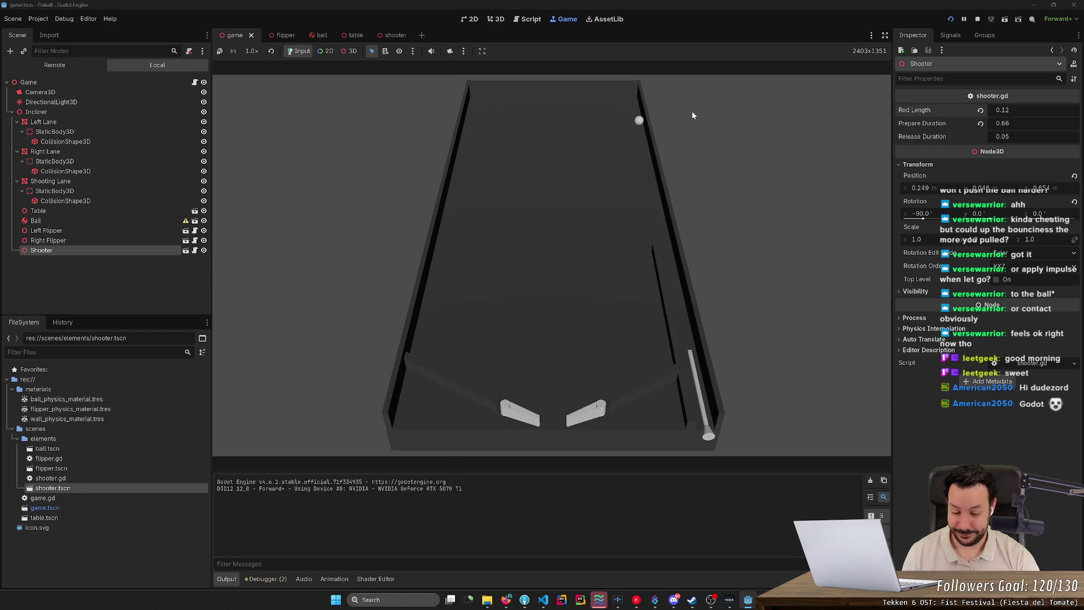
{"action": "key", "text": "space"}
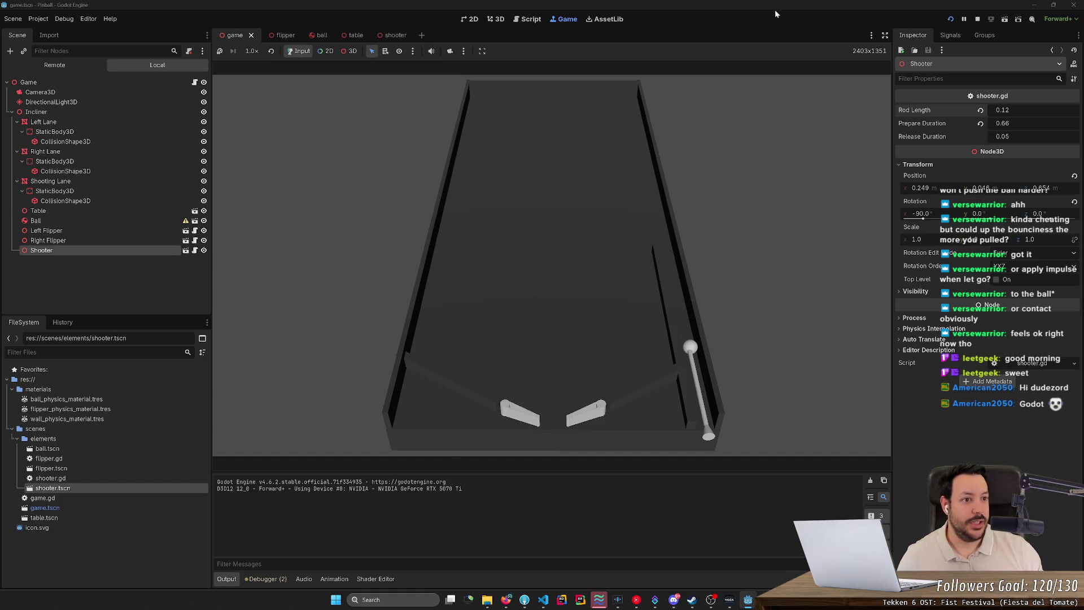
{"action": "left_click", "coordinate": [977, 20]}
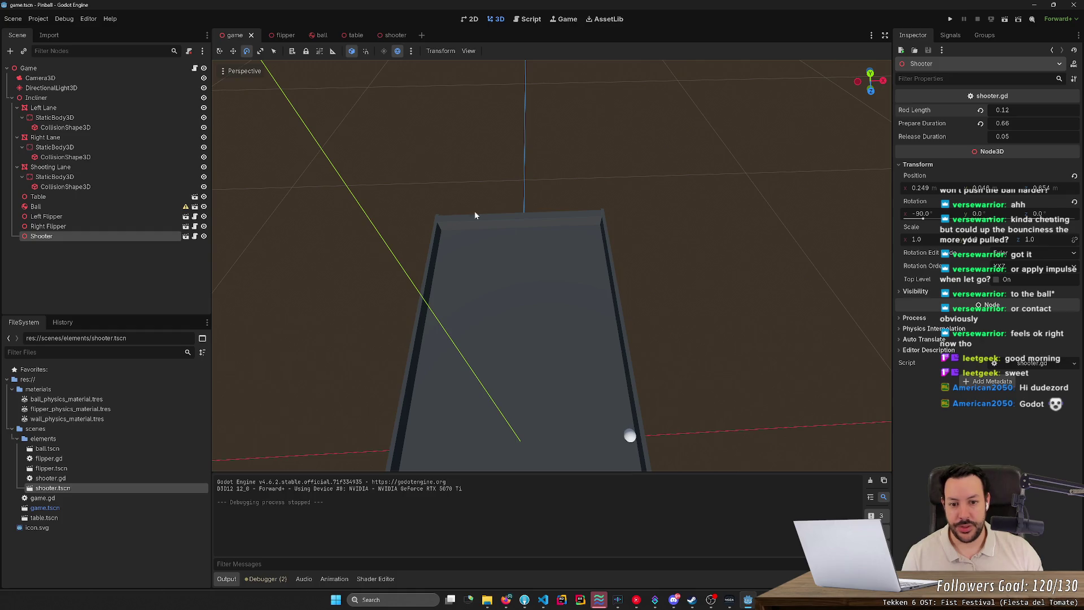
Copy and paste the Right Lane, then drag the copy under the Incliner node
{"action": "scroll", "coordinate": [475, 215], "scroll_direction": "up", "scroll_amount": 5}
{"action": "mouse_move", "coordinate": [665, 318]}
{"action": "left_mouse_down"}
{"action": "mouse_move", "coordinate": [650, 305]}
{"action": "mouse_move", "coordinate": [665, 318]}
{"action": "left_mouse_up"}
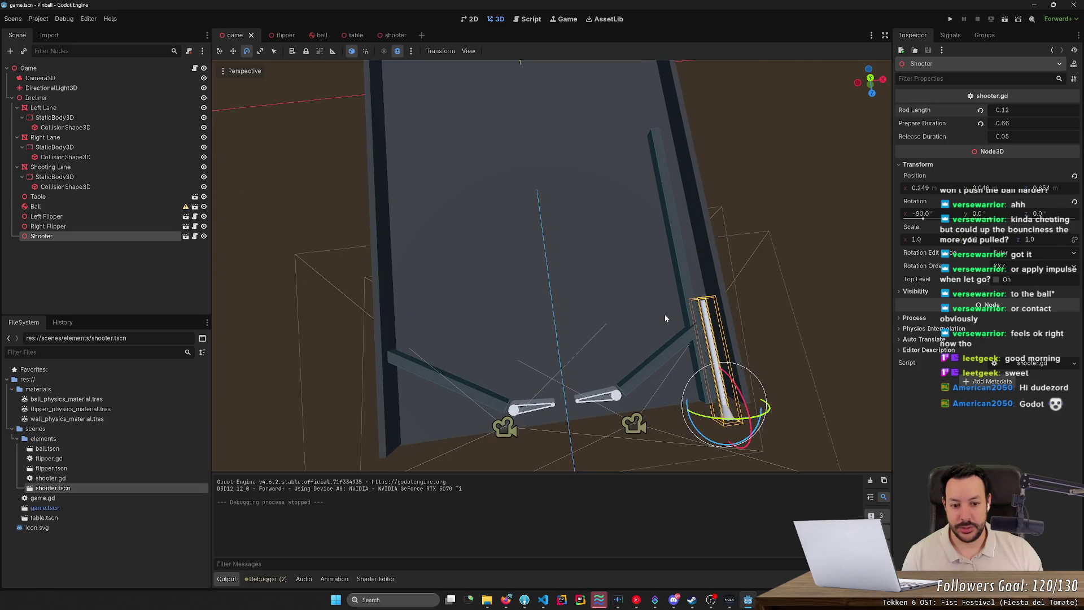
{"action": "left_click", "coordinate": [666, 348]}
{"action": "key", "text": "ctrl+c"}
{"action": "left_click", "coordinate": [68, 293]}
{"action": "key", "text": "ctrl+v"}
{"action": "mouse_move", "coordinate": [74, 246]}
{"action": "left_mouse_down"}
{"action": "mouse_move", "coordinate": [88, 242]}
{"action": "mouse_move", "coordinate": [65, 197]}
{"action": "left_mouse_up"}
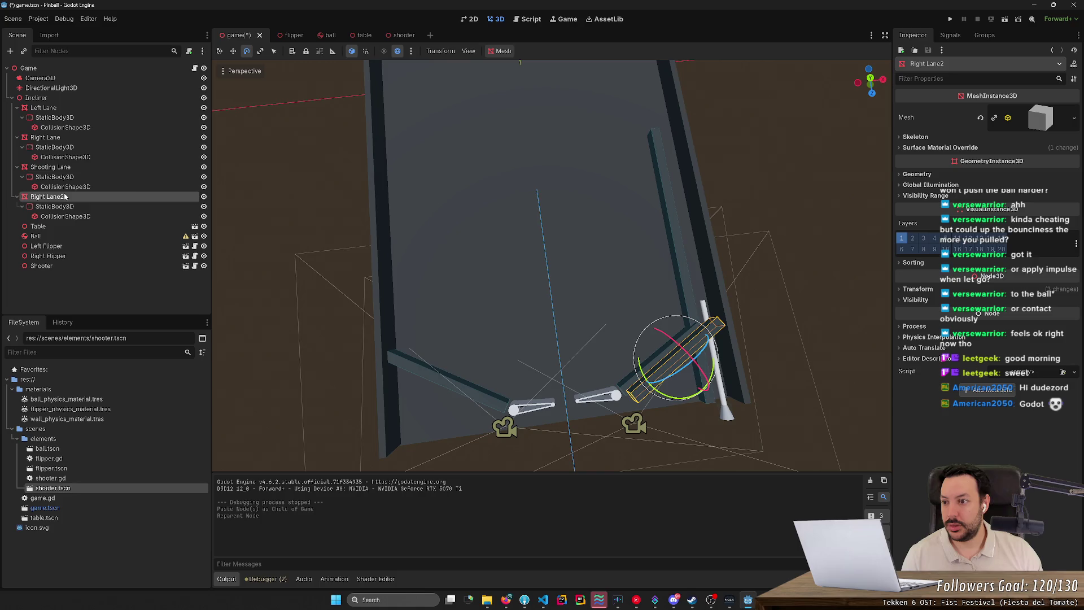
Rename the copied lane to Top Right Lane and zero its X and Z rotation
{"action": "double_click", "coordinate": [65, 197]}
{"action": "type", "text": "Top Right"}
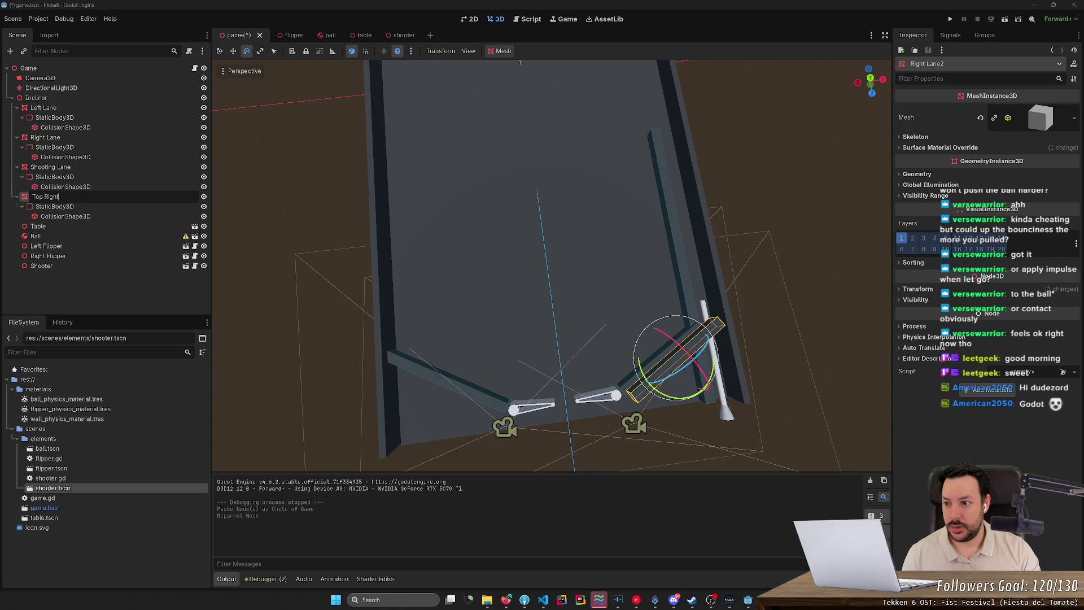
{"action": "type", "text": " Lane"}
{"action": "key", "text": "Return"}
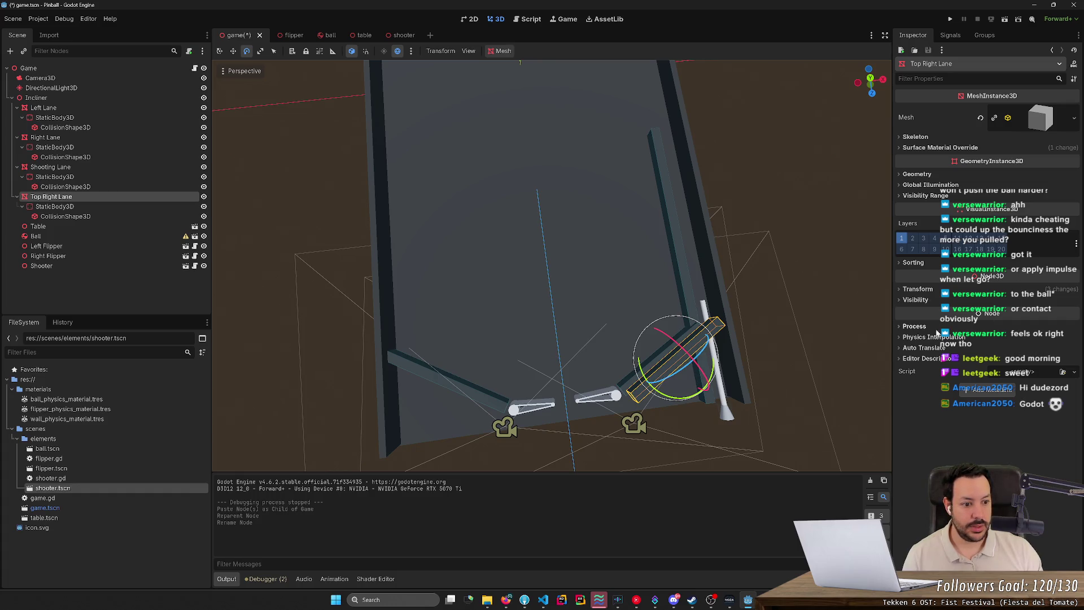
{"action": "left_click", "coordinate": [916, 289]}
{"action": "left_click", "coordinate": [927, 339]}
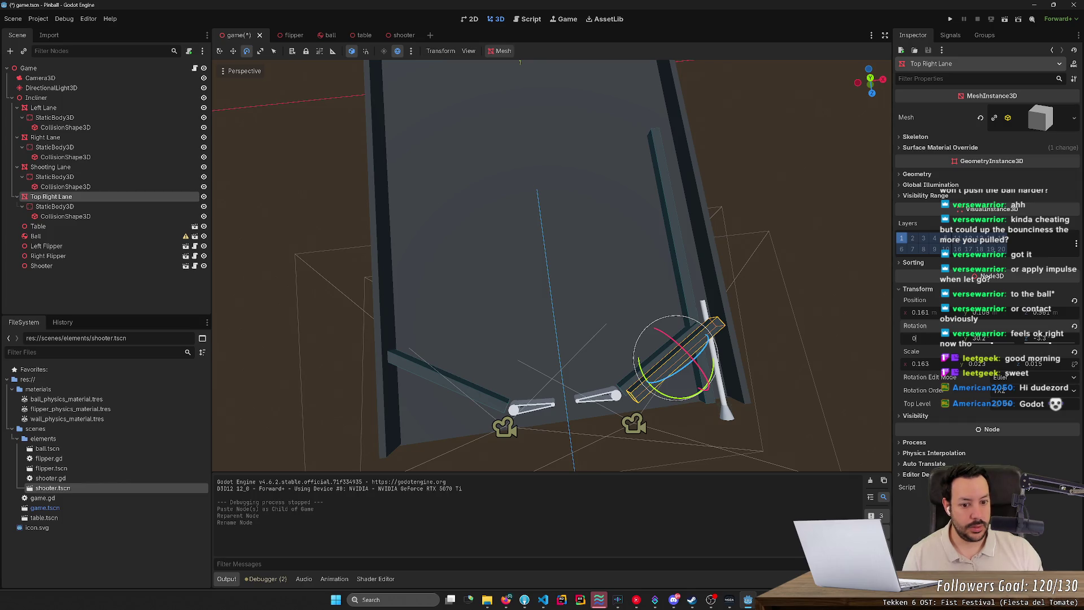
{"action": "key", "text": "Tab"}
{"action": "key", "text": "Tab"}
{"action": "type", "text": "0"}
{"action": "key", "text": "Return"}
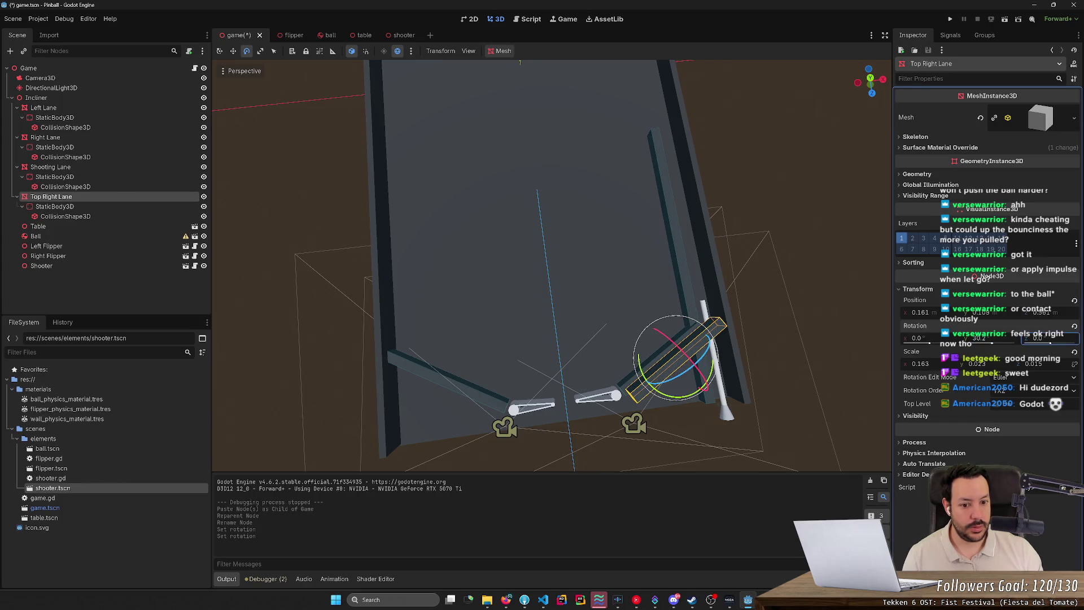
Move and angle the lane across the table's top-right corner, then save game.tscn
{"action": "key", "text": "w"}
{"action": "mouse_move", "coordinate": [701, 366]}
{"action": "left_mouse_down"}
{"action": "mouse_move", "coordinate": [625, 119]}
{"action": "mouse_move", "coordinate": [643, 196]}
{"action": "left_mouse_up"}
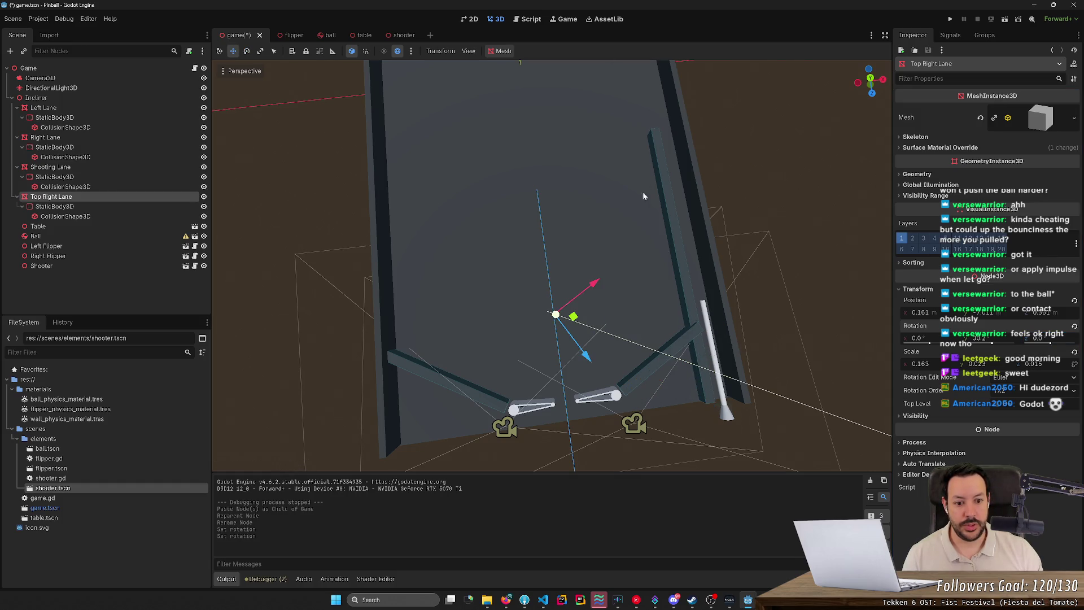
{"action": "left_click_drag", "start_coordinate": [678, 273], "coordinate": [769, 361]}
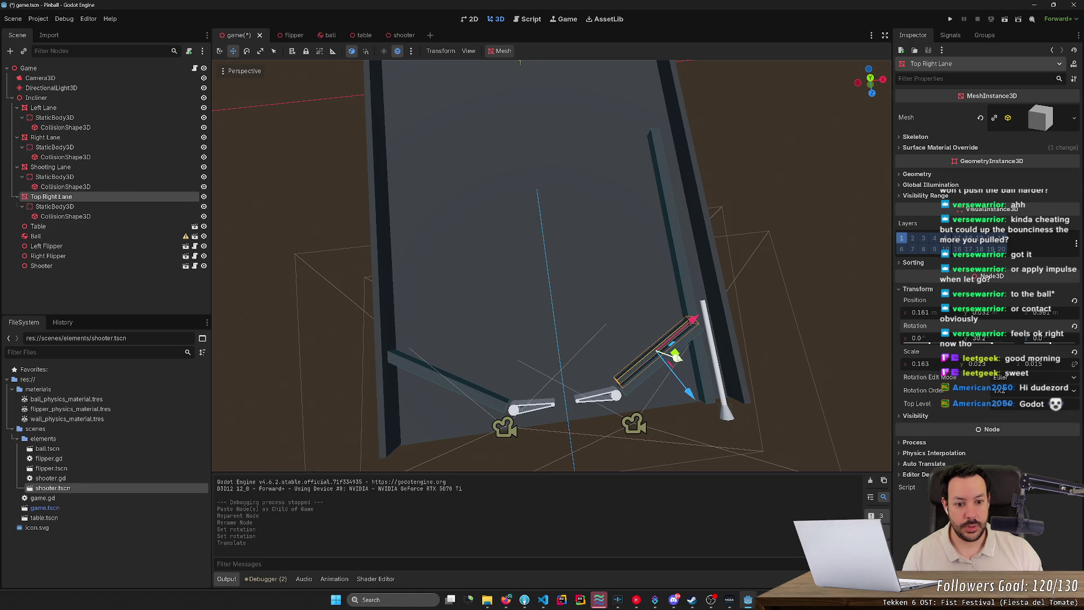
{"action": "left_click_drag", "start_coordinate": [675, 355], "coordinate": [477, 328]}
{"action": "left_click_drag", "start_coordinate": [538, 360], "coordinate": [672, 112]}
{"action": "key", "text": "f"}
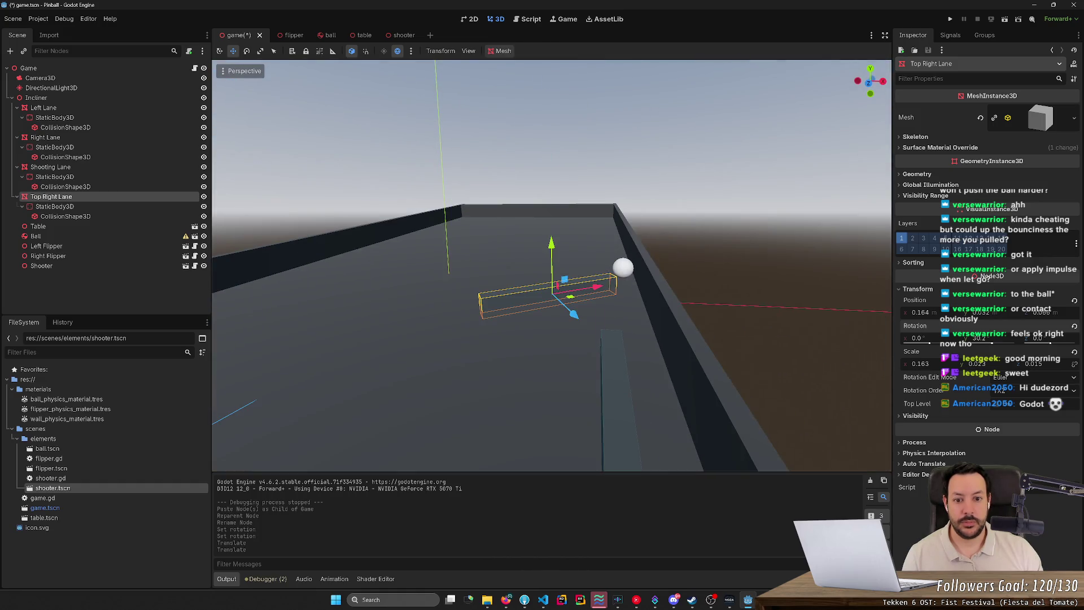
{"action": "mouse_move", "coordinate": [571, 299]}
{"action": "left_mouse_down"}
{"action": "mouse_move", "coordinate": [585, 212]}
{"action": "mouse_move", "coordinate": [633, 210]}
{"action": "left_mouse_up"}
{"action": "key", "text": "e"}
{"action": "mouse_move", "coordinate": [593, 321]}
{"action": "left_mouse_down"}
{"action": "mouse_move", "coordinate": [569, 339]}
{"action": "mouse_move", "coordinate": [558, 321]}
{"action": "mouse_move", "coordinate": [586, 312]}
{"action": "mouse_move", "coordinate": [576, 349]}
{"action": "mouse_move", "coordinate": [589, 343]}
{"action": "mouse_move", "coordinate": [582, 305]}
{"action": "mouse_move", "coordinate": [666, 286]}
{"action": "mouse_move", "coordinate": [625, 280]}
{"action": "left_mouse_up"}
{"action": "key", "text": "w"}
{"action": "left_click", "coordinate": [557, 229]}
{"action": "mouse_move", "coordinate": [528, 178]}
{"action": "left_mouse_down"}
{"action": "mouse_move", "coordinate": [530, 152]}
{"action": "mouse_move", "coordinate": [553, 271]}
{"action": "mouse_move", "coordinate": [562, 192]}
{"action": "mouse_move", "coordinate": [589, 159]}
{"action": "left_mouse_up"}
{"action": "key", "text": "ctrl+s"}
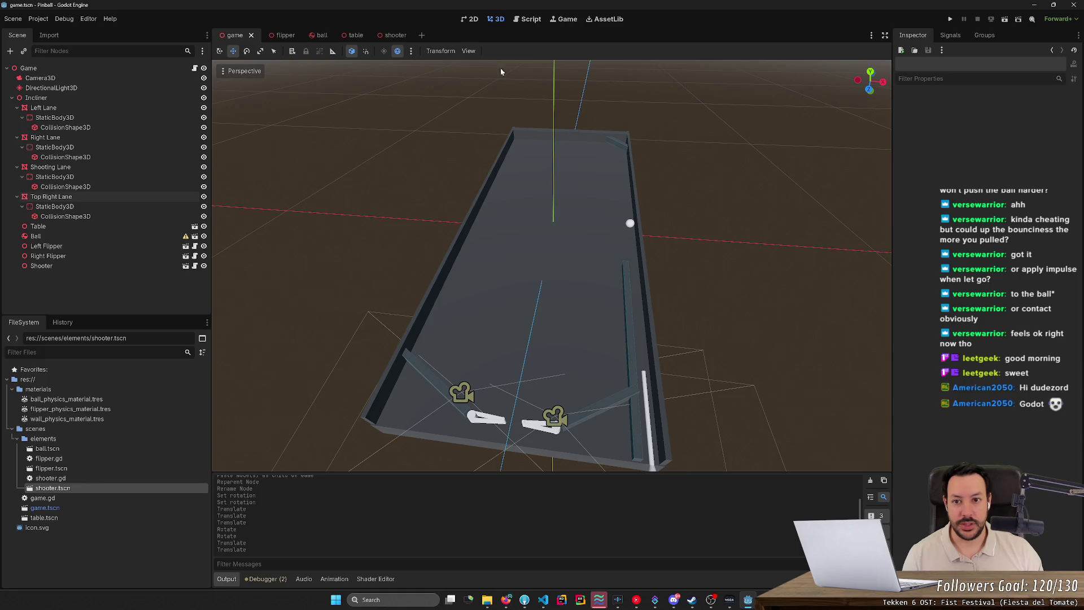
{"action": "left_click", "coordinate": [950, 19]}
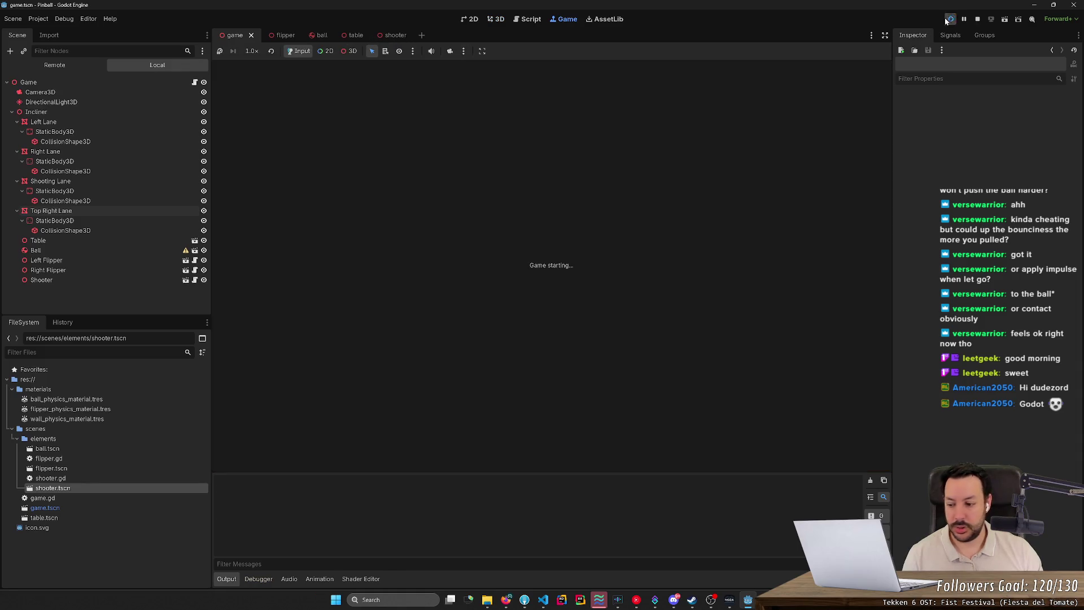
{"action": "key", "text": "space"}
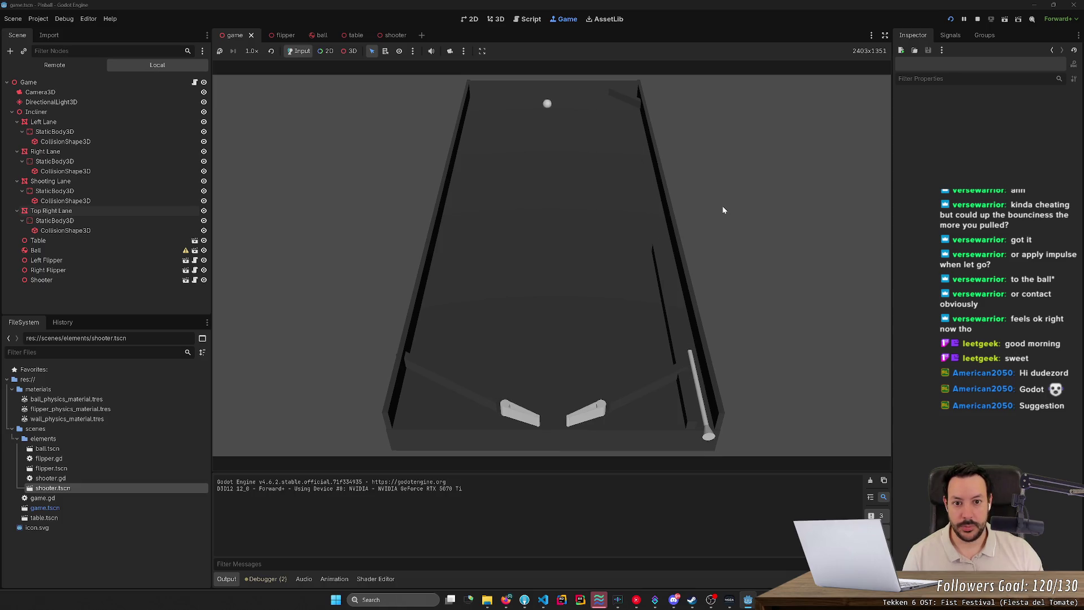
{"action": "key", "text": "Left"}
{"action": "key", "text": "space"}
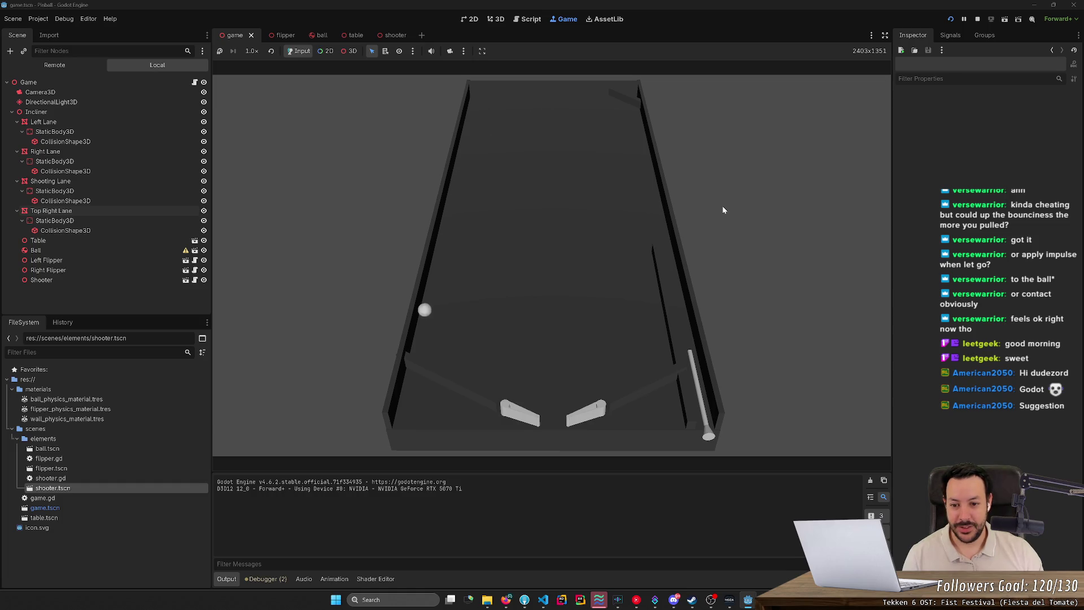
{"action": "key", "text": "Left"}
{"action": "key", "text": "Right"}
{"action": "key", "text": "Left"}
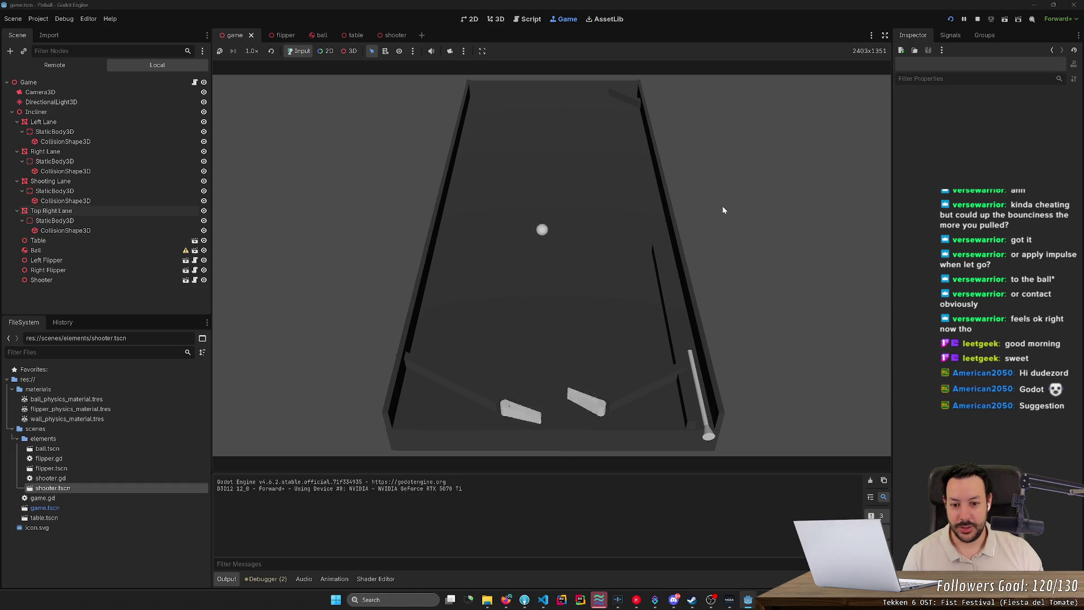
{"action": "key", "text": "Left"}
{"action": "key", "text": "Right"}
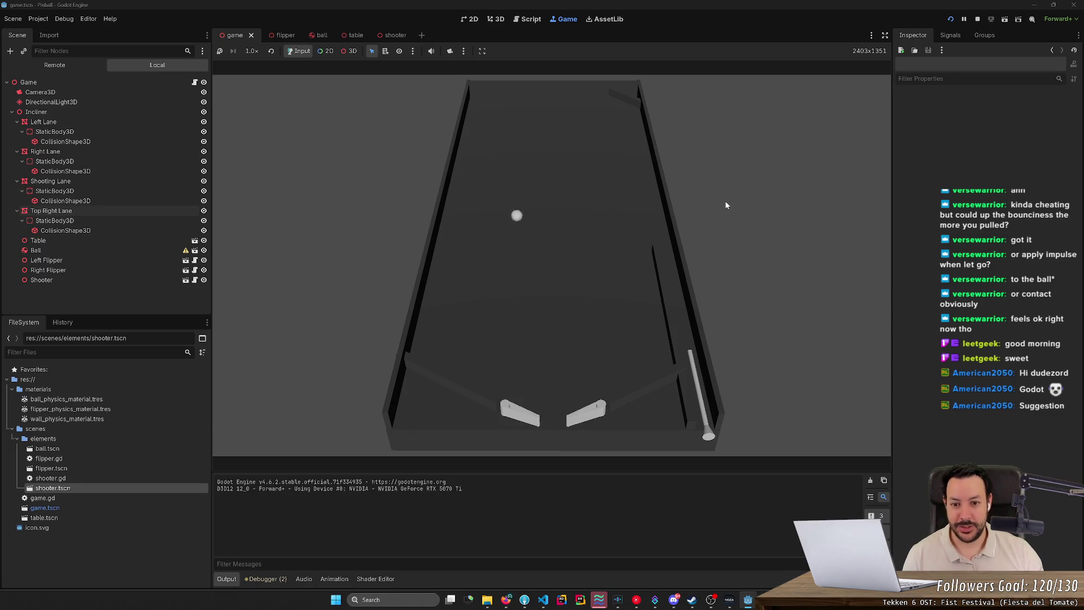
{"action": "key", "text": "Left"}
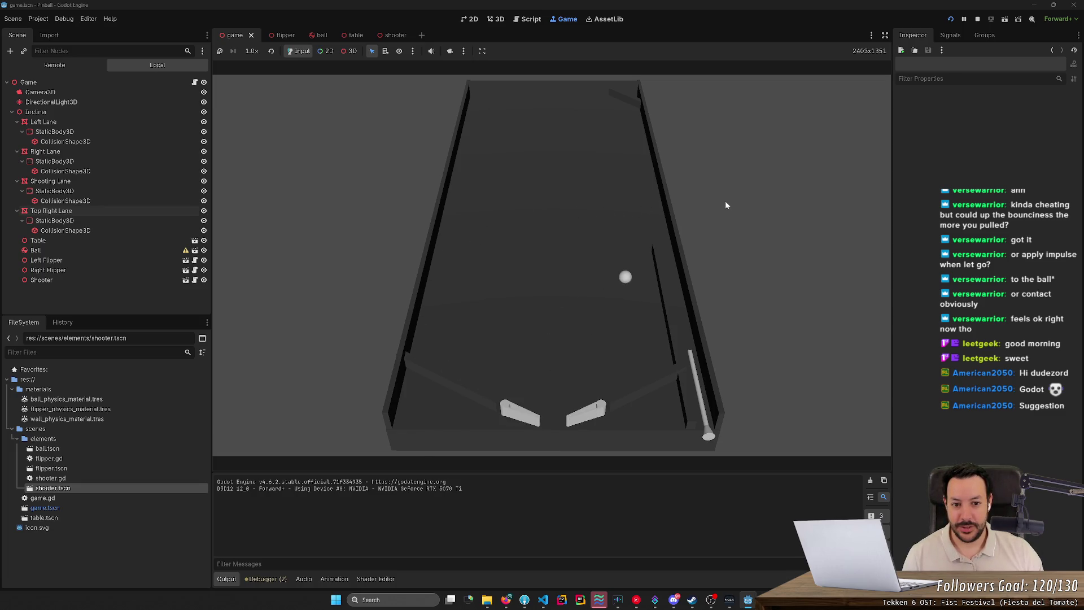
{"action": "key", "text": "Right"}
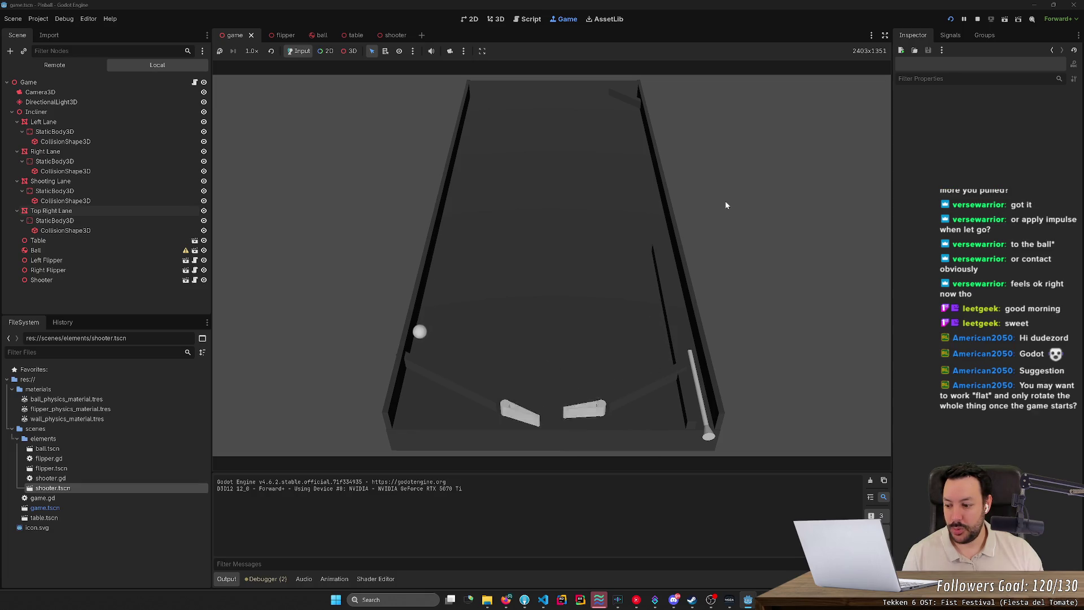
{"action": "key", "text": "Left"}
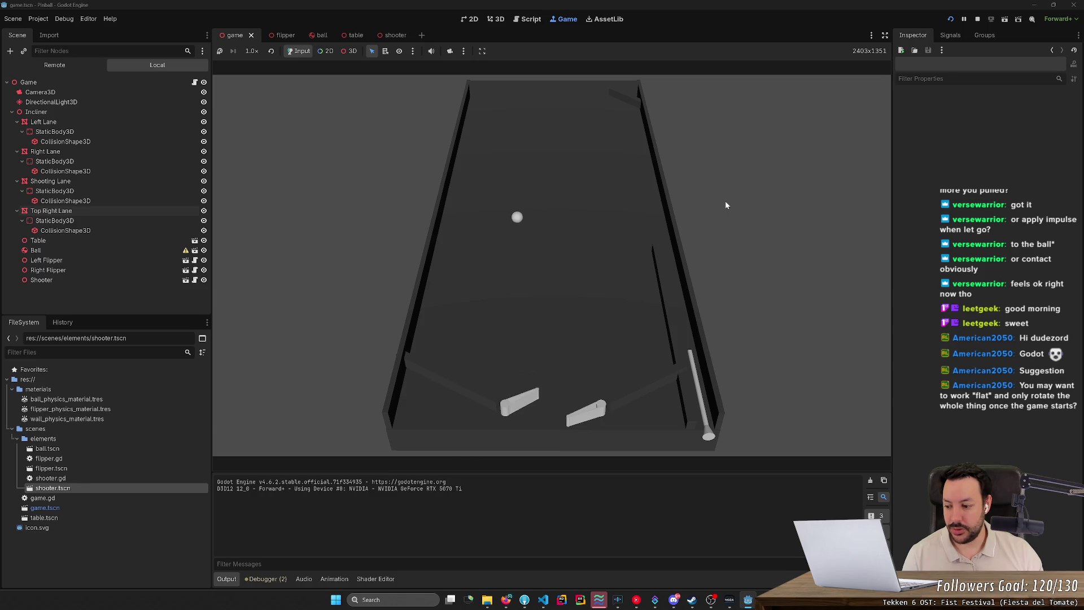
{"action": "key", "text": "Left"}
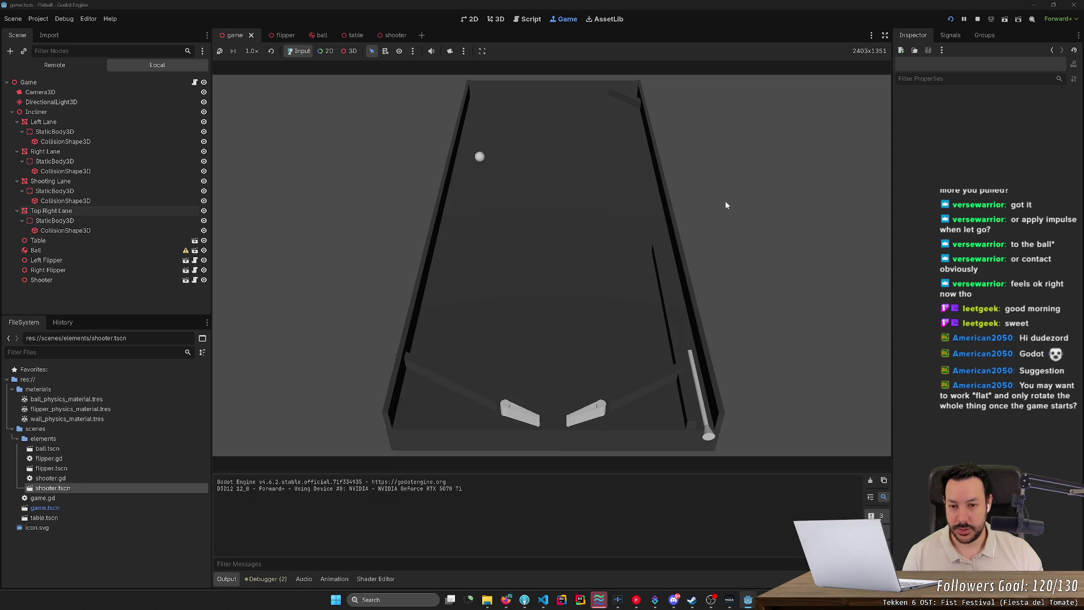
{"action": "key", "text": "Left"}
{"action": "key", "text": "Right"}
{"action": "key", "text": "Left"}
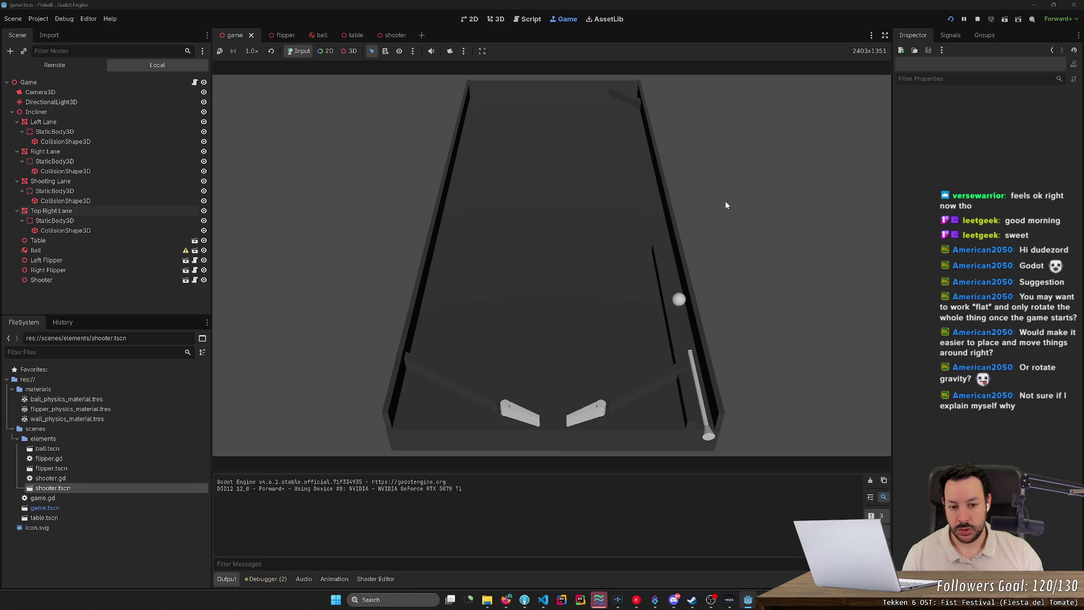
{"action": "key", "text": "F8"}
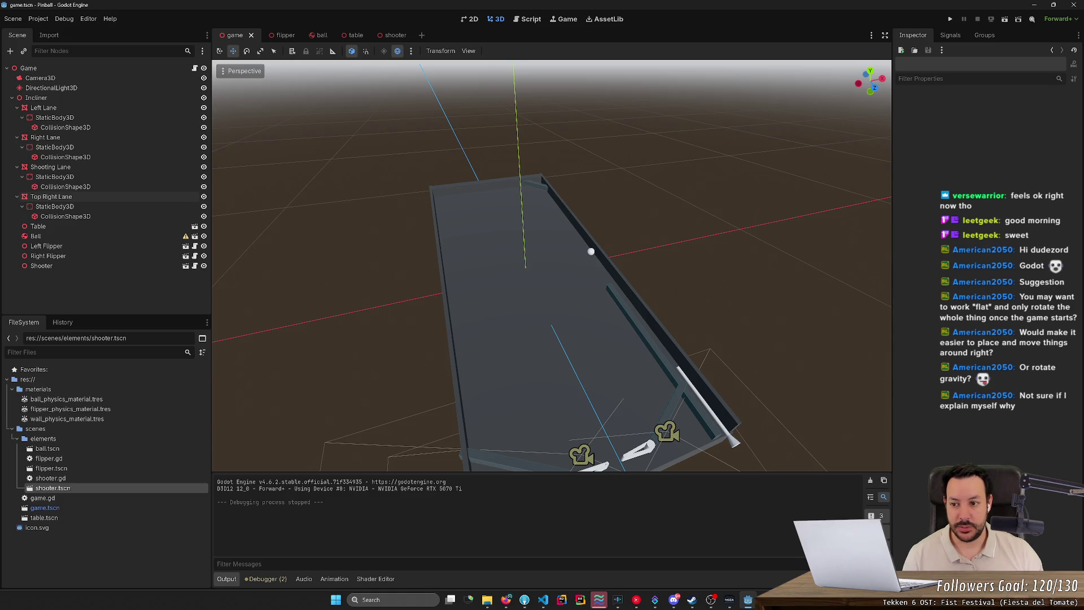
{"action": "key", "text": "q"}
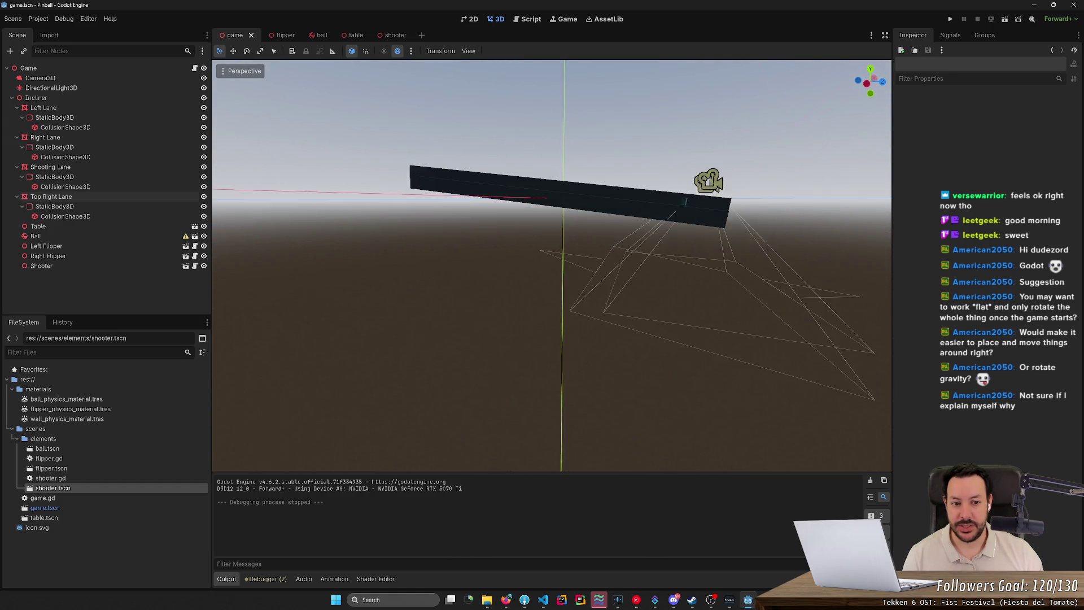
{"action": "left_click", "coordinate": [70, 197]}
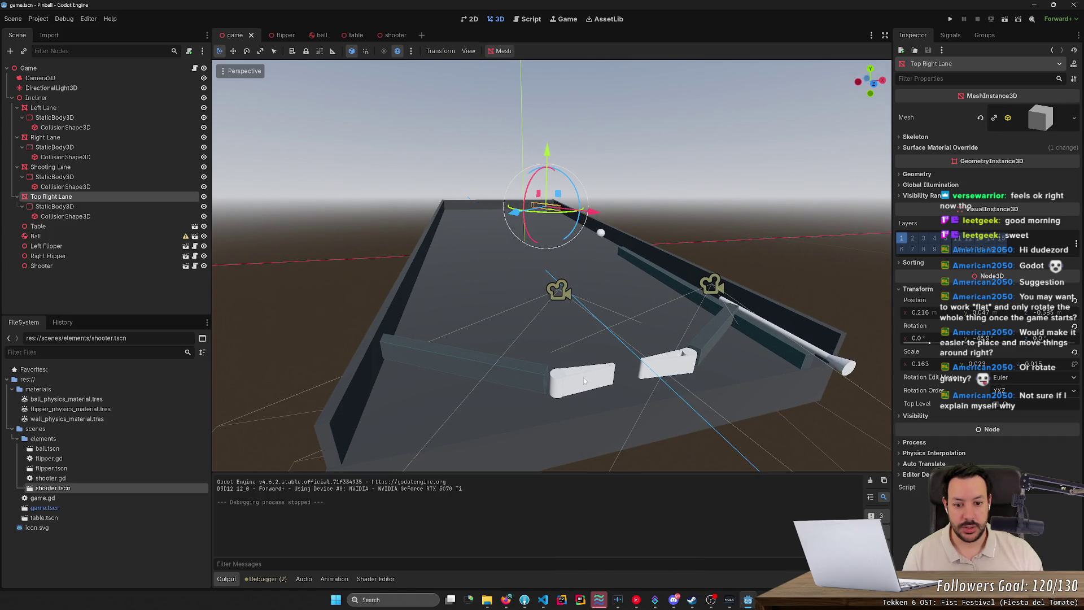
{"action": "left_click", "coordinate": [584, 377]}
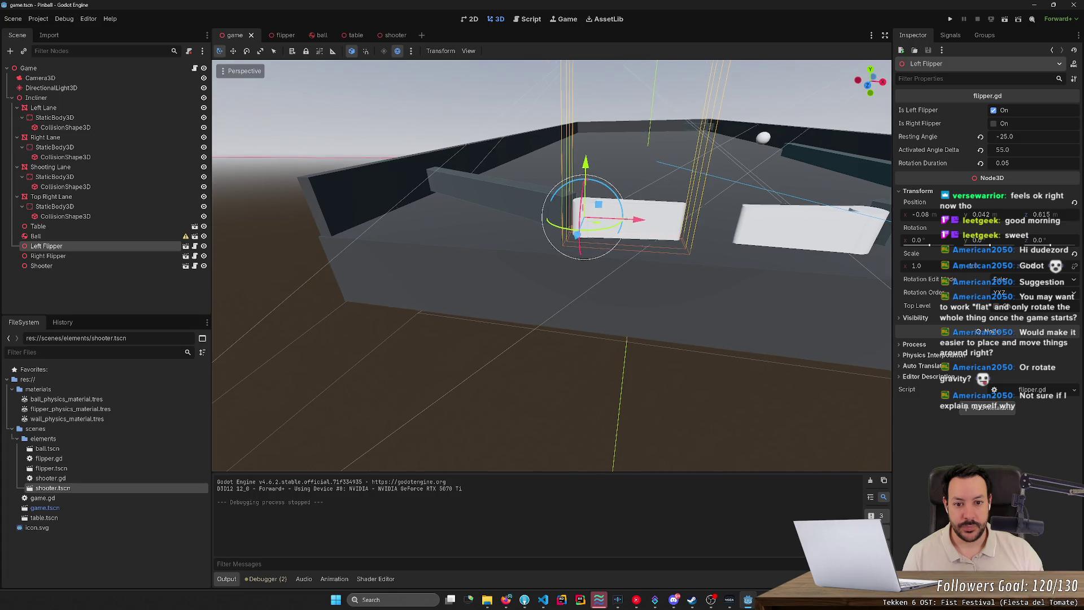
{"action": "key", "text": "f"}
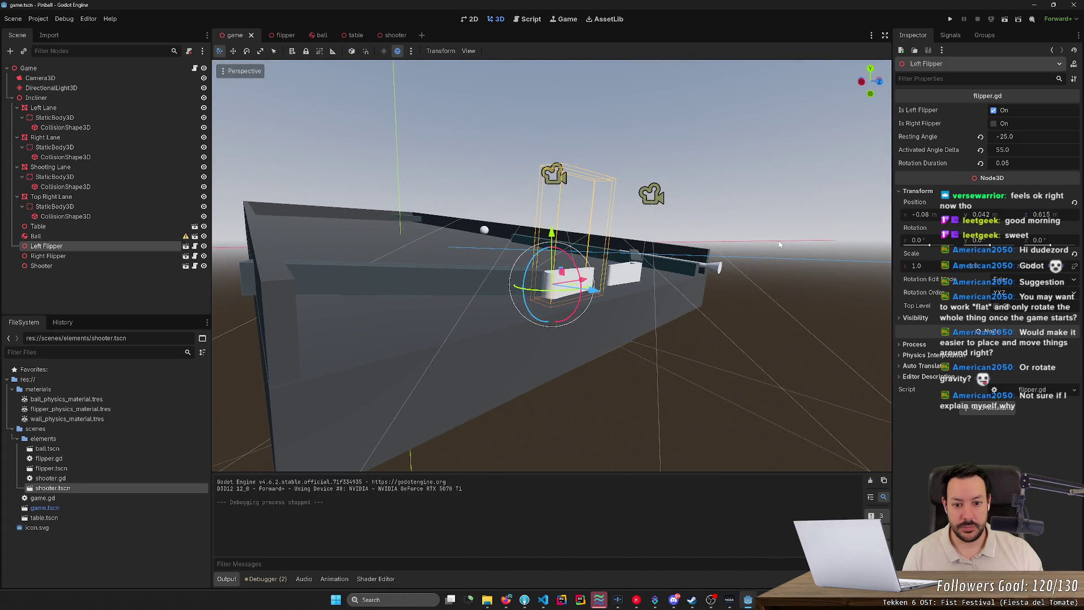
{"action": "key", "text": "t"}
{"action": "left_click_drag", "start_coordinate": [766, 256], "coordinate": [659, 285]}
{"action": "left_click_drag", "start_coordinate": [581, 299], "coordinate": [568, 265]}
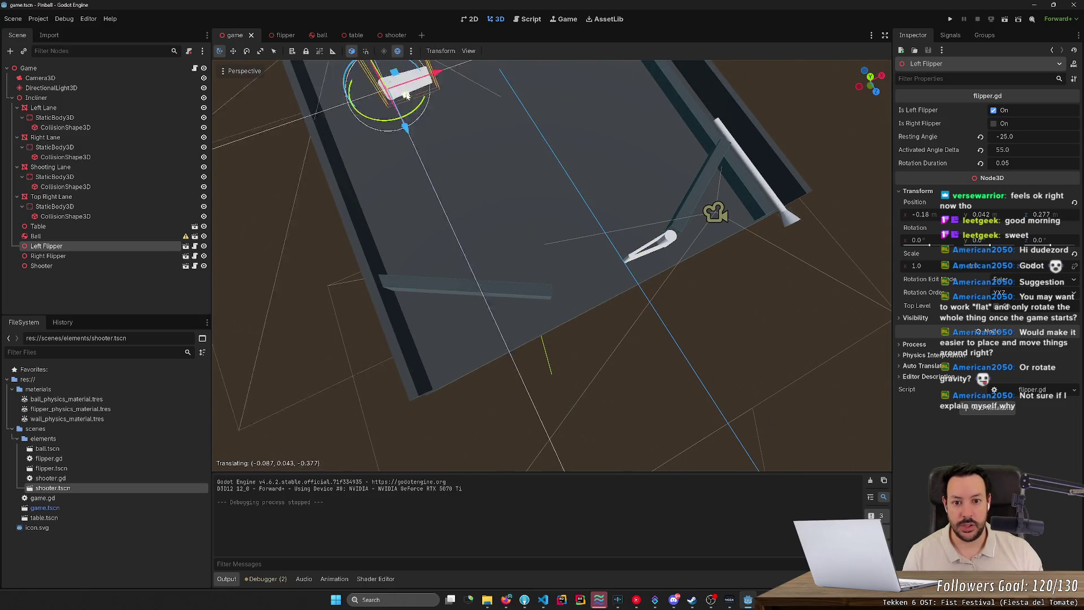
{"action": "left_click_drag", "start_coordinate": [558, 174], "coordinate": [558, 174]}
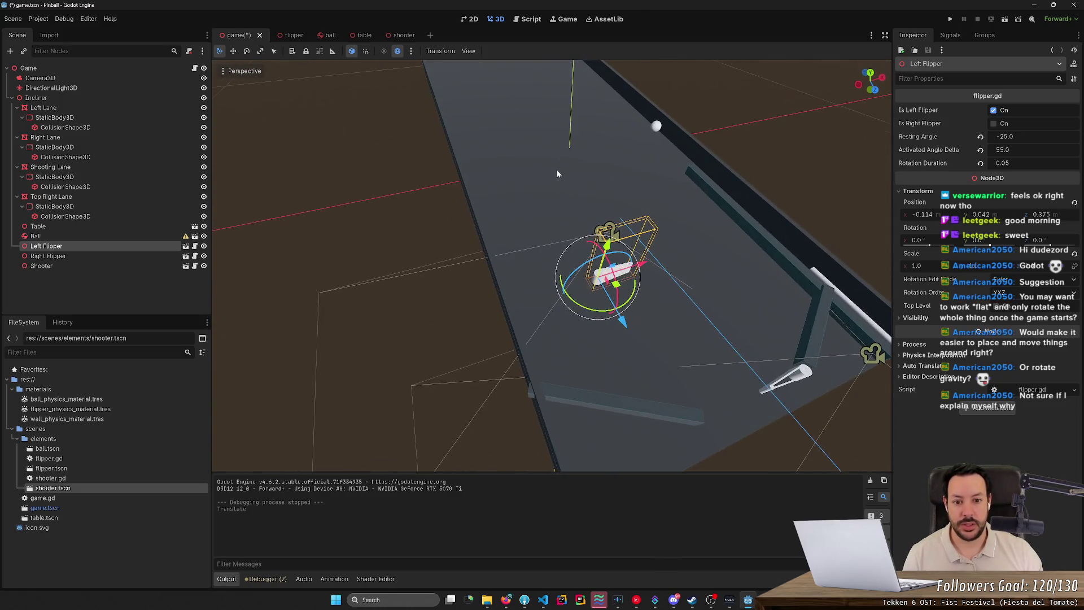
{"action": "mouse_move", "coordinate": [619, 288]}
{"action": "left_mouse_down"}
{"action": "mouse_move", "coordinate": [511, 100]}
{"action": "mouse_move", "coordinate": [572, 112]}
{"action": "mouse_move", "coordinate": [511, 111]}
{"action": "mouse_move", "coordinate": [645, 346]}
{"action": "left_mouse_up"}
{"action": "key", "text": "ctrl+z"}
{"action": "key", "text": "ctrl+z"}
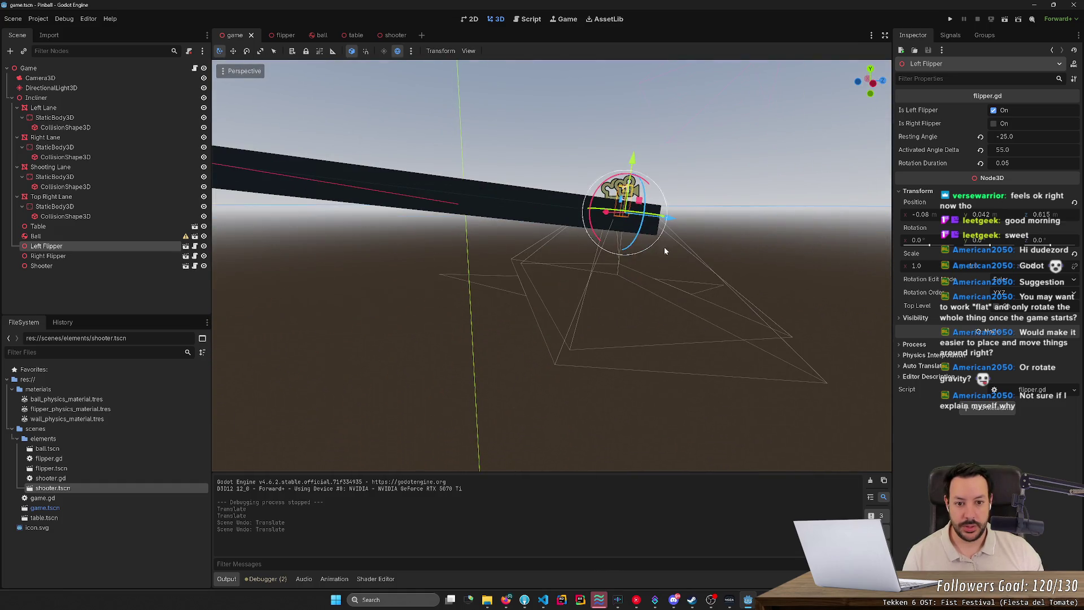
{"action": "left_click", "coordinate": [743, 254]}
{"action": "mouse_move", "coordinate": [744, 254]}
{"action": "left_mouse_down"}
{"action": "mouse_move", "coordinate": [744, 198]}
{"action": "mouse_move", "coordinate": [747, 248]}
{"action": "mouse_move", "coordinate": [706, 249]}
{"action": "mouse_move", "coordinate": [706, 311]}
{"action": "mouse_move", "coordinate": [362, 303]}
{"action": "mouse_move", "coordinate": [447, 238]}
{"action": "mouse_move", "coordinate": [444, 196]}
{"action": "left_mouse_up"}
{"action": "left_click", "coordinate": [447, 238]}
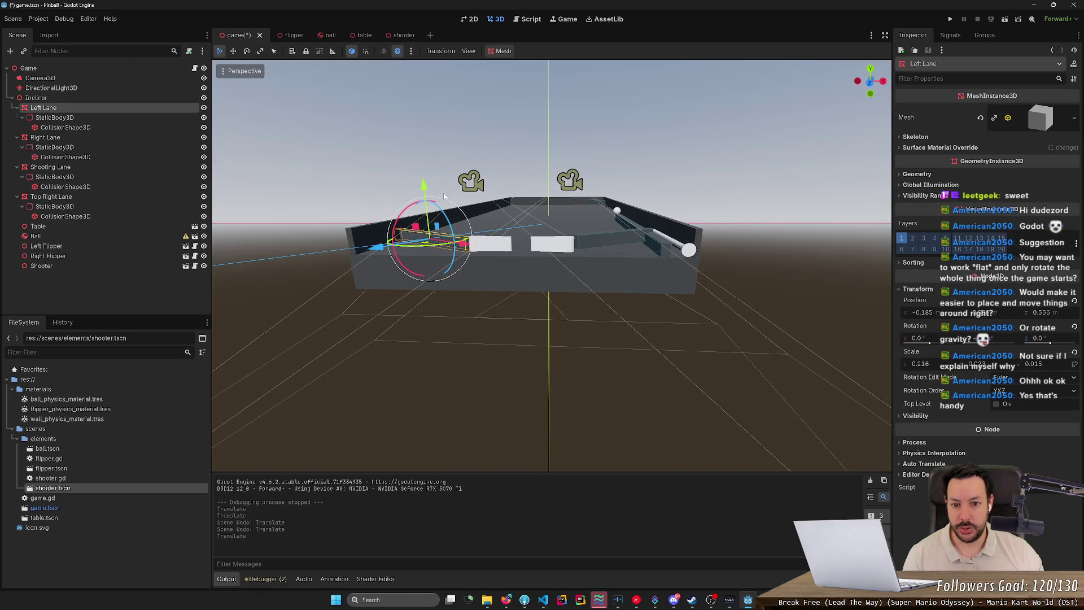
Nudge the Right Lane's height twice, checking it from orbited views, then save the scene
{"action": "left_click", "coordinate": [609, 242]}
{"action": "left_click_drag", "start_coordinate": [618, 190], "coordinate": [620, 193]}
{"action": "left_click", "coordinate": [718, 186]}
{"action": "mouse_move", "coordinate": [717, 186]}
{"action": "left_mouse_down"}
{"action": "mouse_move", "coordinate": [715, 220]}
{"action": "mouse_move", "coordinate": [714, 196]}
{"action": "left_mouse_up"}
{"action": "left_click", "coordinate": [714, 197]}
{"action": "left_click_drag", "start_coordinate": [667, 148], "coordinate": [652, 186]}
{"action": "left_click", "coordinate": [653, 189]}
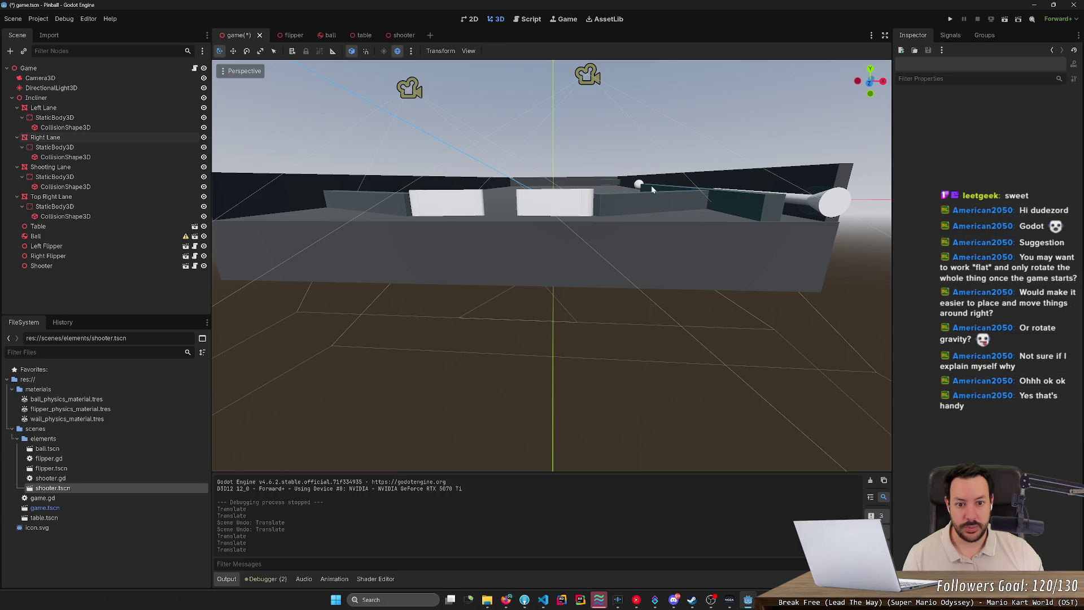
{"action": "left_click_drag", "start_coordinate": [409, 235], "coordinate": [407, 252]}
{"action": "key", "text": "ctrl+s"}
Inspect the Top Right Lane deflector up close, then start a playtest
{"action": "left_click", "coordinate": [523, 182]}
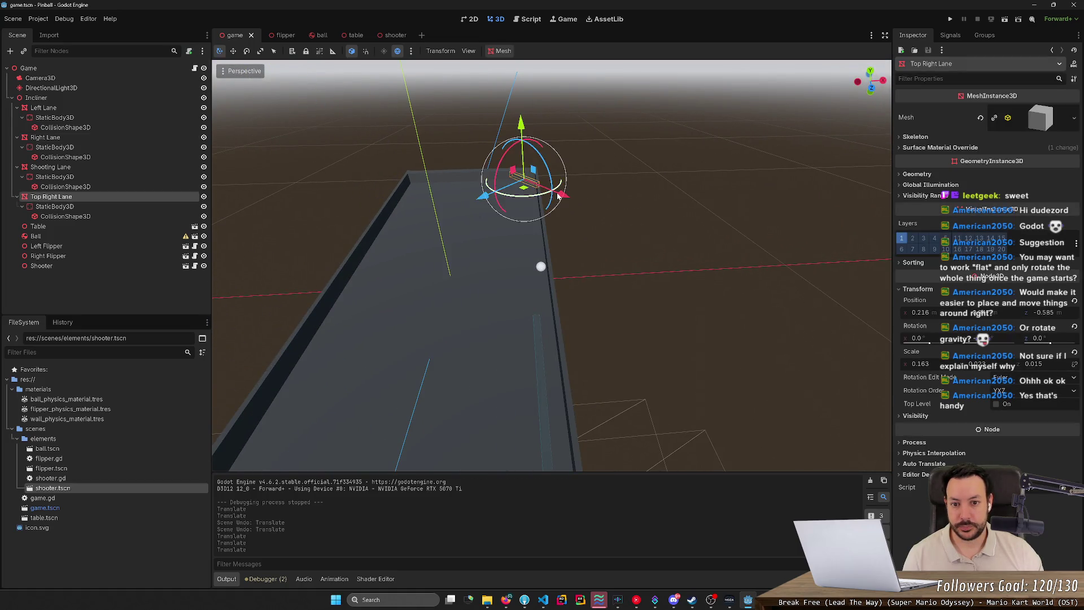
{"action": "left_click_drag", "start_coordinate": [581, 245], "coordinate": [581, 245]}
{"action": "left_click_drag", "start_coordinate": [566, 168], "coordinate": [565, 168]}
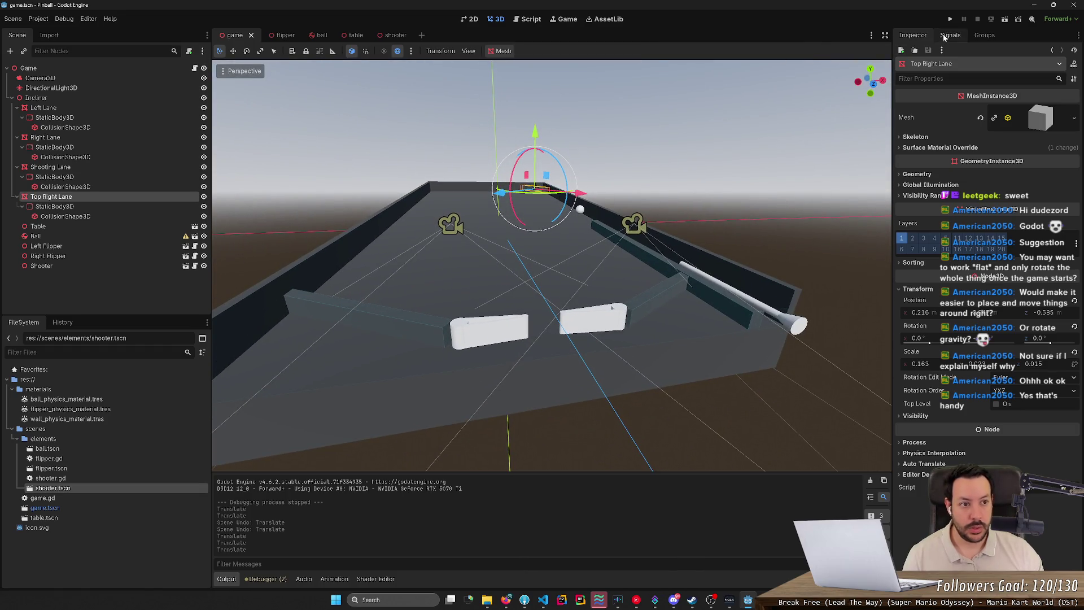
{"action": "left_click", "coordinate": [951, 18]}
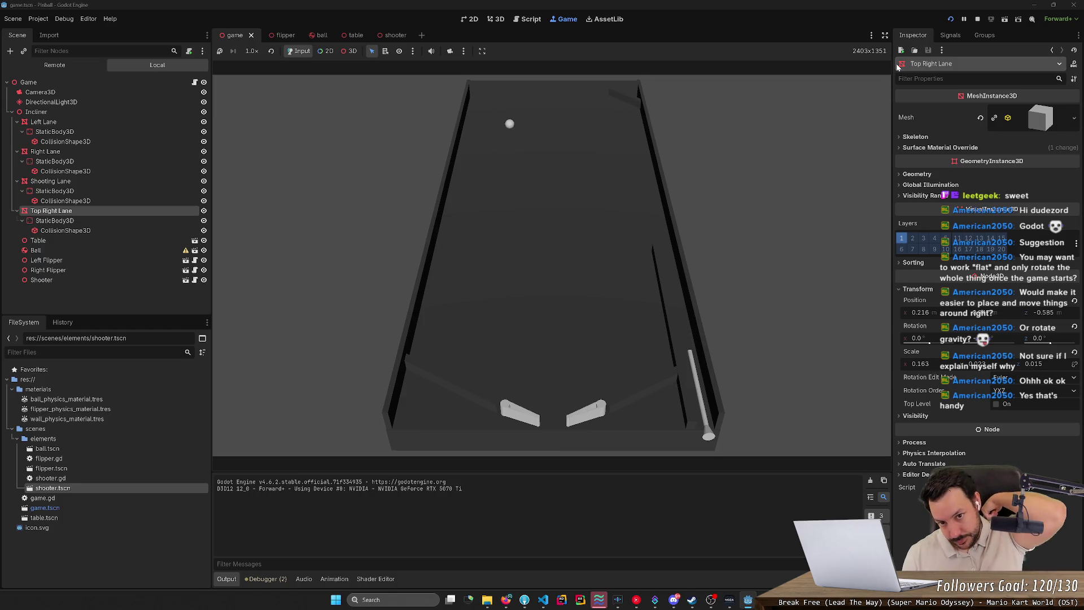
Play a first run with the left and right flippers, then stop the game
{"action": "key", "text": "Left"}
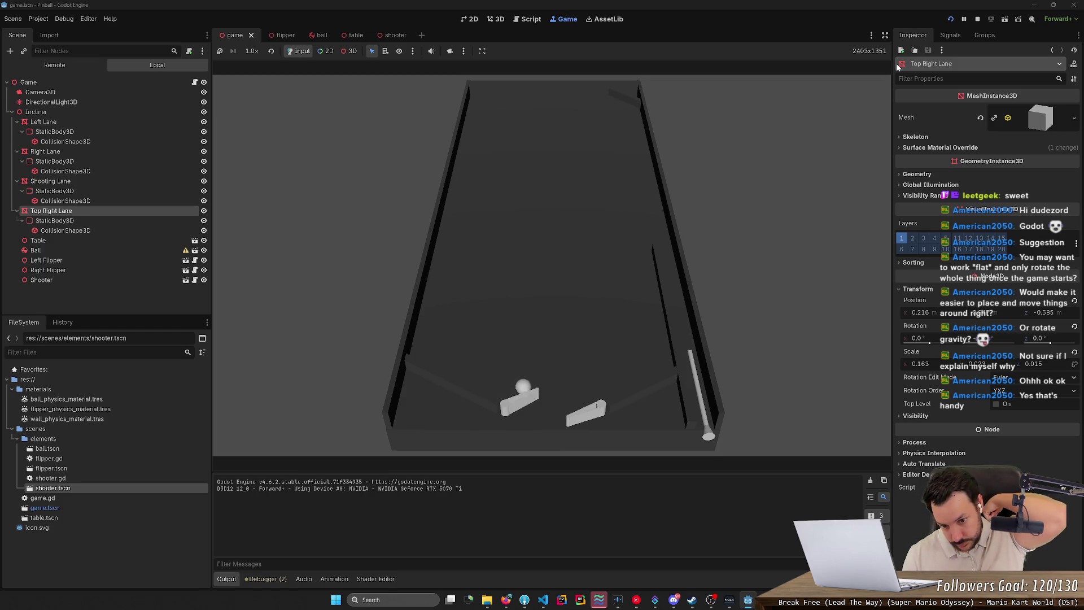
{"action": "key", "text": "Right"}
{"action": "key", "text": "Right"}
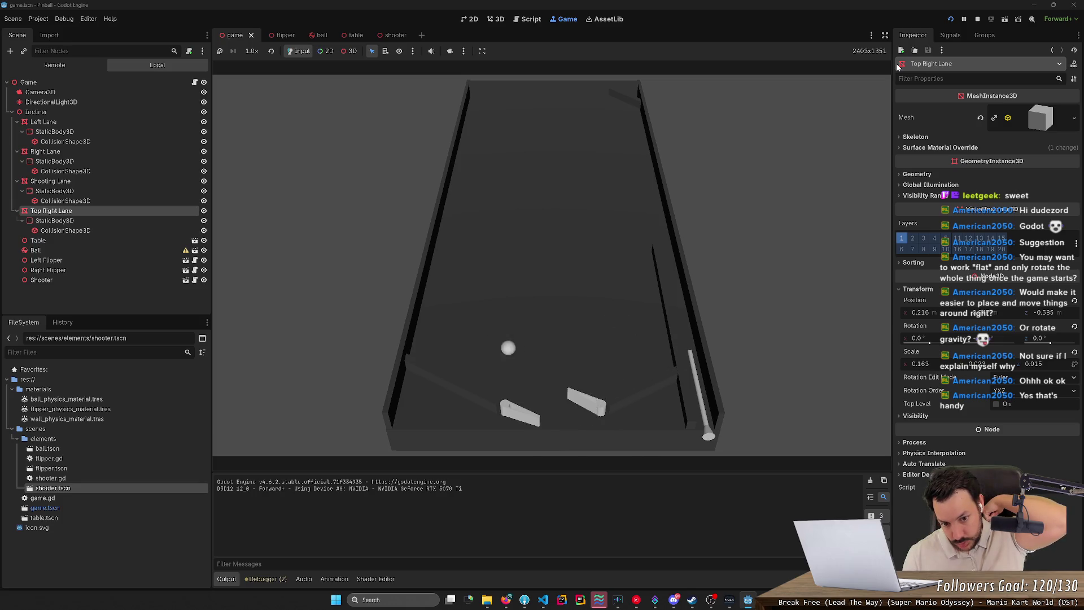
{"action": "key", "text": "Left"}
{"action": "key", "text": "Right"}
{"action": "key", "text": "Right"}
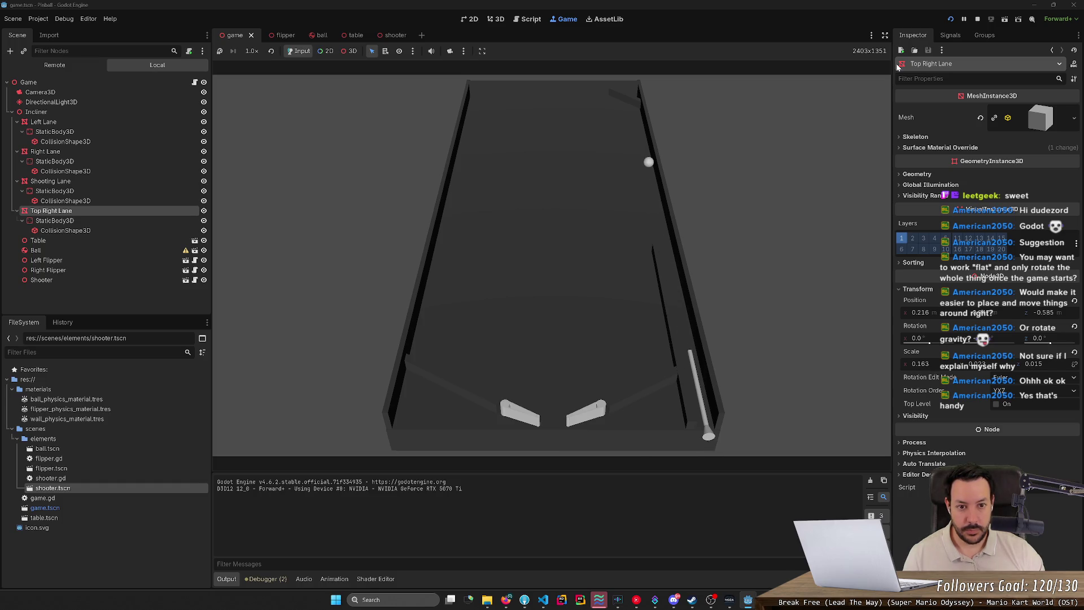
{"action": "left_click", "coordinate": [978, 20]}
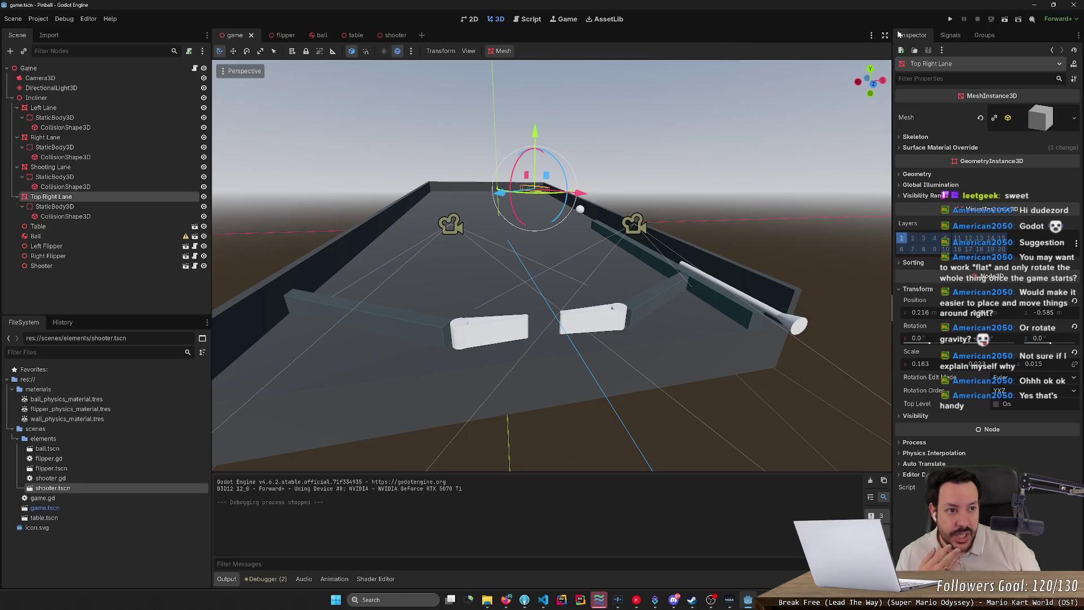
Run the game again, working both flippers and firing the plunger twice
{"action": "left_click", "coordinate": [950, 18]}
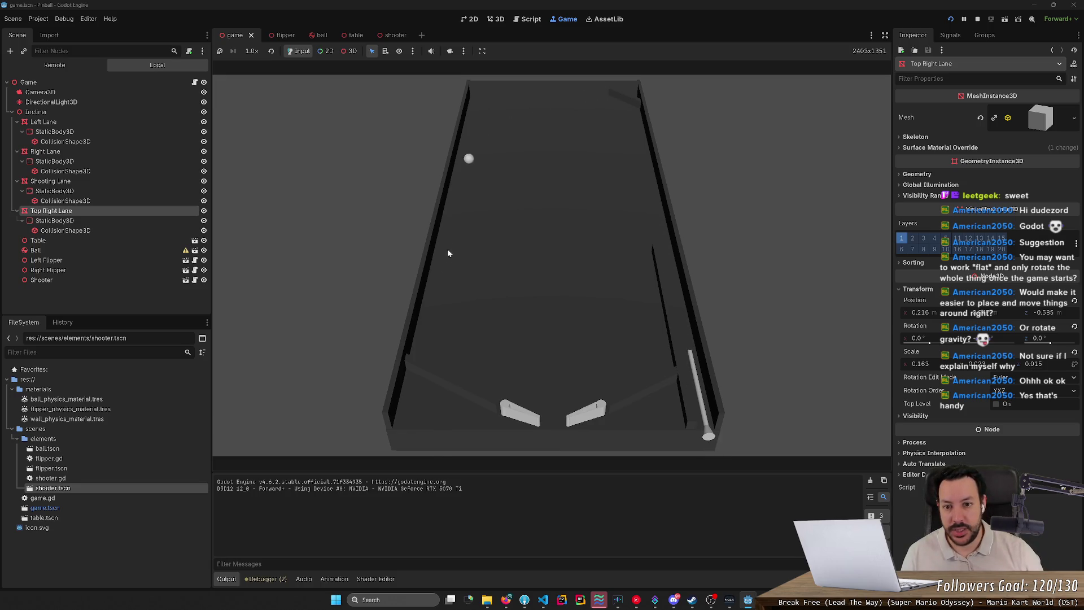
{"action": "key", "text": "Left"}
{"action": "key", "text": "Right"}
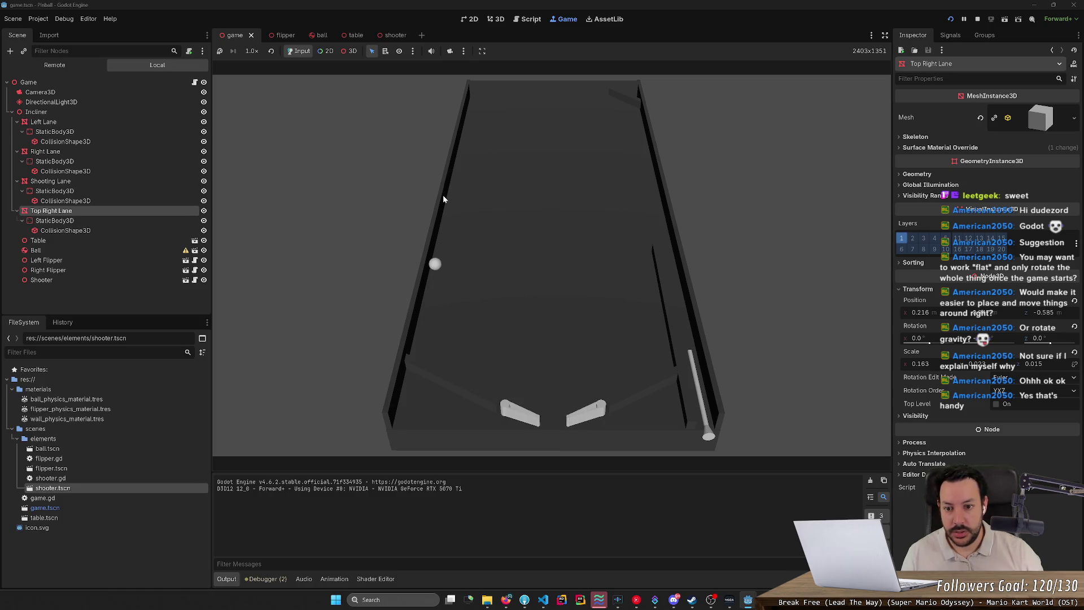
{"action": "key", "text": "Right"}
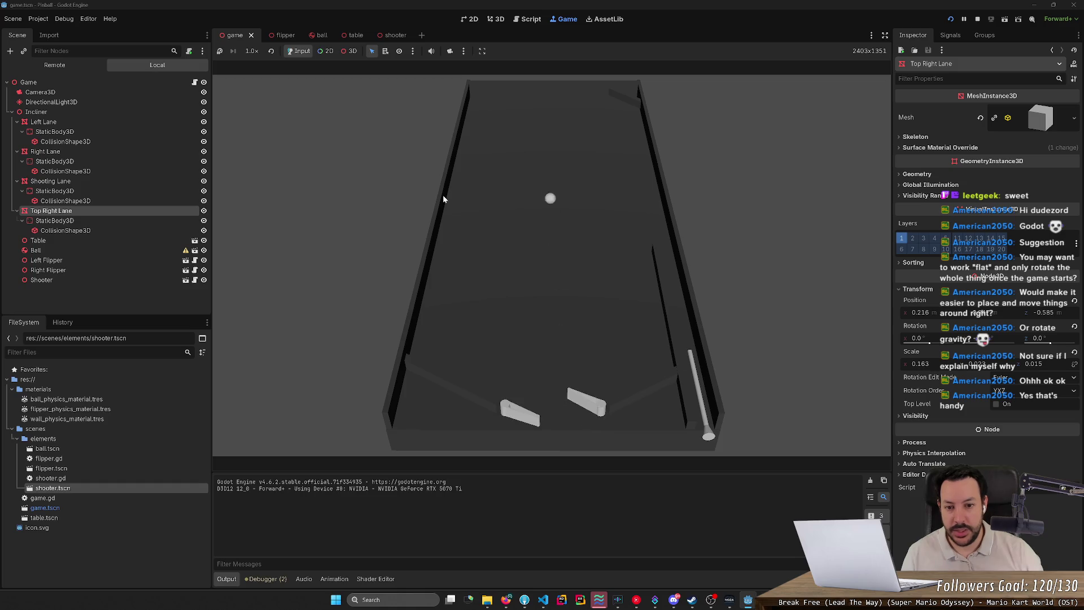
{"action": "key", "text": "Left"}
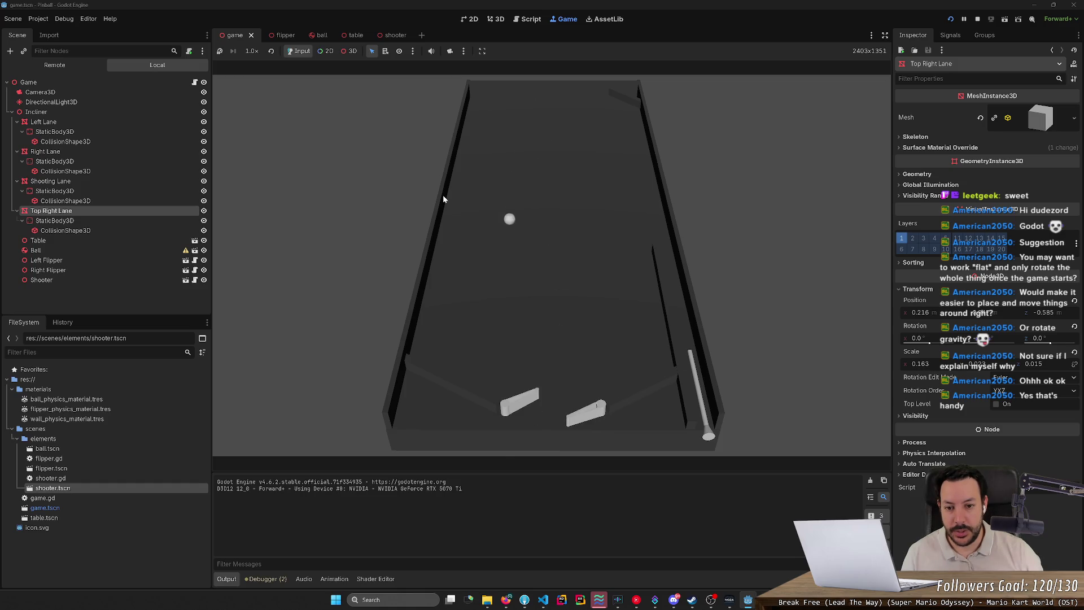
{"action": "key", "text": "Left"}
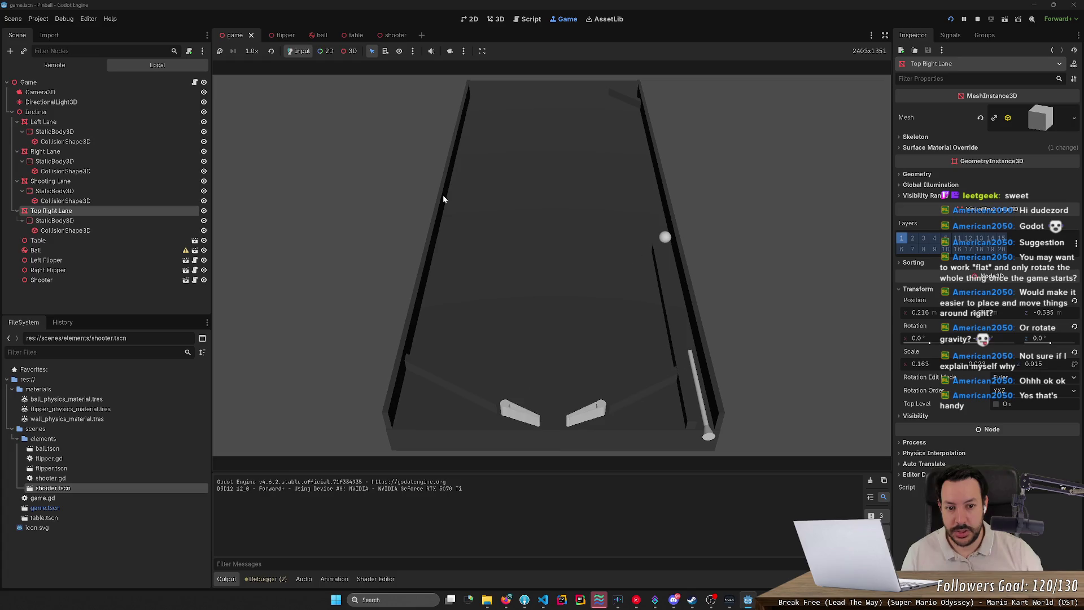
{"action": "key", "text": "space"}
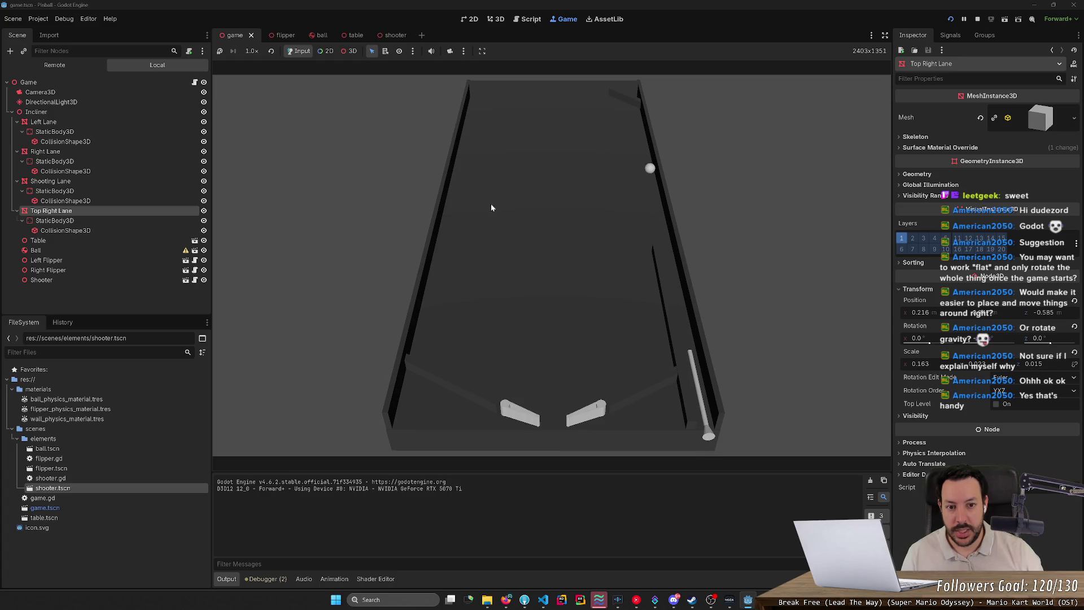
{"action": "key", "text": "space"}
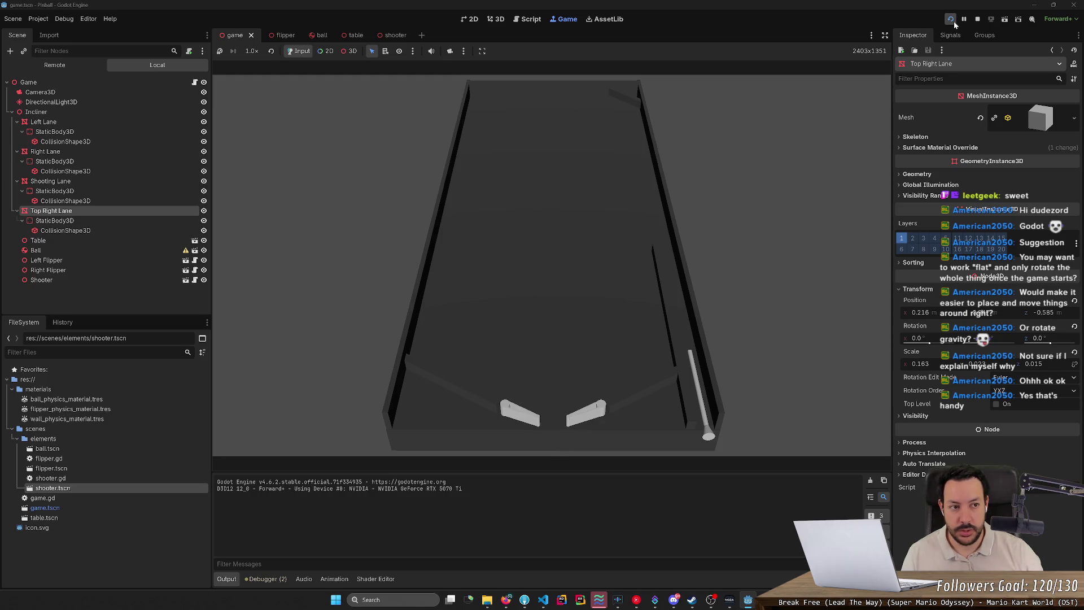
Stop the game, orbit around the table to inspect it, then rerun and stop with F8
{"action": "left_click", "coordinate": [977, 20]}
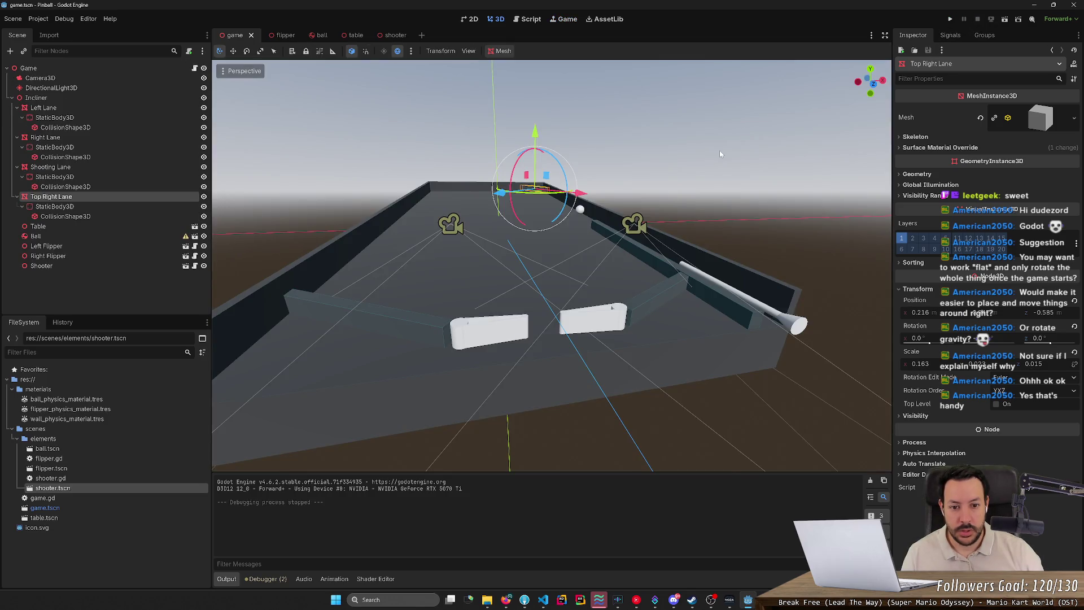
{"action": "left_click_drag", "start_coordinate": [720, 150], "coordinate": [720, 186]}
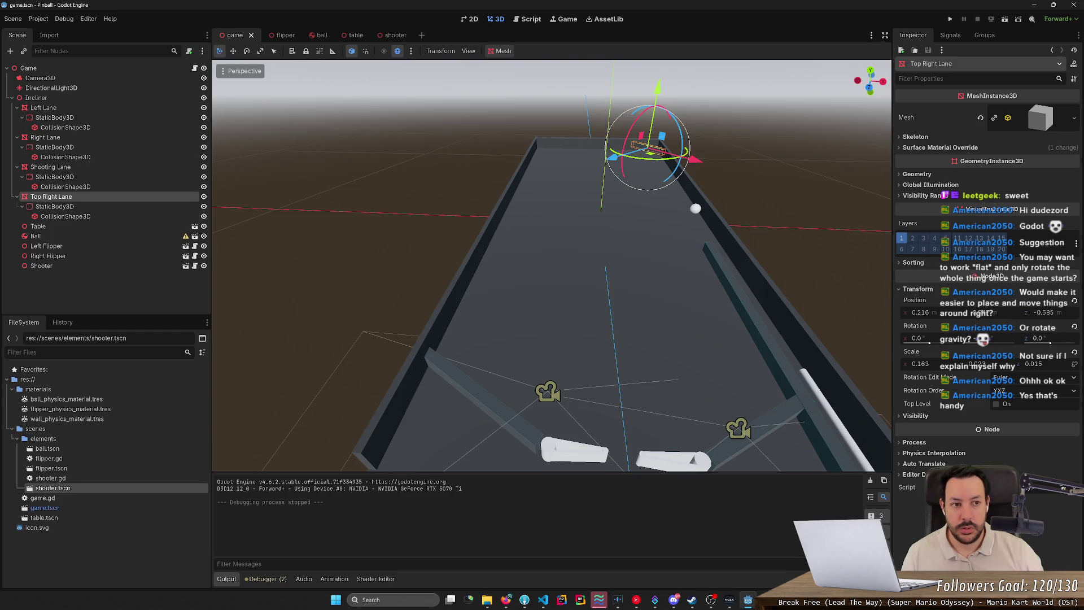
{"action": "mouse_move", "coordinate": [547, 303]}
{"action": "left_mouse_down"}
{"action": "mouse_move", "coordinate": [569, 412]}
{"action": "mouse_move", "coordinate": [572, 331]}
{"action": "left_mouse_up"}
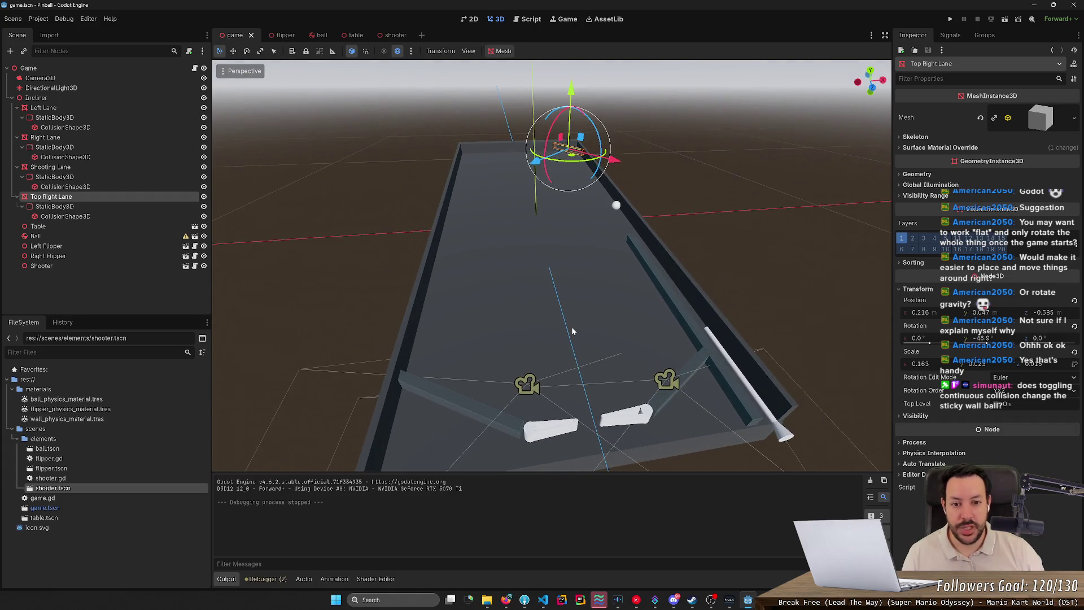
{"action": "left_click", "coordinate": [950, 20]}
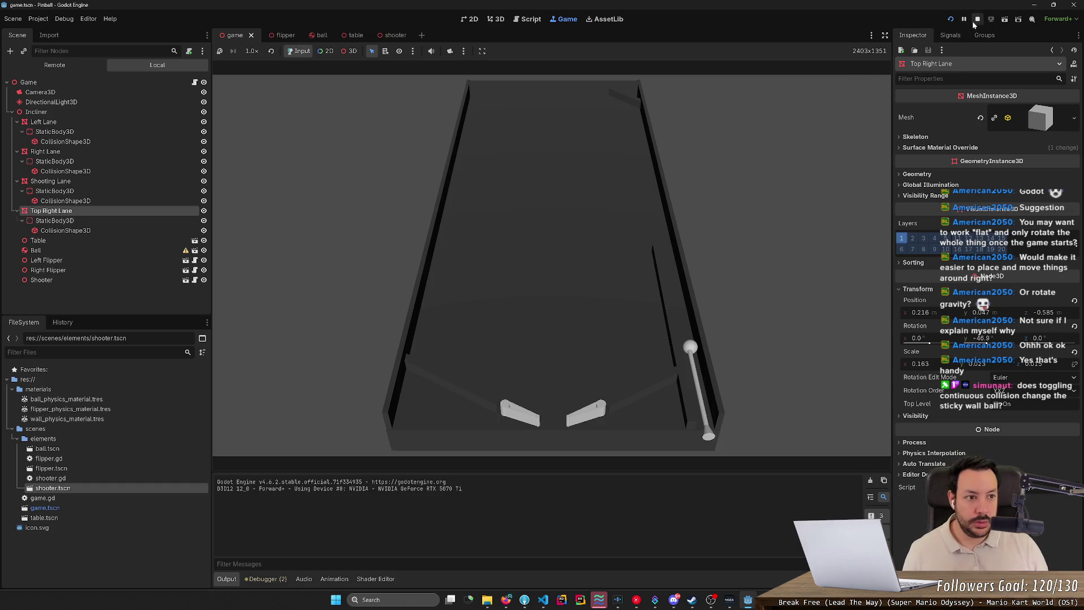
{"action": "key", "text": "F8"}
Select the Ball and playtest, flicking both flippers and launching with the plunger
{"action": "left_click", "coordinate": [617, 207]}
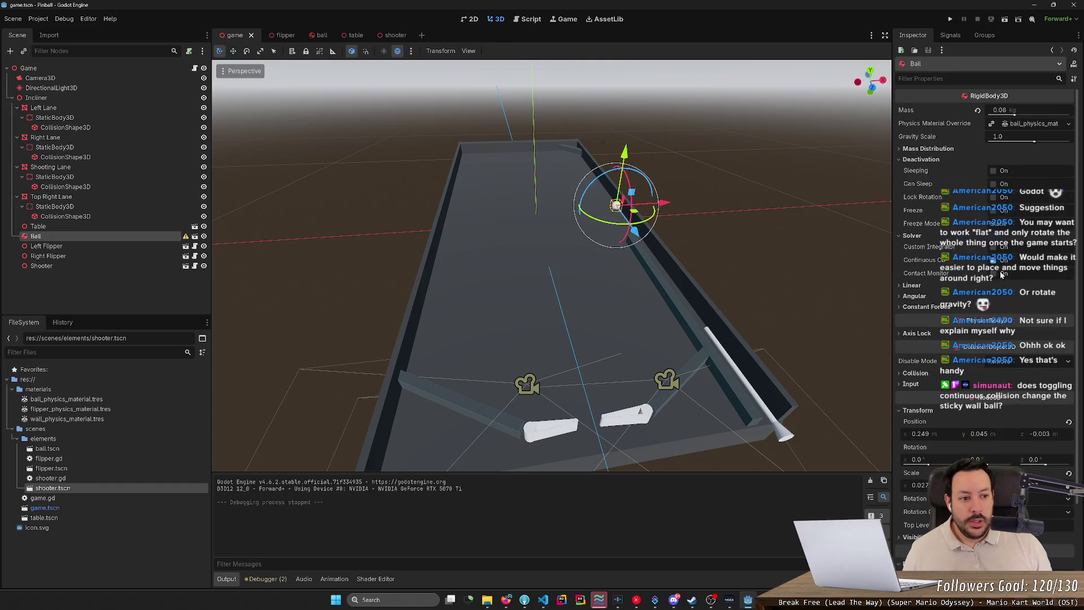
{"action": "left_click", "coordinate": [951, 19]}
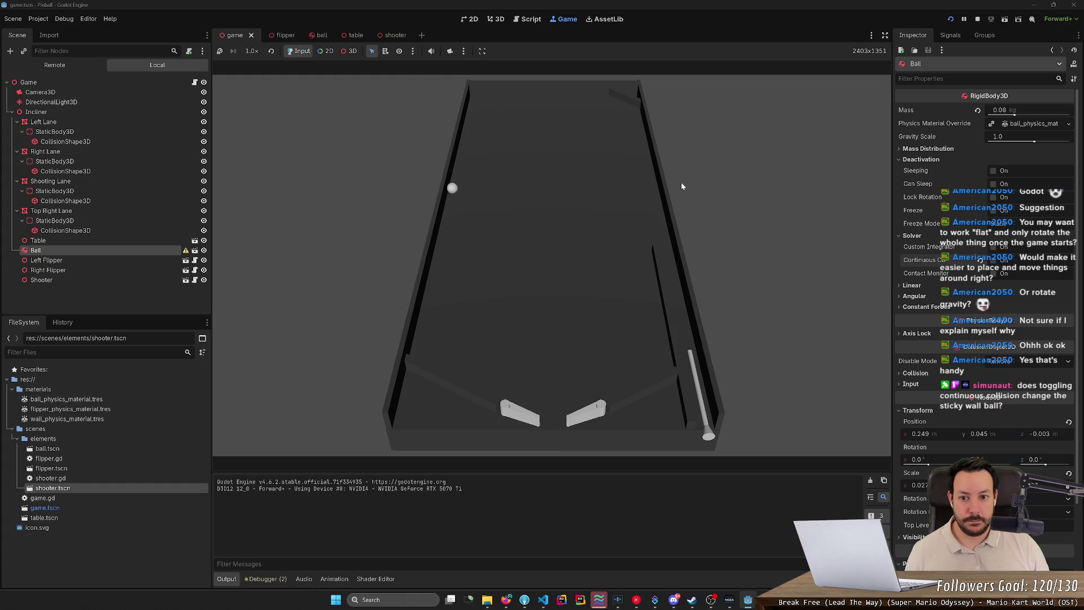
{"action": "key", "text": "Left"}
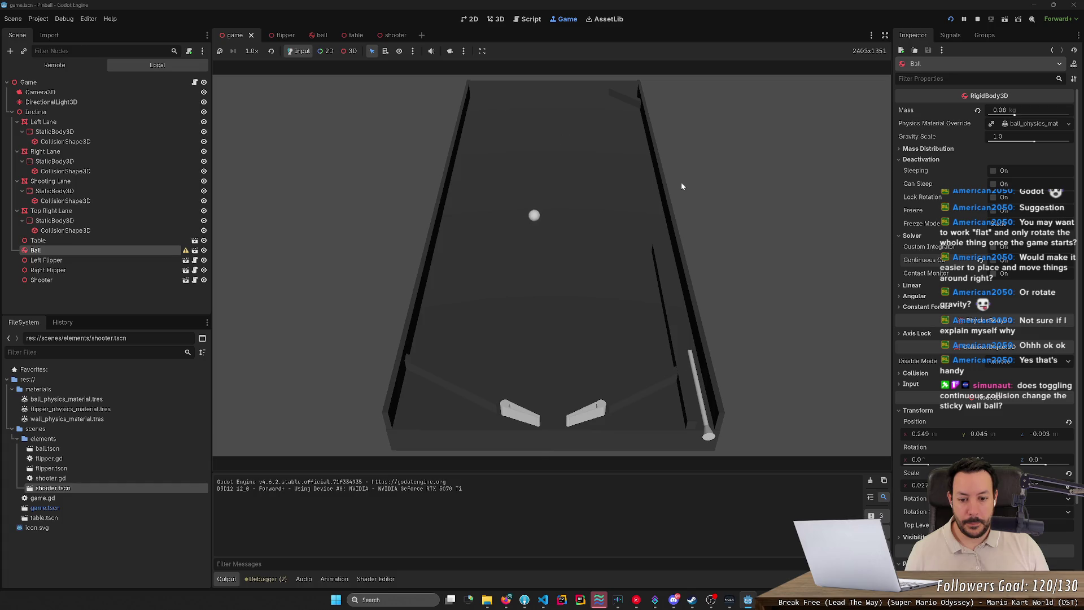
{"action": "key", "text": "Left"}
{"action": "key", "text": "Right"}
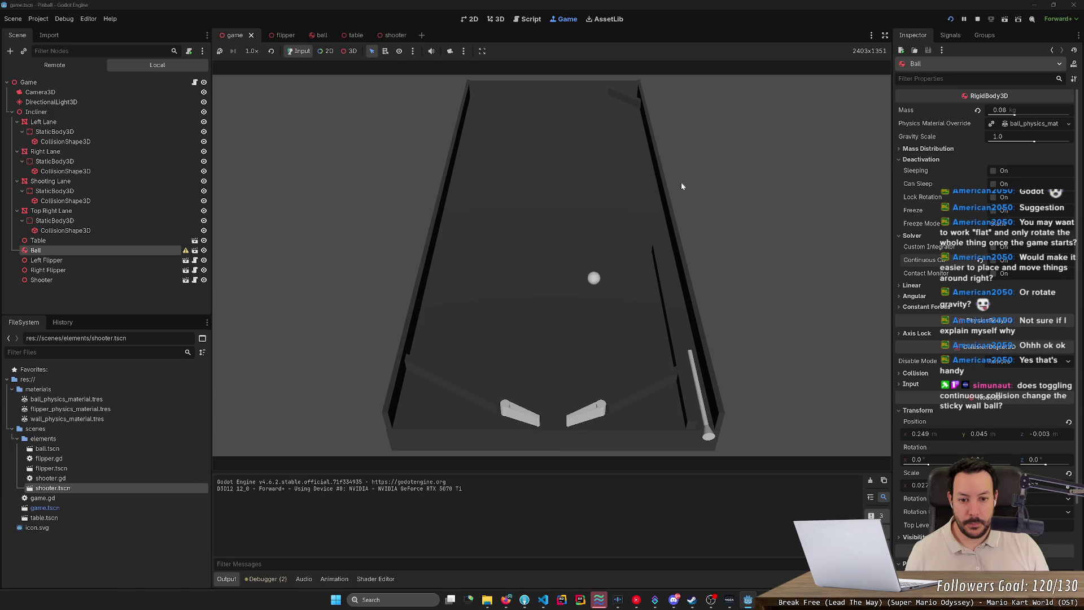
{"action": "key", "text": "Right"}
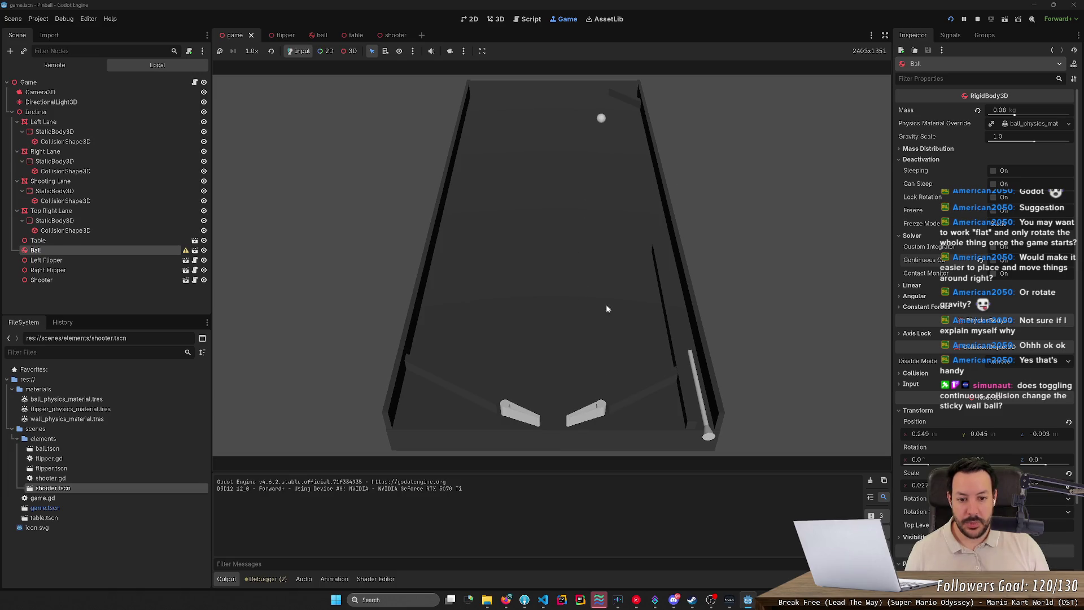
{"action": "key", "text": "Down"}
{"action": "key", "text": "Down"}
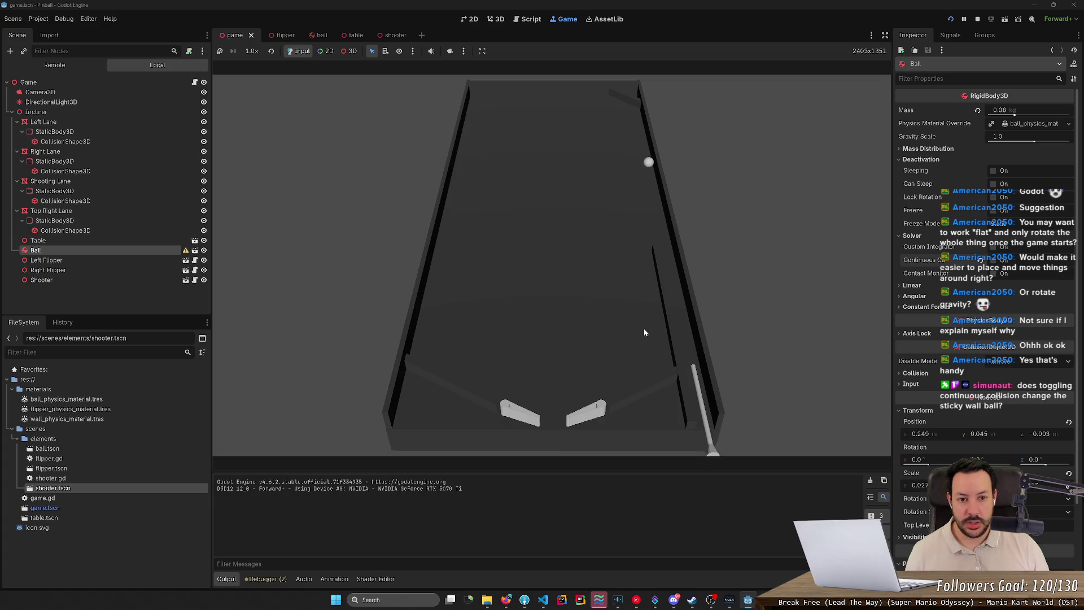
{"action": "key", "text": "Down"}
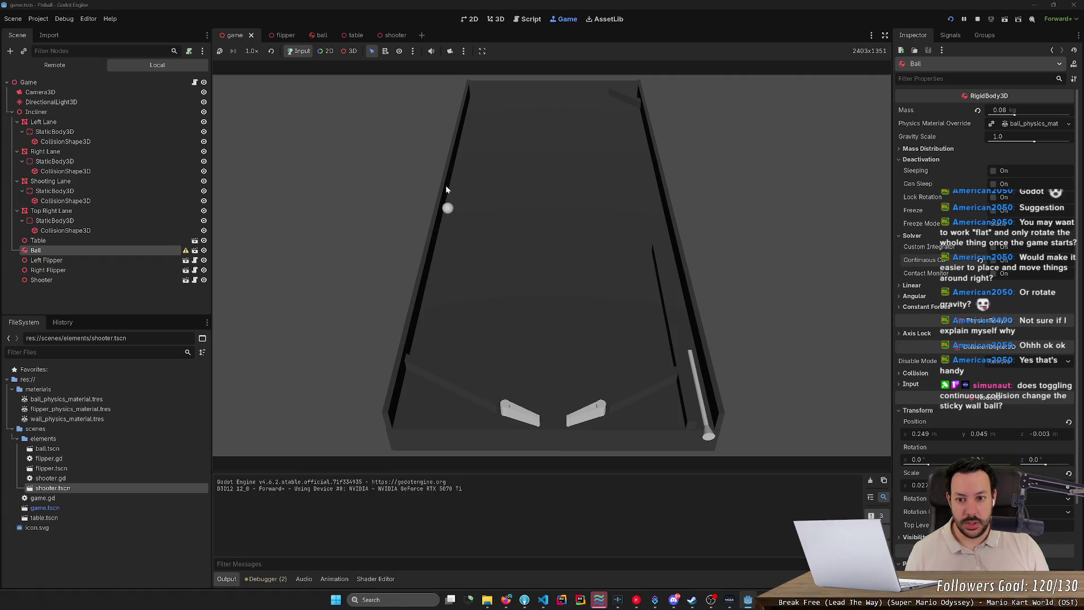
Keep hitting the ball with the left and right flippers, then stop the game
{"action": "key", "text": "Left"}
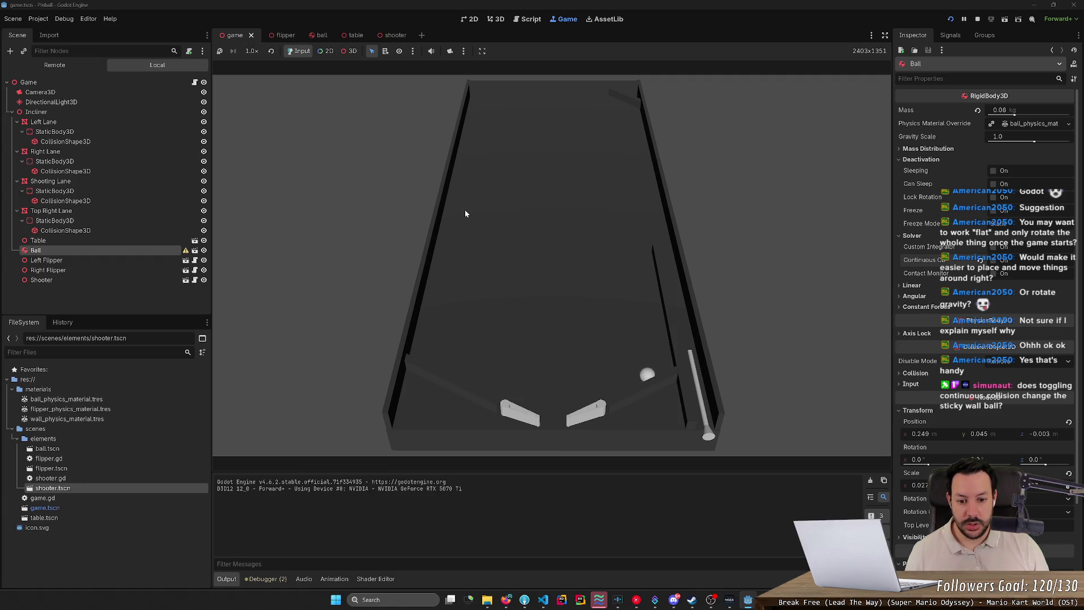
{"action": "key", "text": "Right"}
{"action": "key", "text": "Right"}
{"action": "key", "text": "Right"}
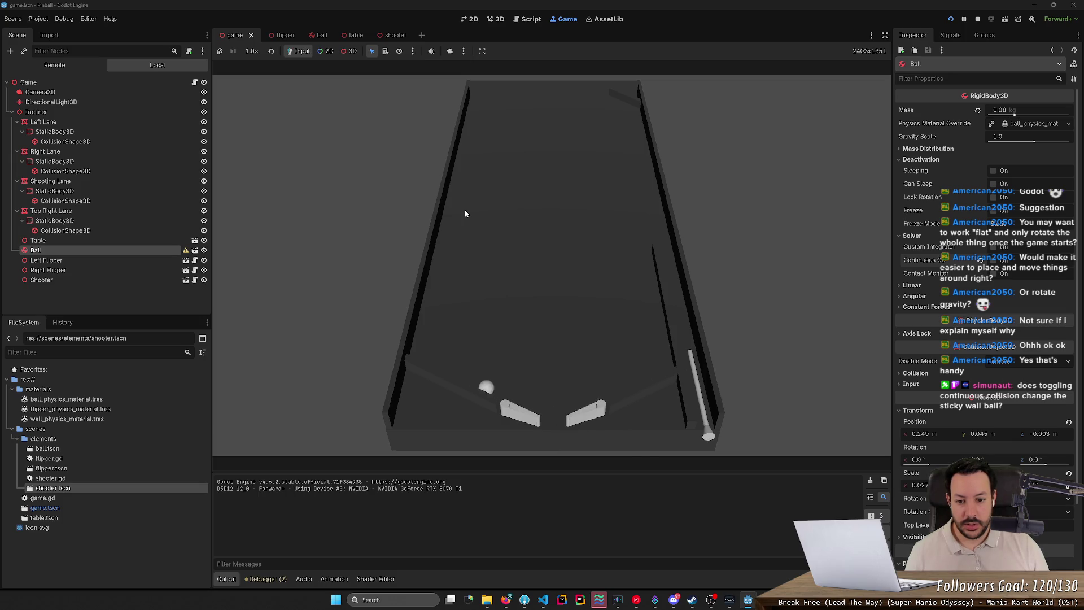
{"action": "key", "text": "Left"}
{"action": "key", "text": "Left"}
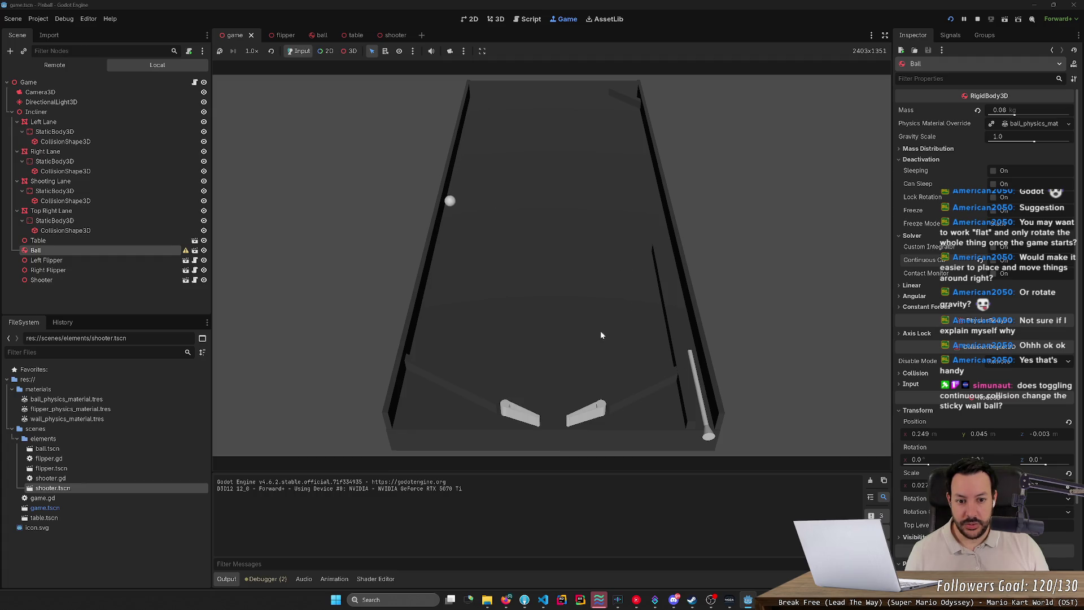
{"action": "key", "text": "Left"}
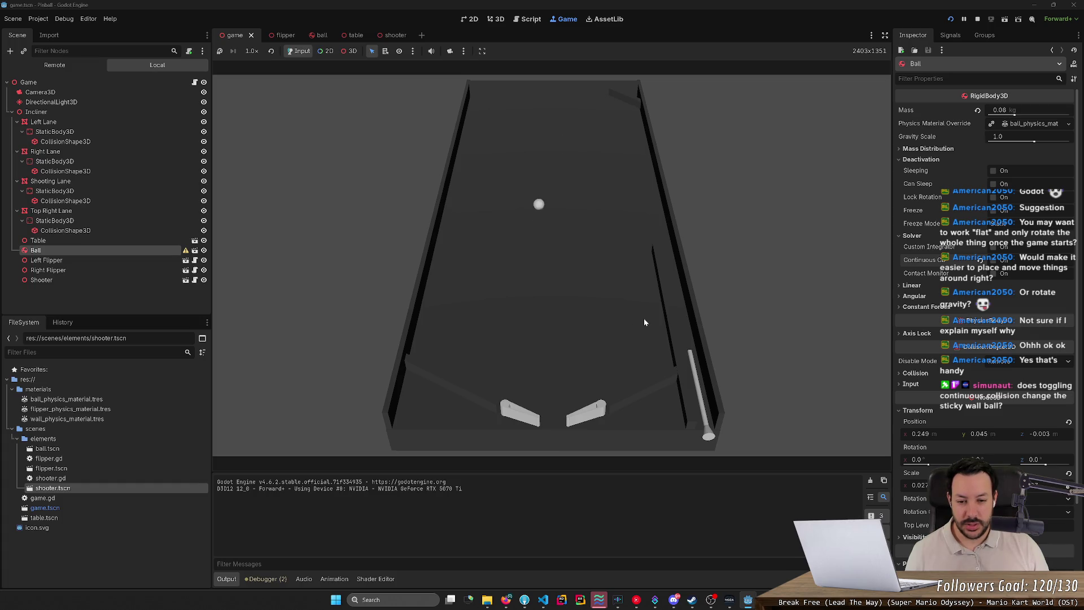
{"action": "key", "text": "Left"}
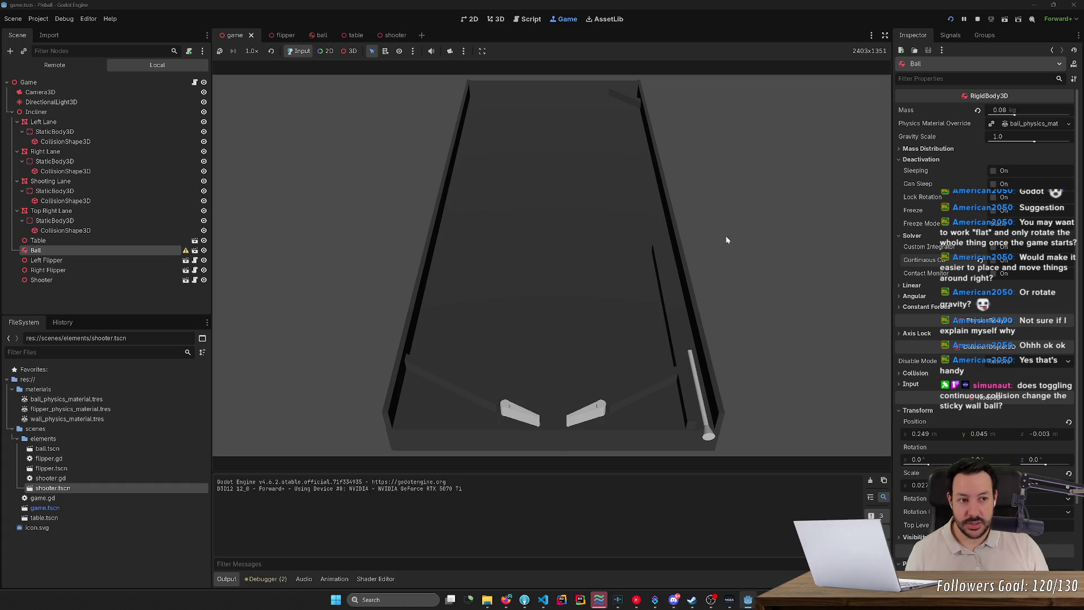
{"action": "left_click", "coordinate": [975, 20]}
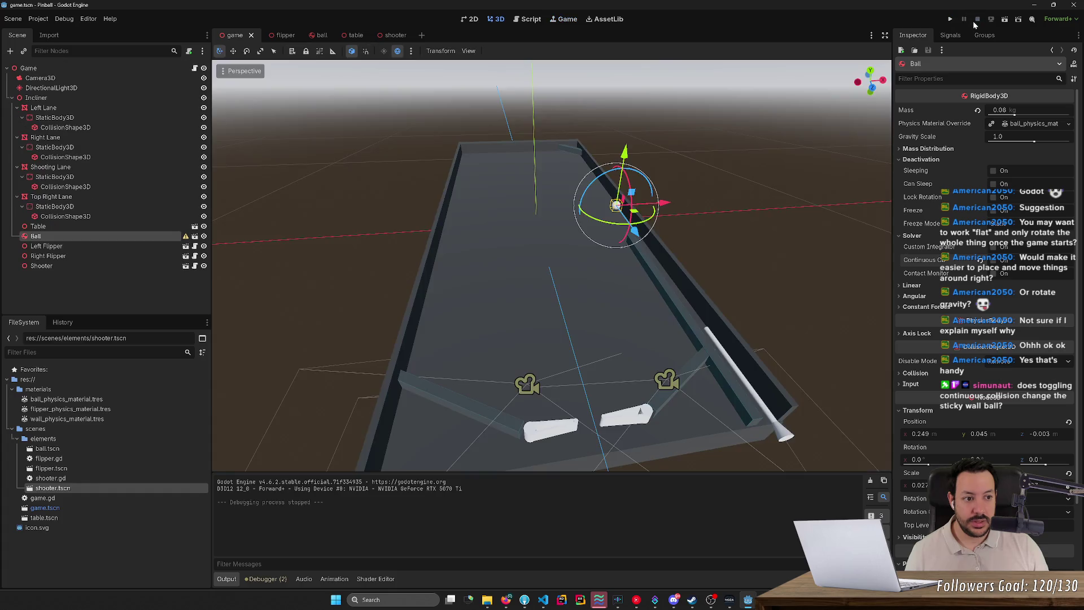
Toggle the Ball's Continuous CD, save, and run a quick playtest
{"action": "left_click", "coordinate": [992, 261]}
{"action": "key", "text": "ctrl+s"}
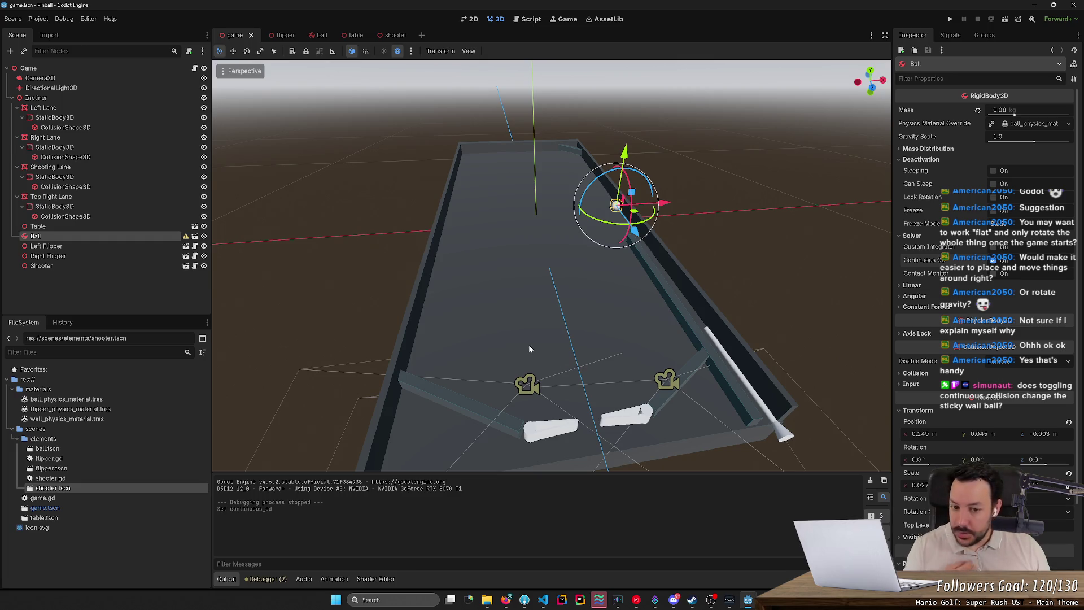
{"action": "left_click", "coordinate": [952, 20]}
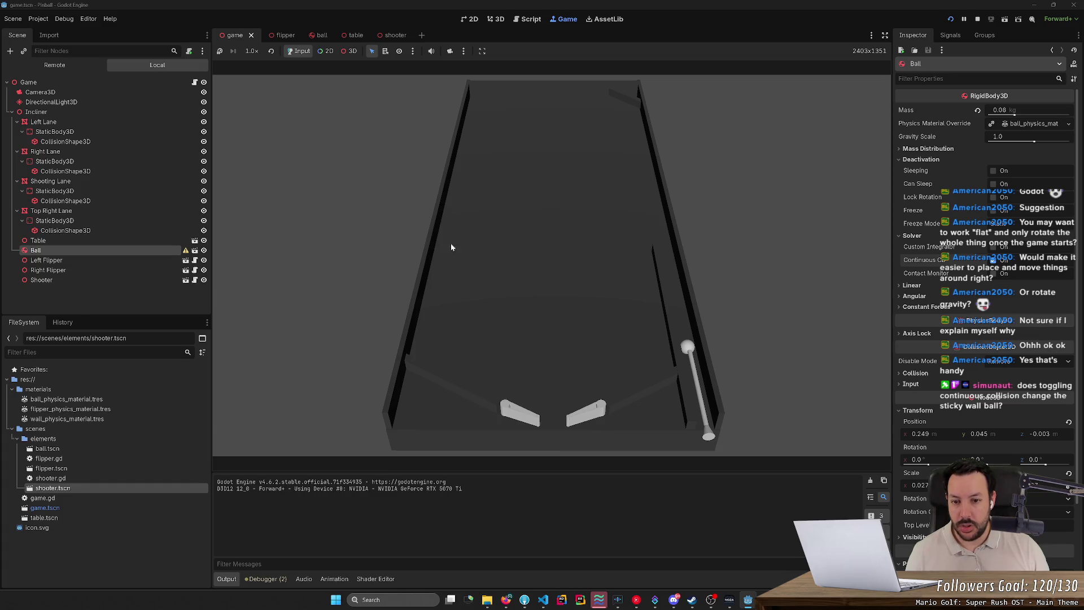
{"action": "left_click", "coordinate": [978, 20]}
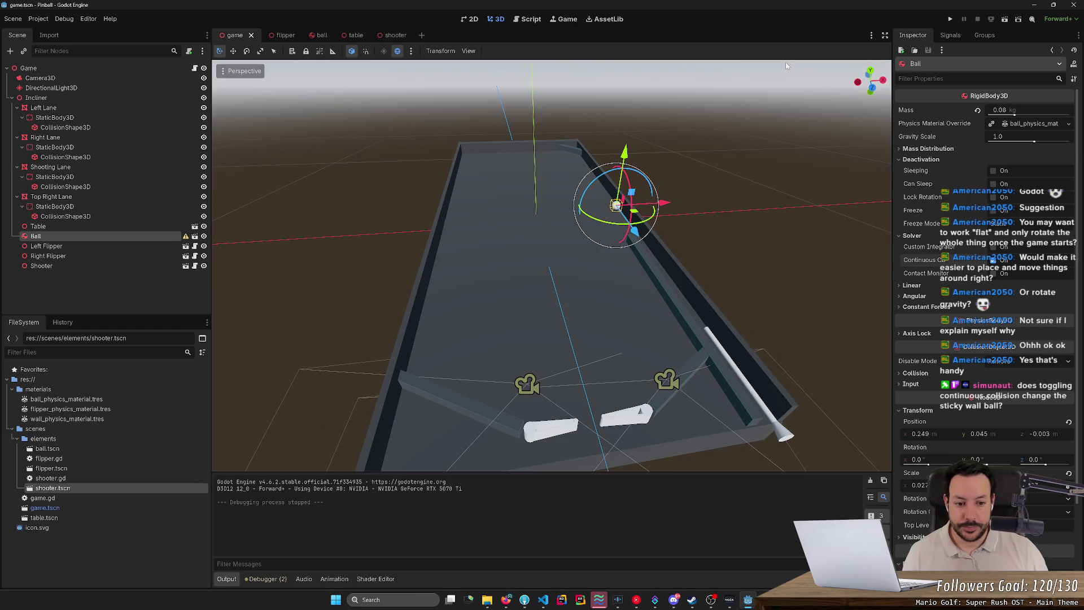
Orbit around the table, then open the Table scene in its own editor tab
{"action": "left_click_drag", "start_coordinate": [616, 203], "coordinate": [542, 260]}
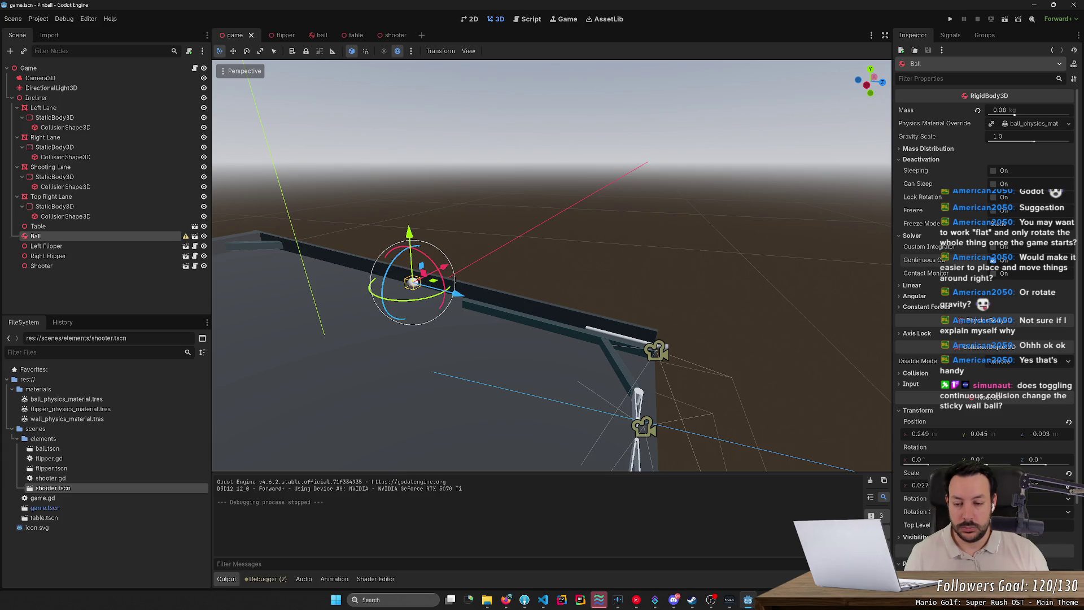
{"action": "mouse_move", "coordinate": [542, 260]}
{"action": "left_mouse_down"}
{"action": "mouse_move", "coordinate": [637, 182]}
{"action": "mouse_move", "coordinate": [598, 254]}
{"action": "mouse_move", "coordinate": [526, 204]}
{"action": "left_mouse_up"}
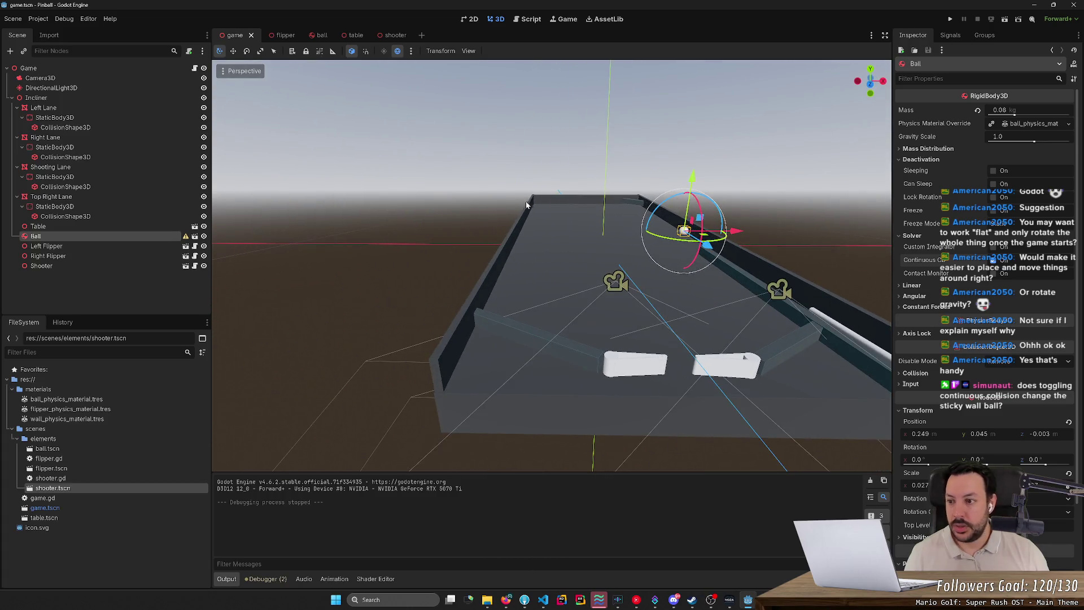
{"action": "left_click", "coordinate": [195, 228]}
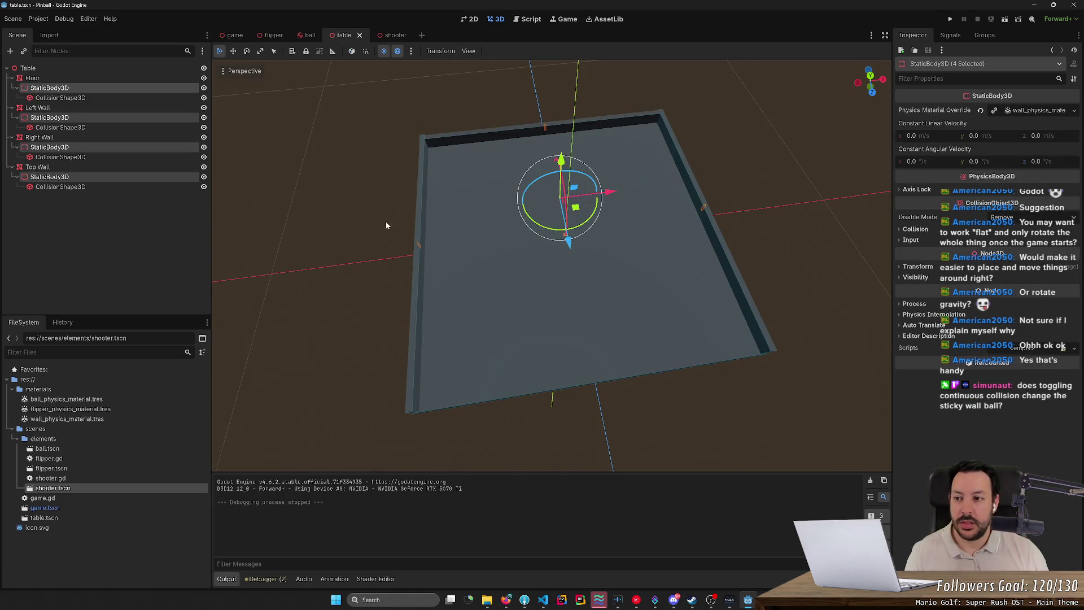
{"action": "mouse_move", "coordinate": [395, 254]}
{"action": "left_mouse_down"}
{"action": "mouse_move", "coordinate": [497, 226]}
{"action": "mouse_move", "coordinate": [265, 167]}
{"action": "left_mouse_up"}
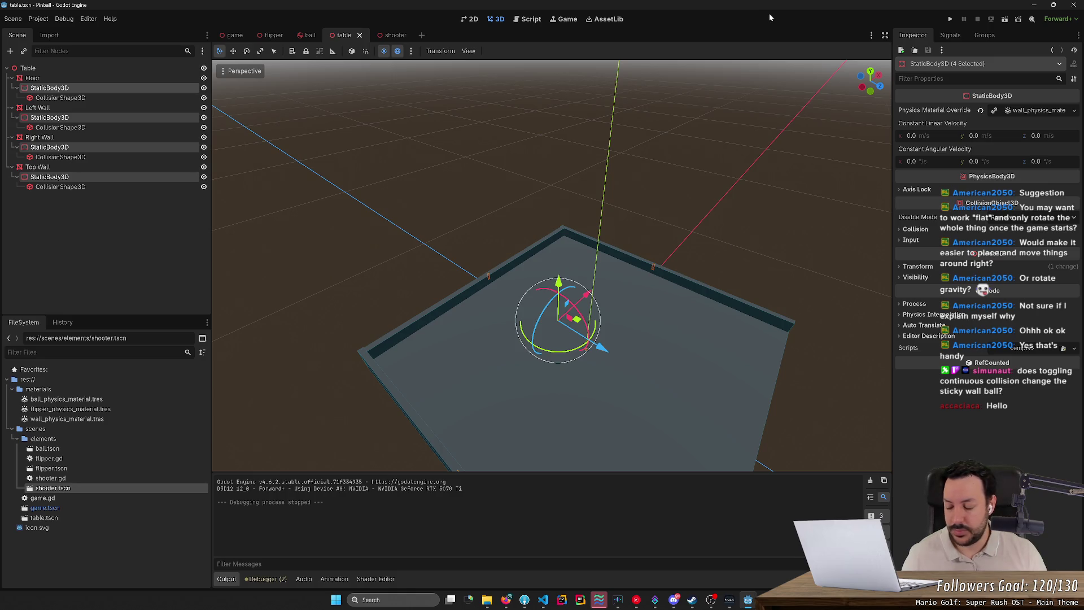
Run the game, launch with the plunger, and work both flippers on the ball
{"action": "left_click", "coordinate": [950, 20]}
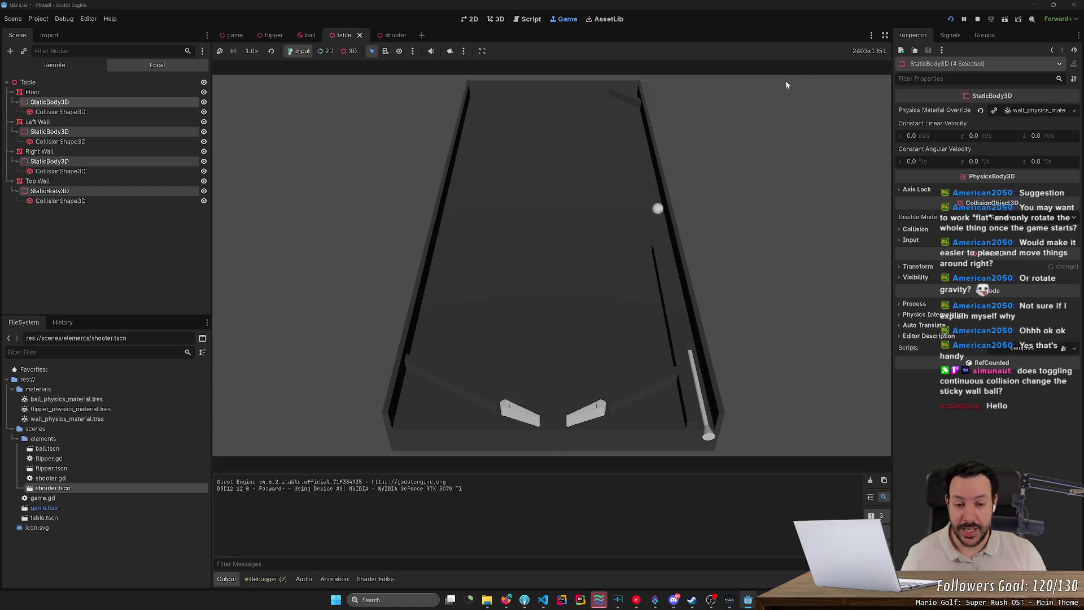
{"action": "key", "text": "space"}
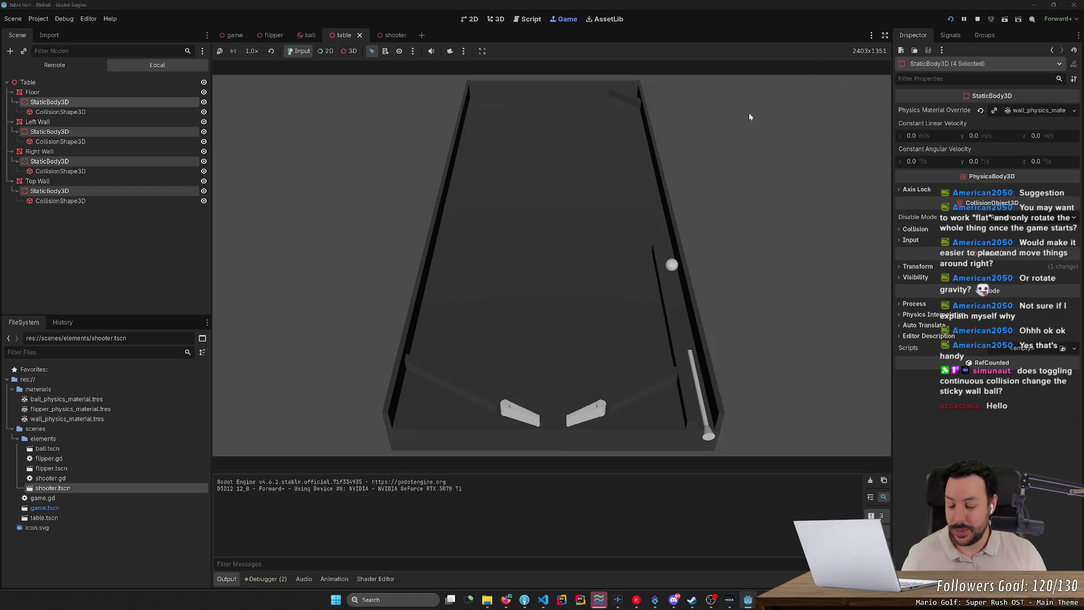
{"action": "key", "text": "Left"}
{"action": "key", "text": "Left"}
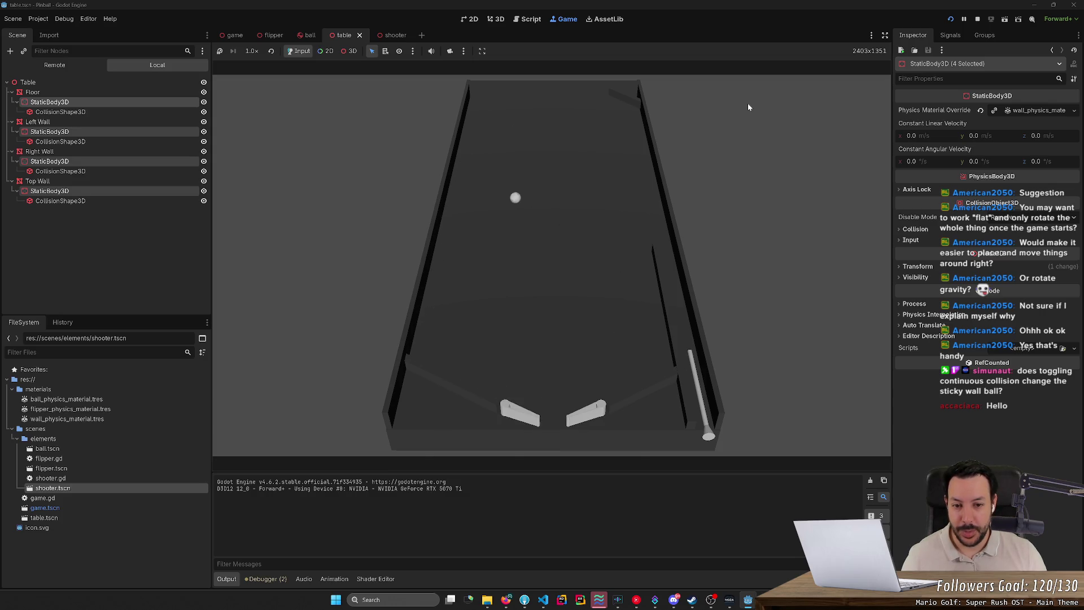
{"action": "key", "text": "Left"}
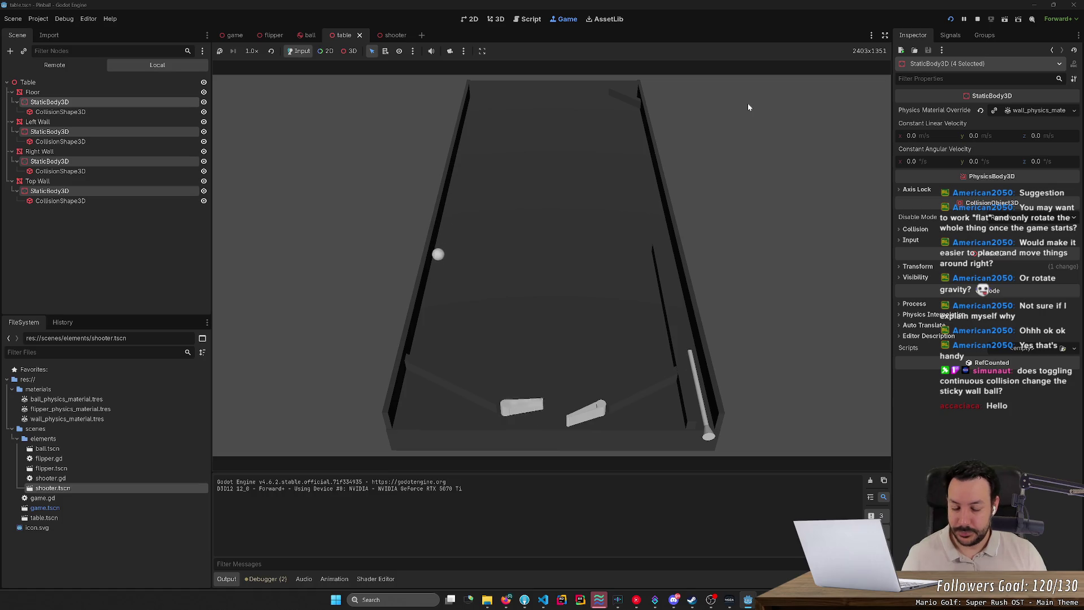
{"action": "key", "text": "Left"}
{"action": "key", "text": "Right"}
{"action": "key", "text": "Left"}
{"action": "key", "text": "Left"}
{"action": "key", "text": "Right"}
{"action": "key", "text": "Left"}
{"action": "key", "text": "Right"}
{"action": "key", "text": "Right"}
{"action": "key", "text": "Left"}
Relaunch the ball and flip it back up, then stop and switch to ball.tscn
{"action": "key", "text": "space"}
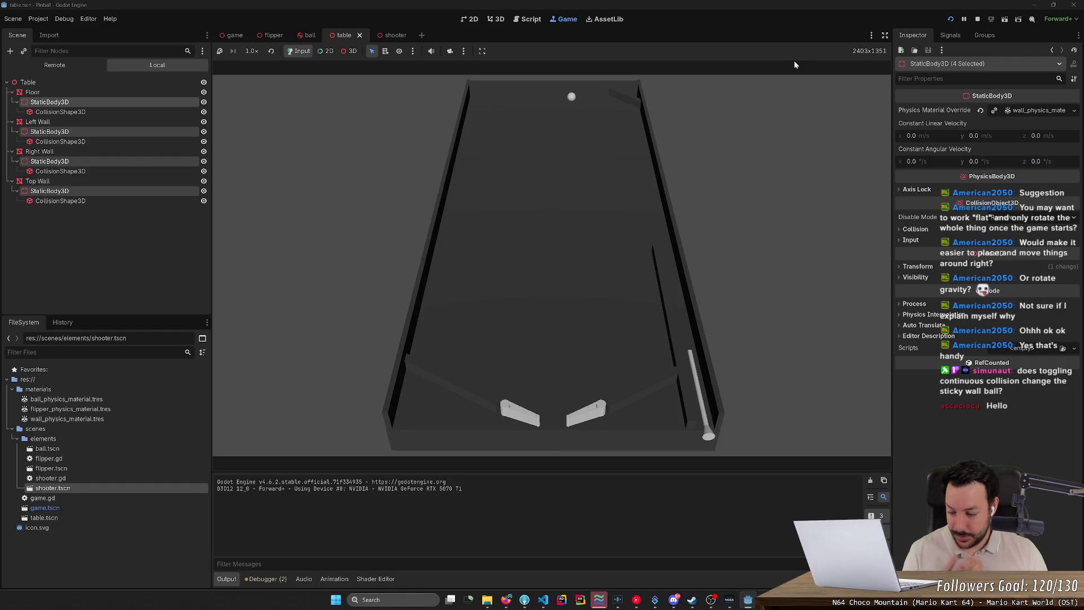
{"action": "key", "text": "Left"}
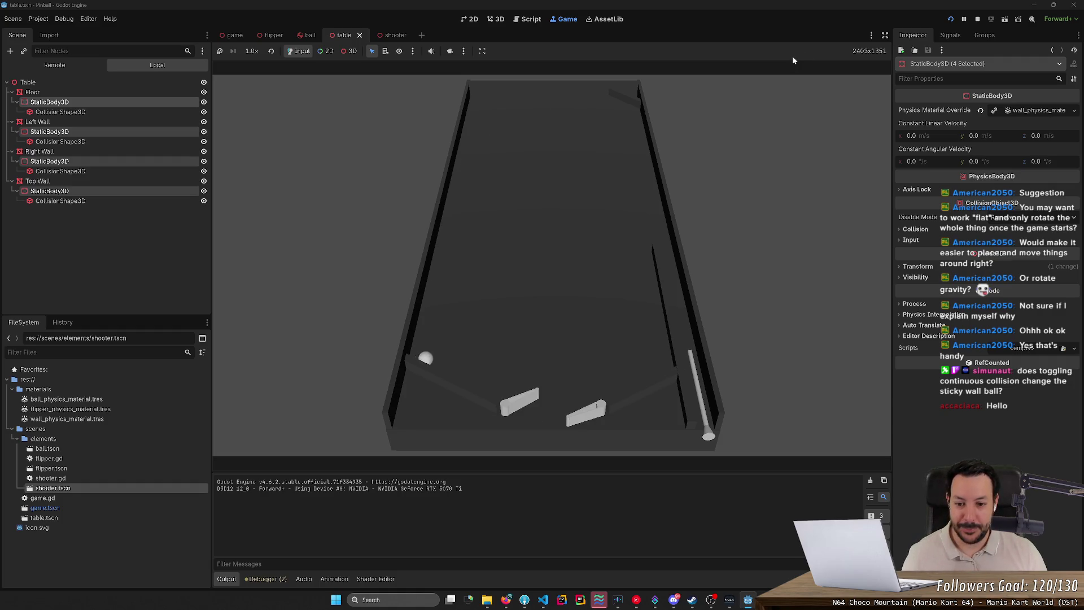
{"action": "key", "text": "Left"}
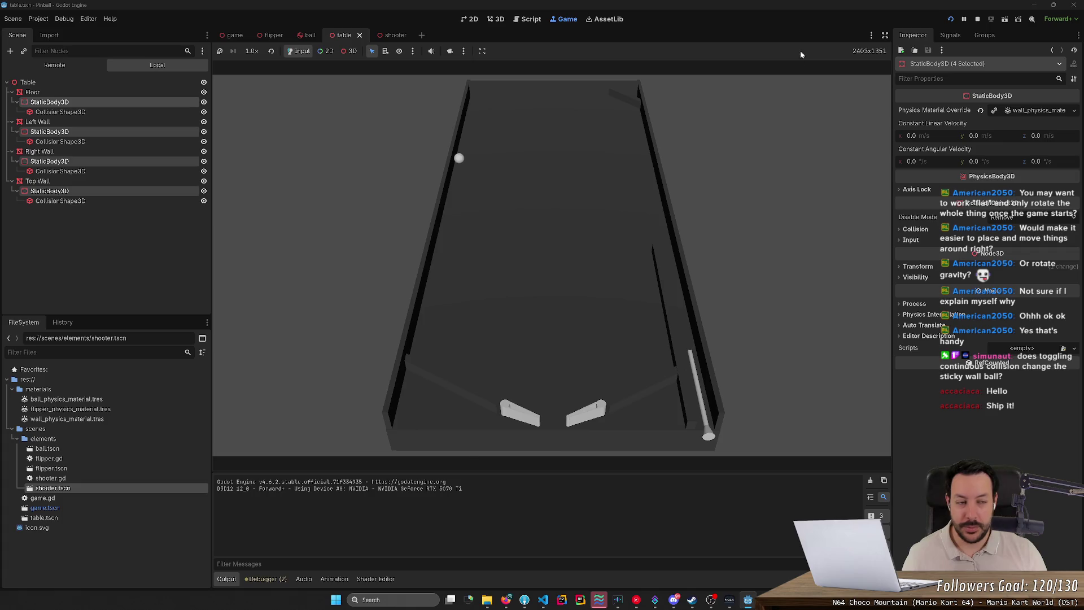
{"action": "left_click", "coordinate": [979, 19]}
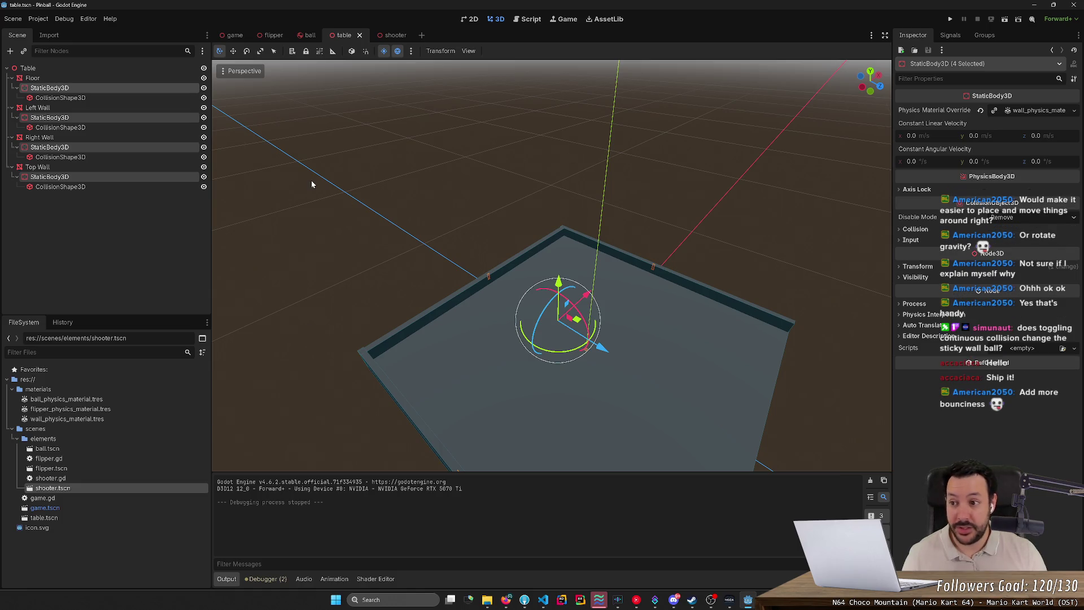
{"action": "left_click", "coordinate": [311, 36]}
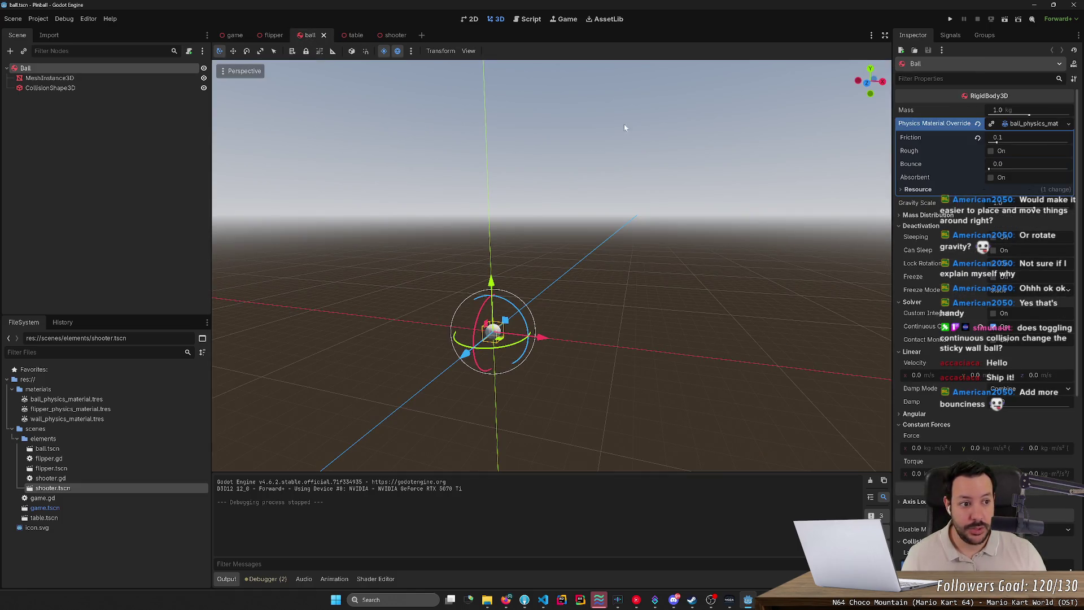
Raise ball_physics_material's Bounce to 1.0, save, and look over the flipper and wall materials
{"action": "double_click", "coordinate": [66, 398]}
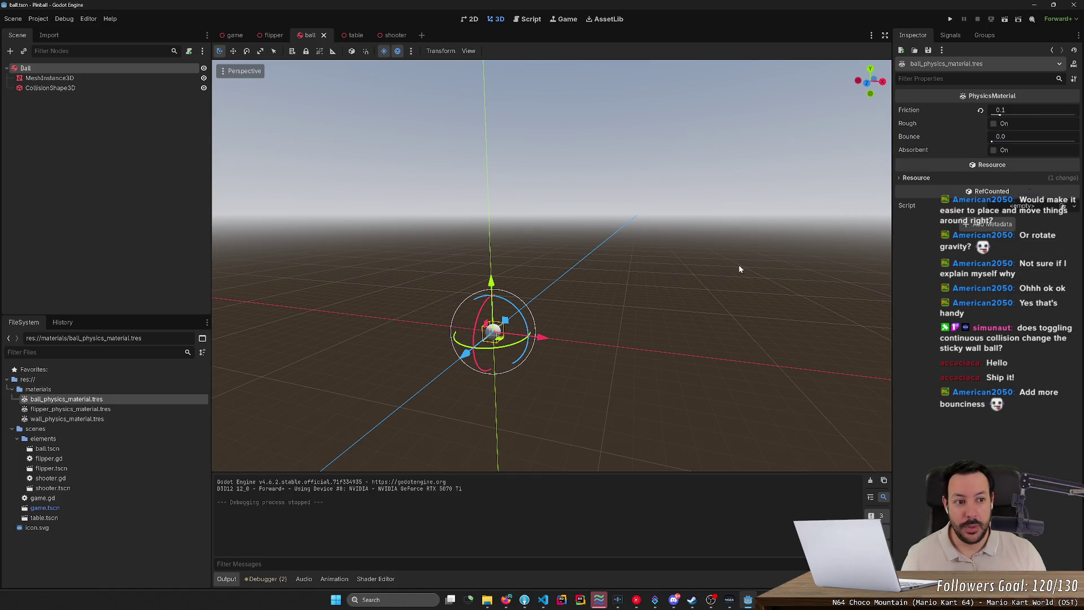
{"action": "left_click_drag", "start_coordinate": [992, 142], "coordinate": [1076, 141]}
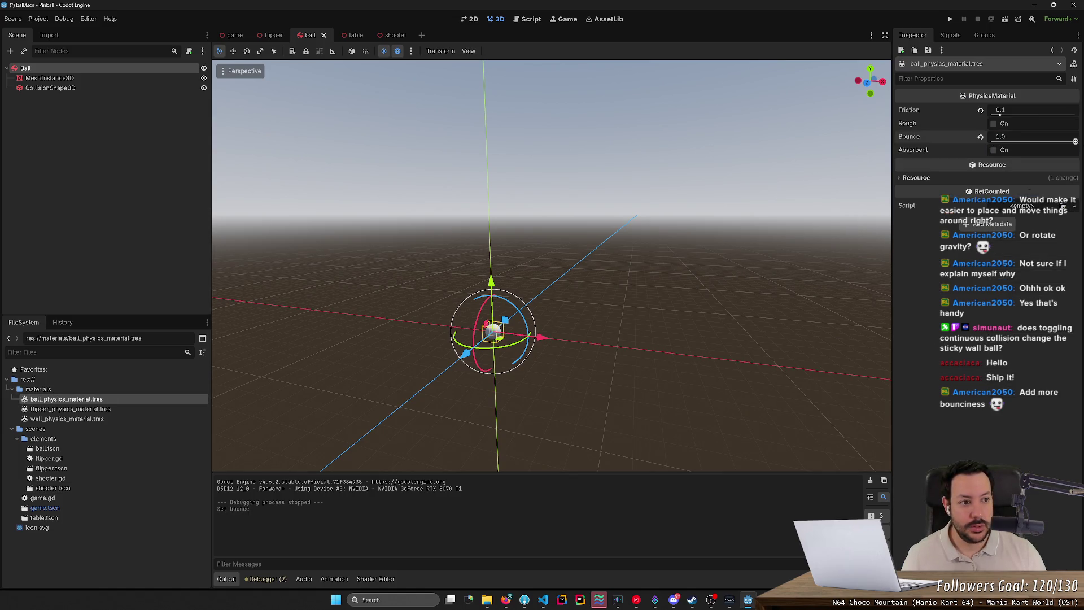
{"action": "key", "text": "ctrl+s"}
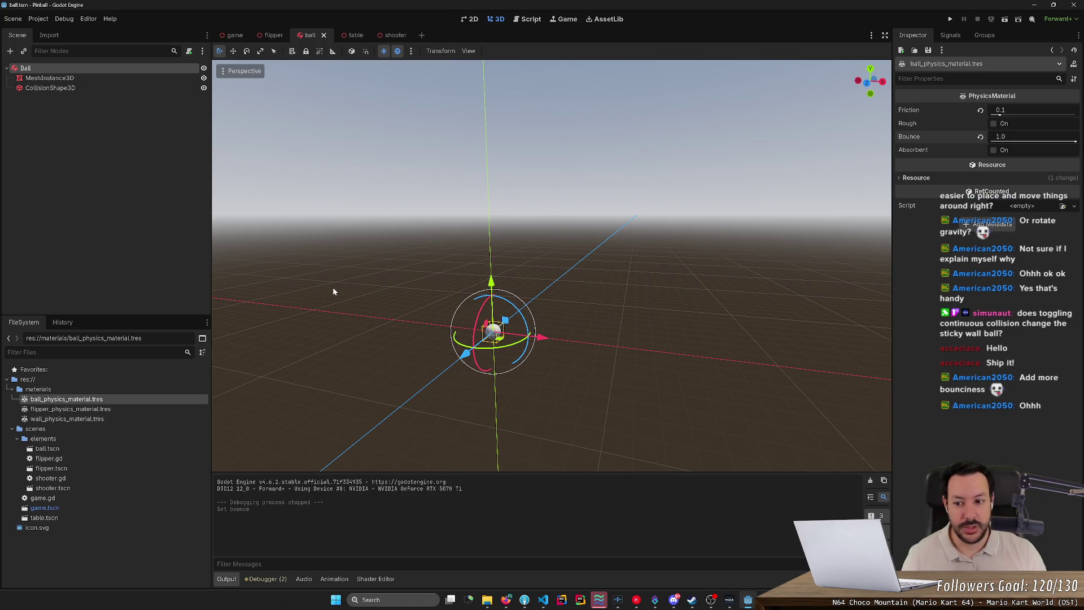
{"action": "left_click", "coordinate": [93, 409]}
{"action": "left_click", "coordinate": [96, 419]}
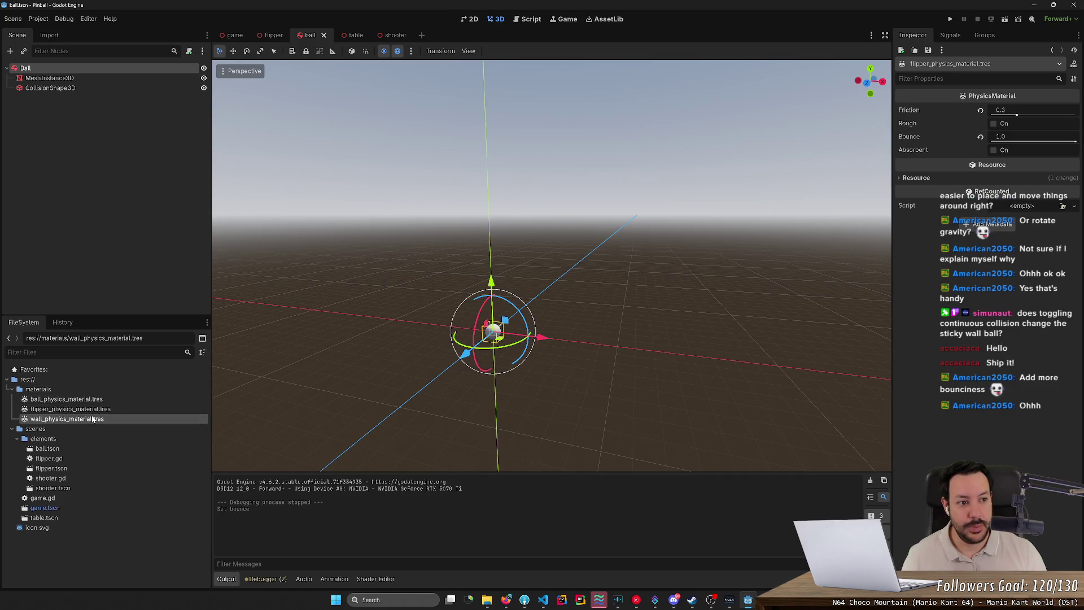
Playtest the bouncier ball with the left flipper, then stop the game
{"action": "left_click", "coordinate": [951, 19]}
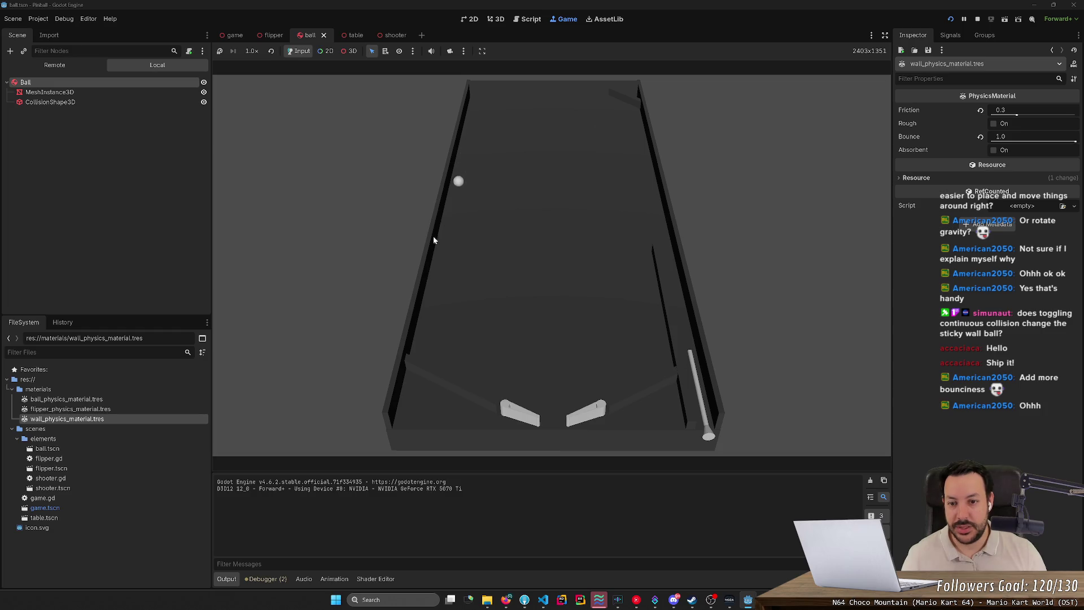
{"action": "key", "text": "Left"}
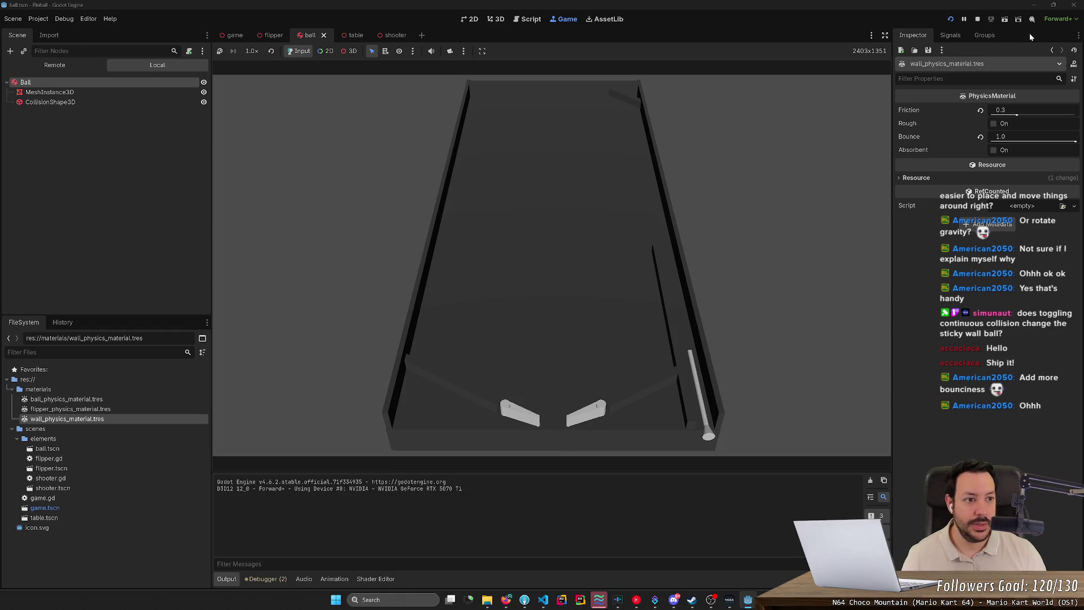
{"action": "left_click", "coordinate": [977, 20]}
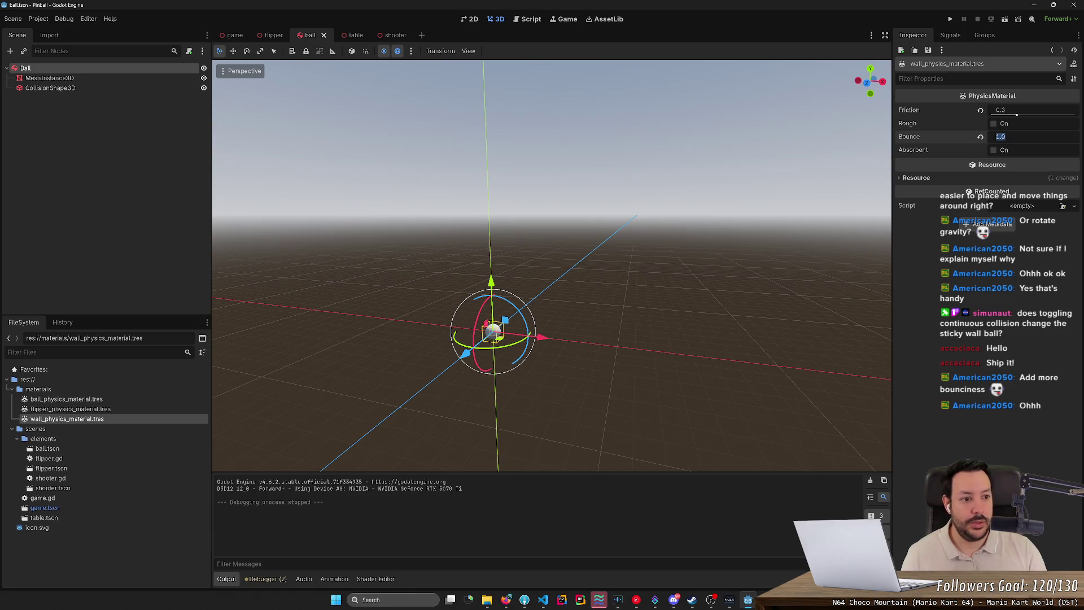
{"action": "type", "text": "0.2"}
Set the wall material's Bounce to 0.2, make it rough, save, and playtest
{"action": "key", "text": "Return"}
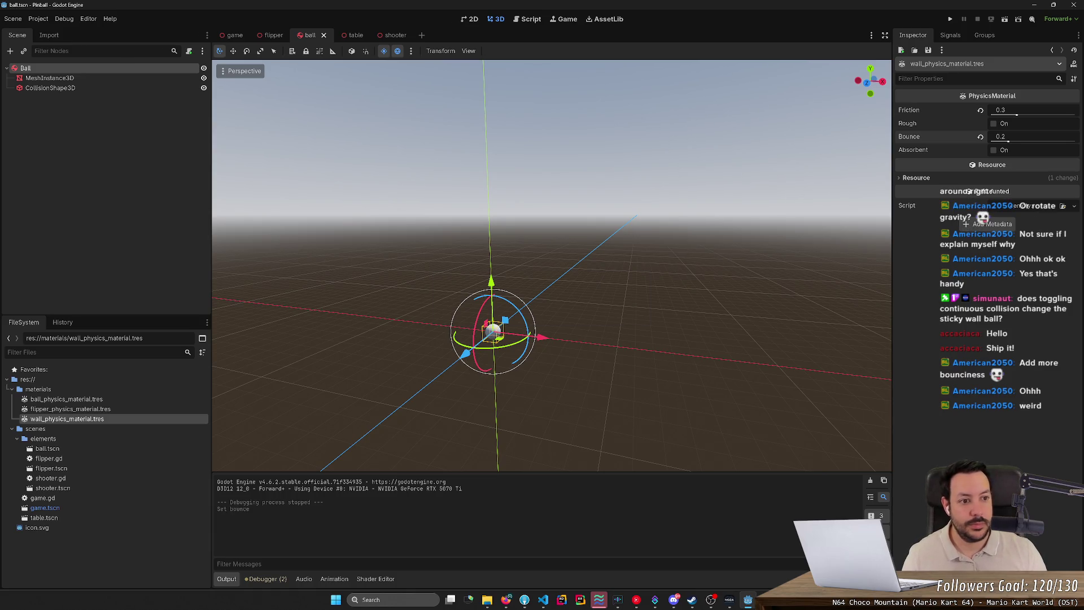
{"action": "left_click", "coordinate": [995, 123]}
{"action": "key", "text": "ctrl+s"}
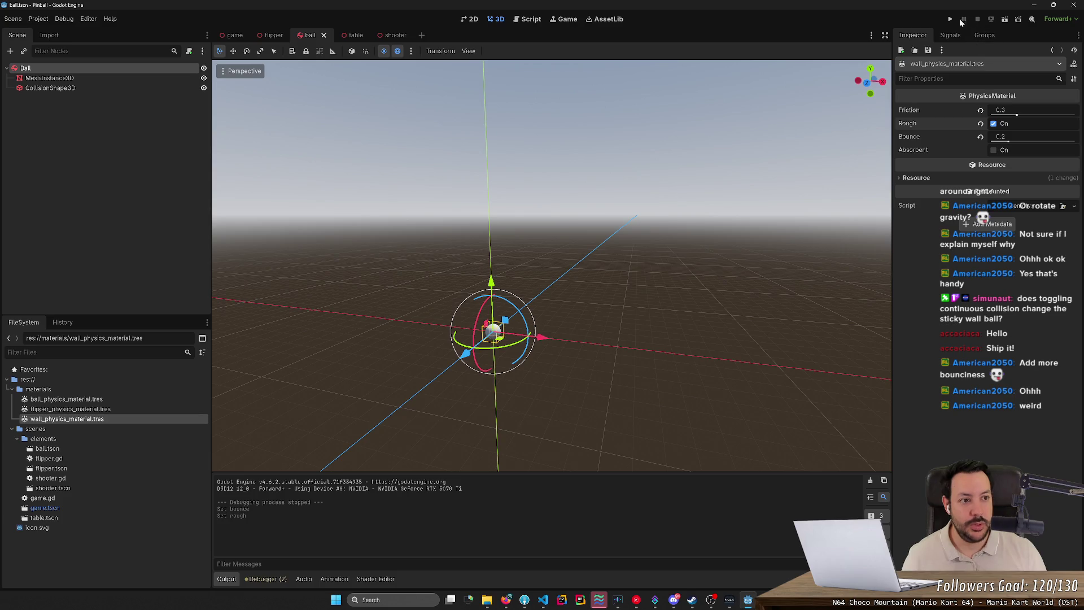
{"action": "left_click", "coordinate": [951, 18]}
{"action": "key", "text": "space"}
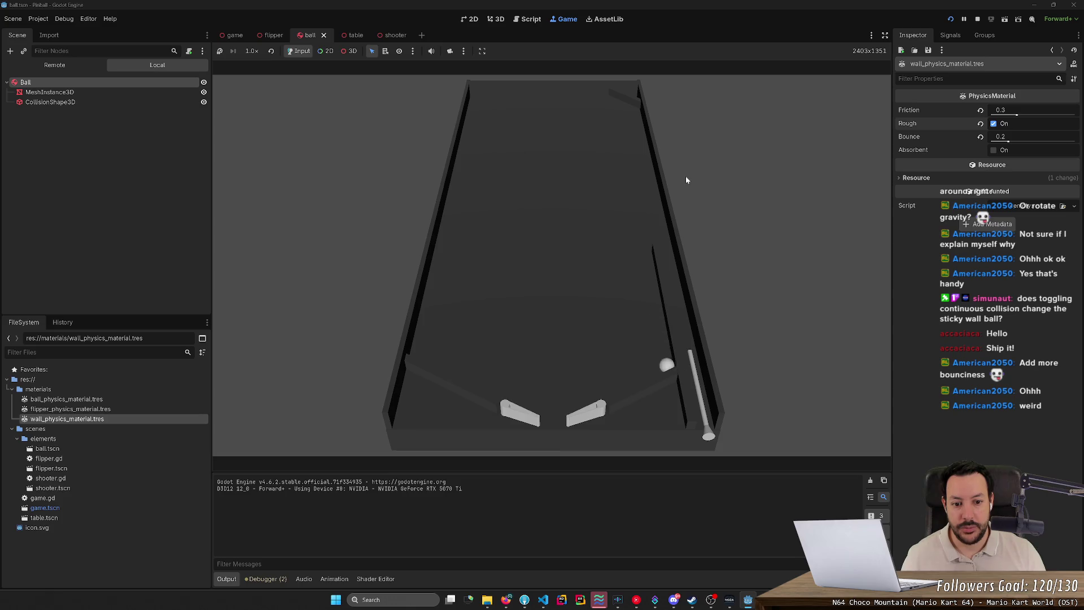
{"action": "key", "text": "Right"}
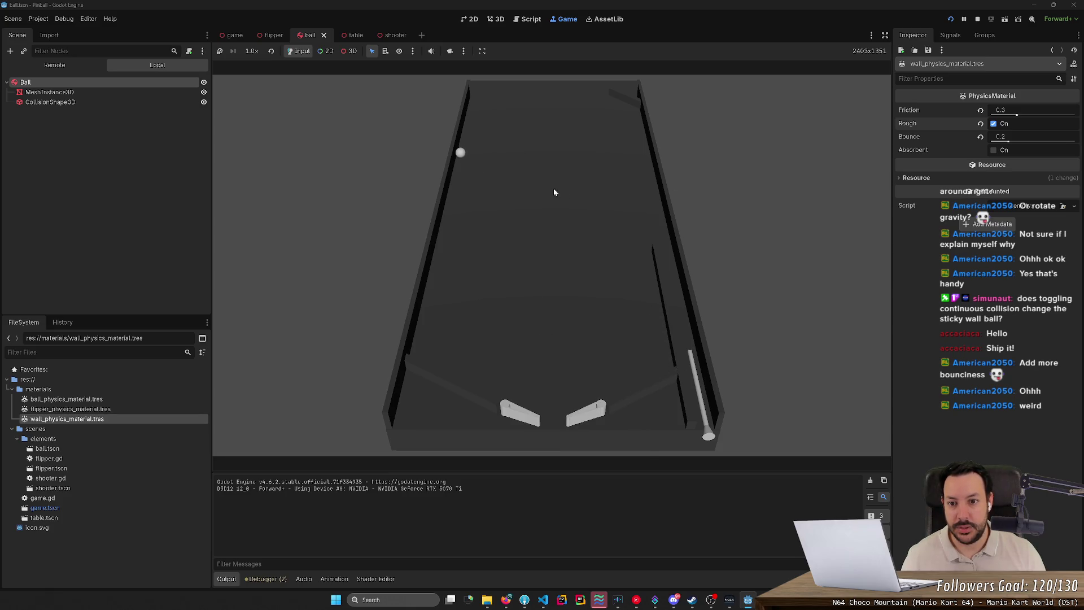
{"action": "left_click", "coordinate": [978, 19]}
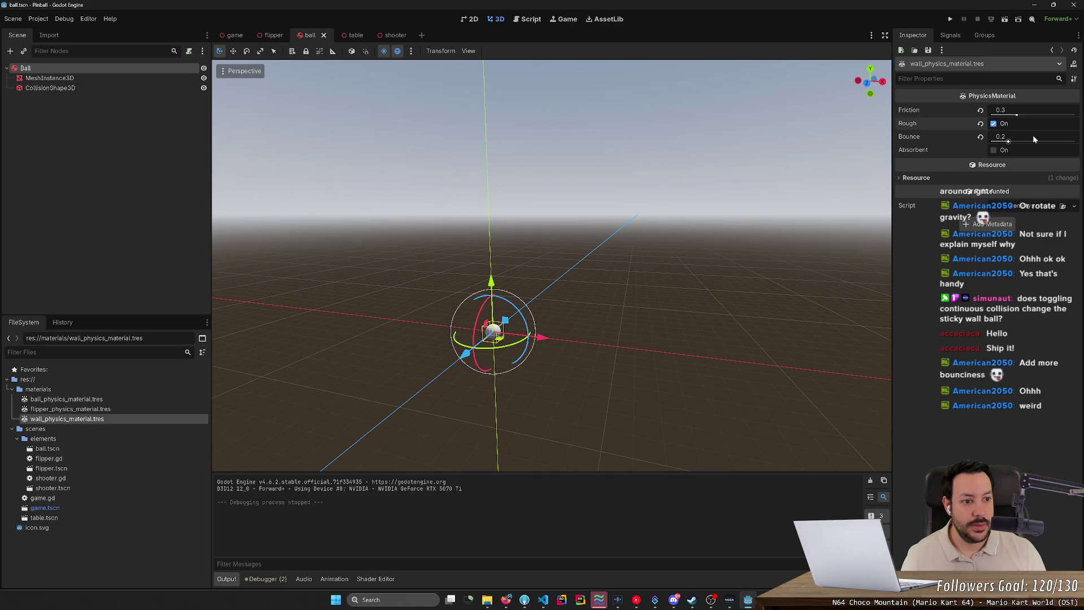
Turn off Rough, test wall Friction 0.0, then set Friction to 0.05 and run again
{"action": "left_click", "coordinate": [1016, 126]}
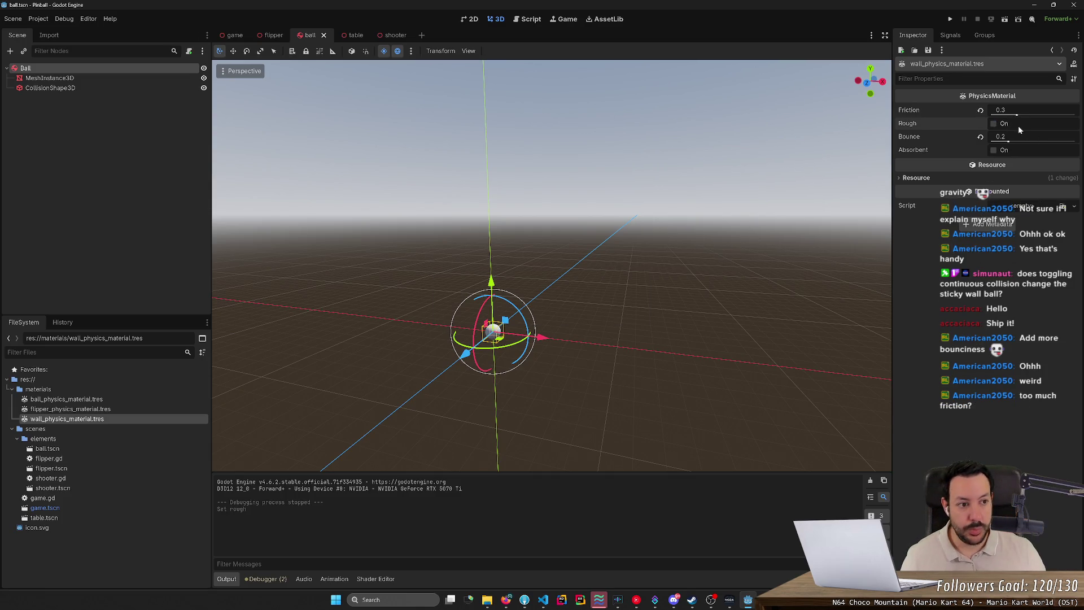
{"action": "left_click_drag", "start_coordinate": [1017, 114], "coordinate": [990, 115]}
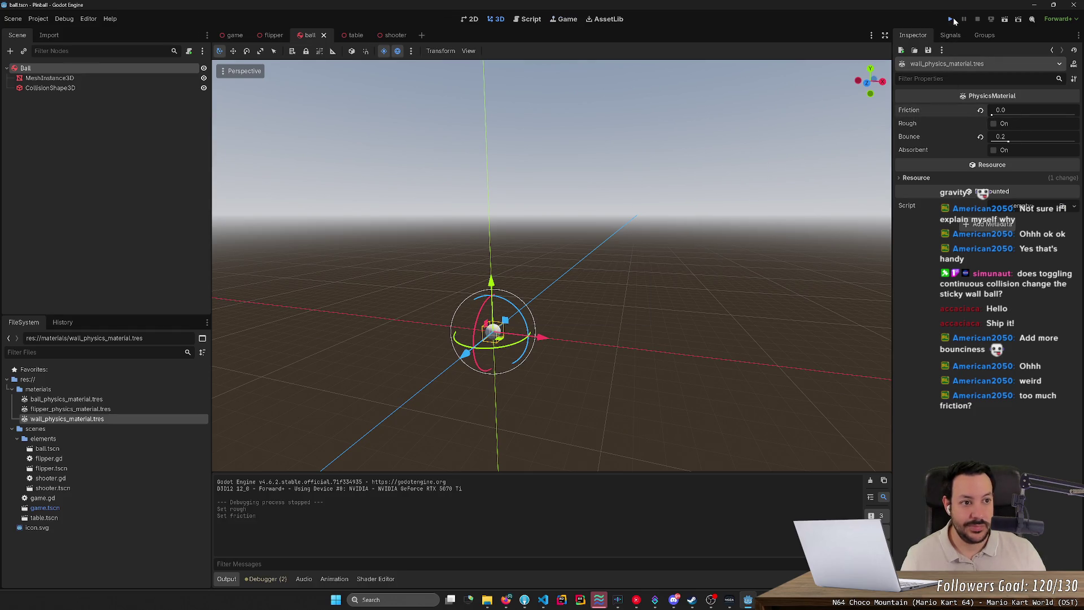
{"action": "left_click", "coordinate": [952, 19]}
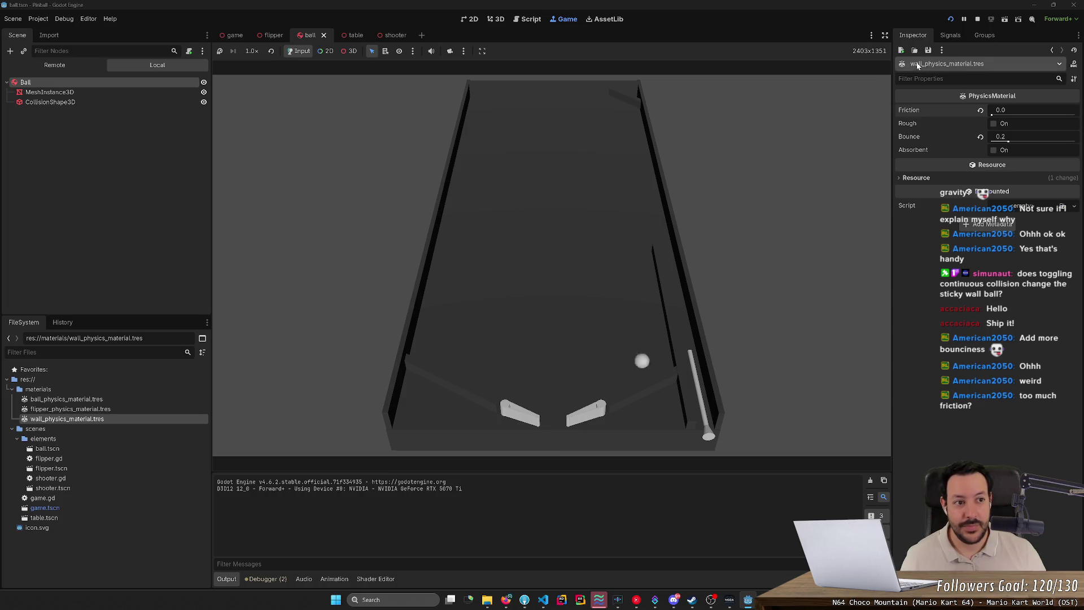
{"action": "left_click", "coordinate": [978, 19]}
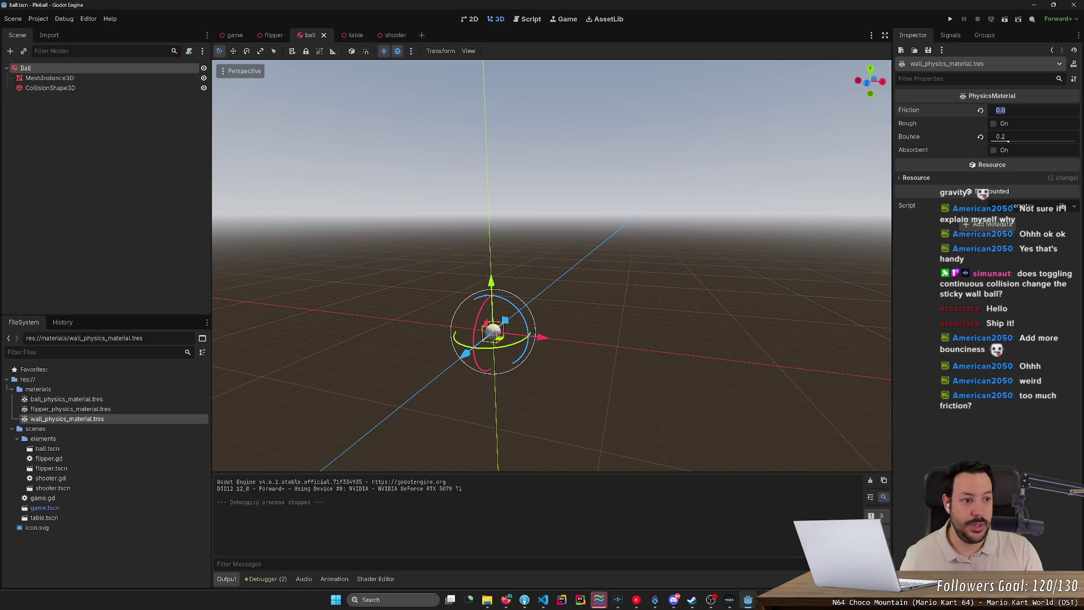
{"action": "type", "text": "5"}
{"action": "key", "text": "Return"}
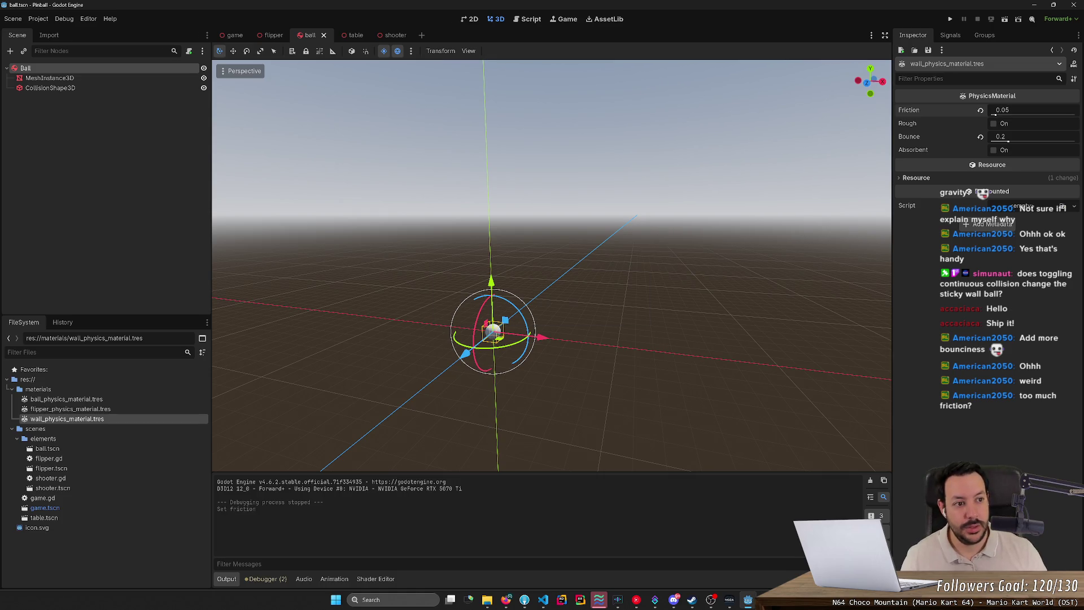
{"action": "left_click", "coordinate": [951, 19]}
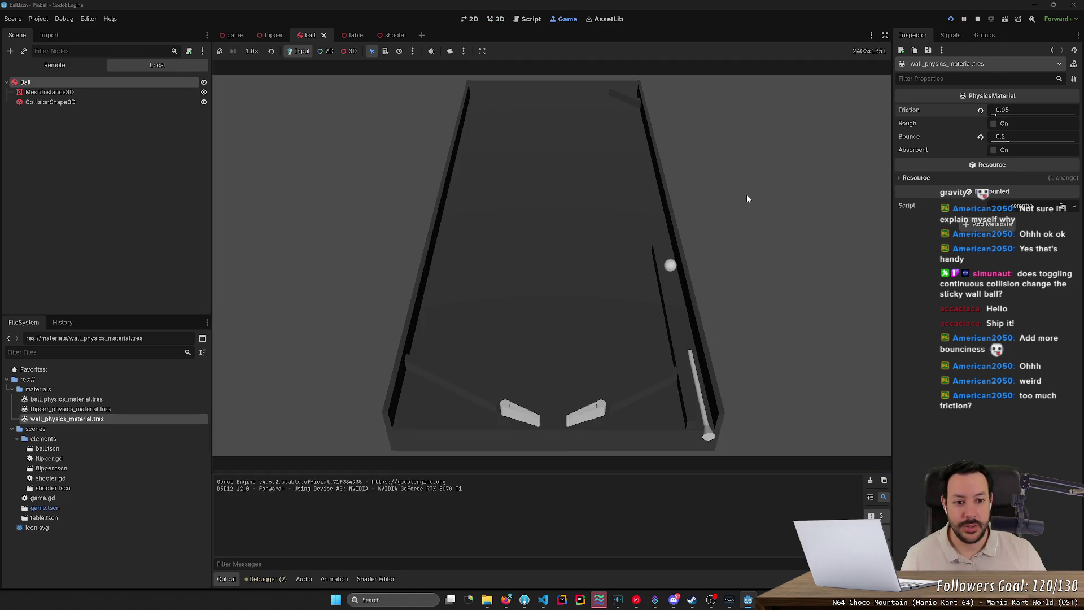
Playtest the 0.05-friction walls with the plunger and left flipper, then stop
{"action": "key", "text": "space"}
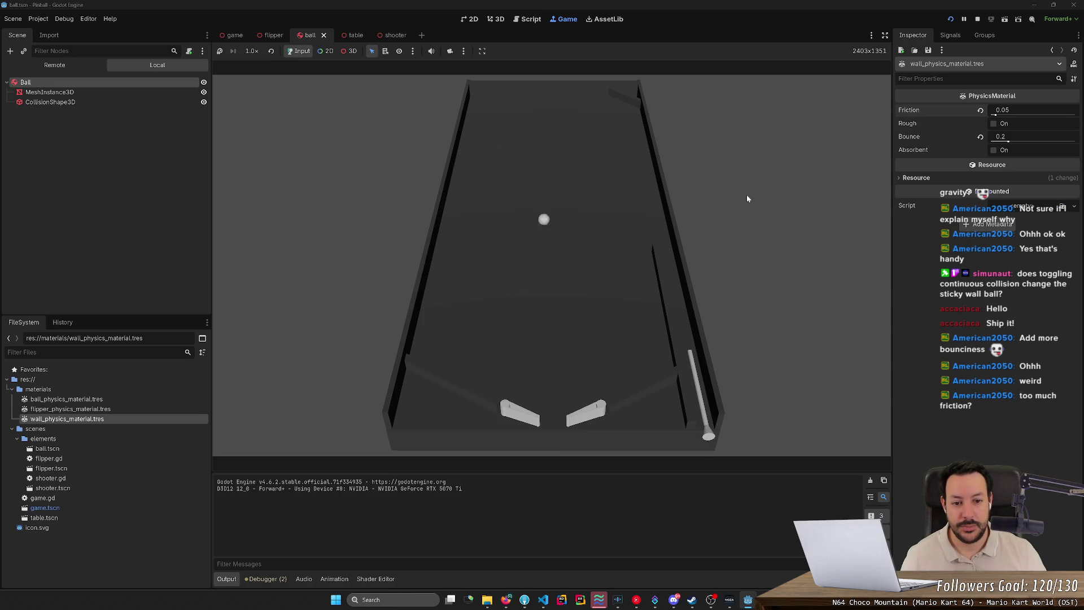
{"action": "key", "text": "Left"}
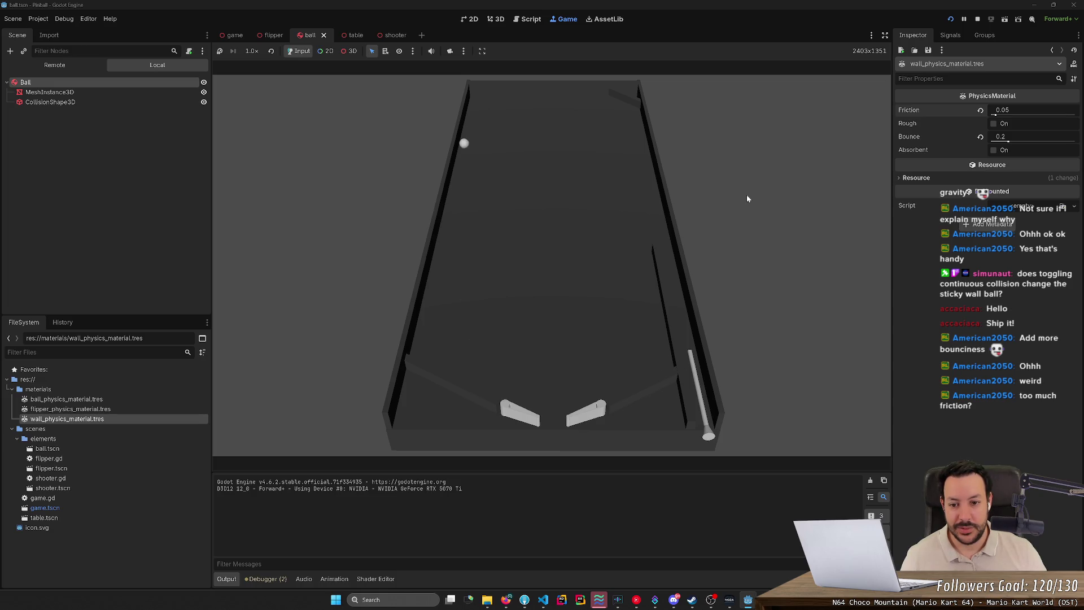
{"action": "key", "text": "Left"}
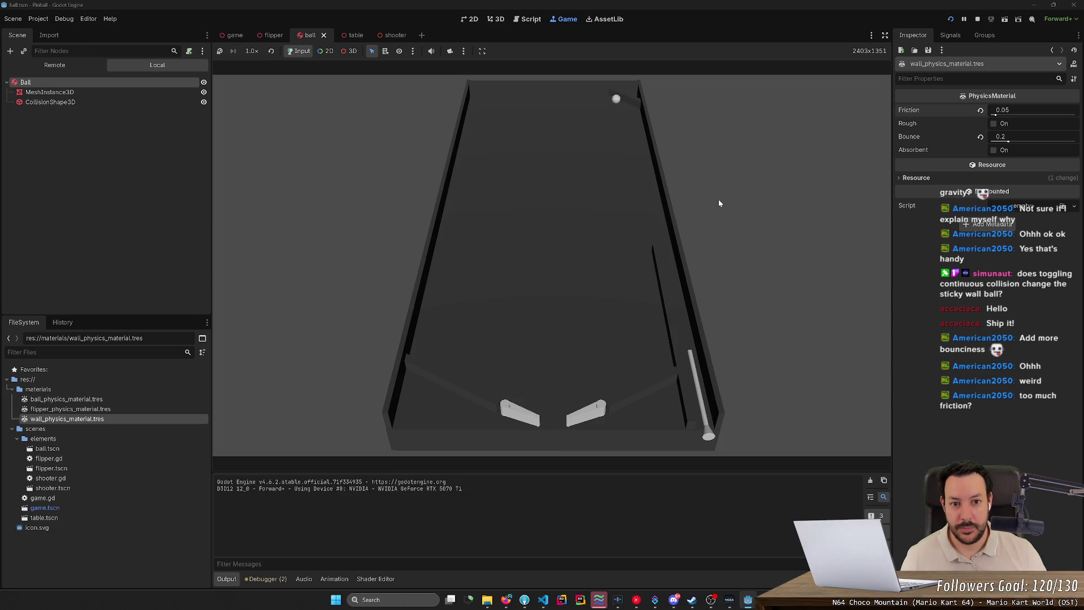
{"action": "key", "text": "Left"}
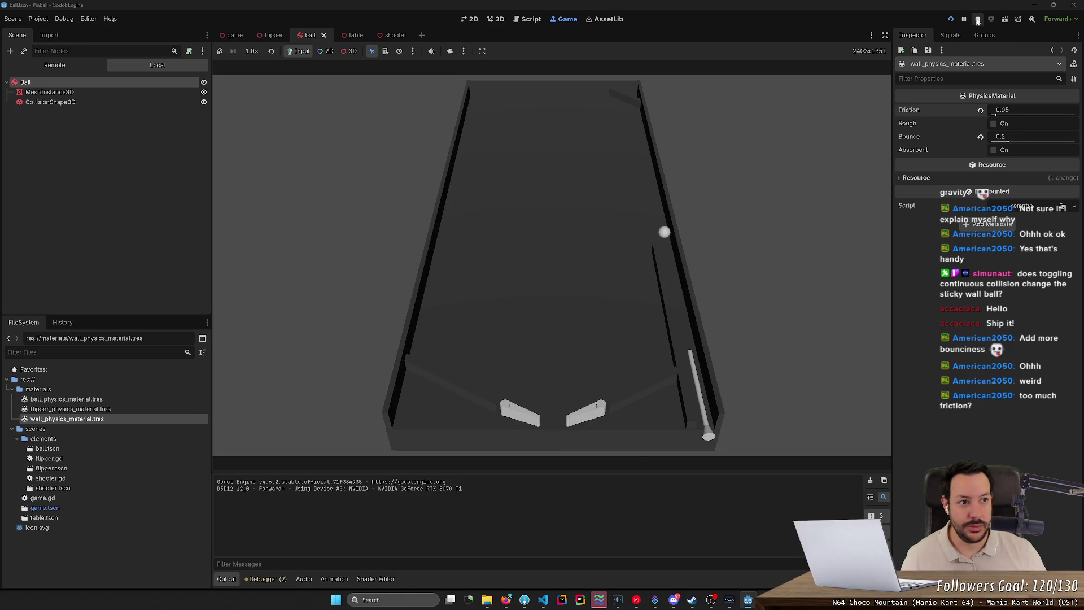
{"action": "key", "text": "space"}
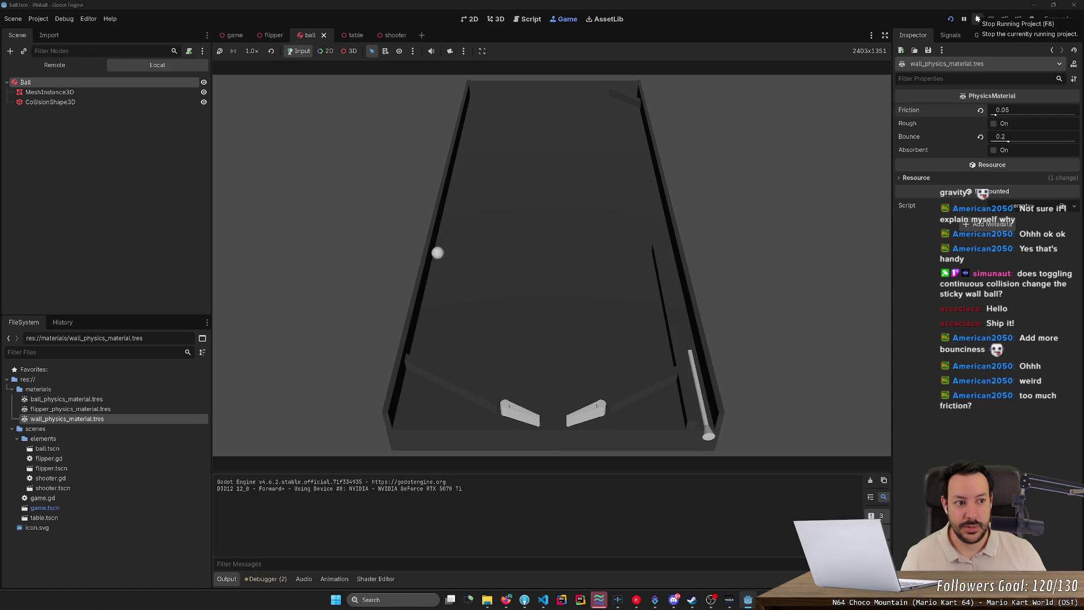
{"action": "left_click", "coordinate": [978, 19]}
Undo the wall Friction back to 0.3, drop Bounce to 0.0, and save
{"action": "left_click", "coordinate": [1032, 110]}
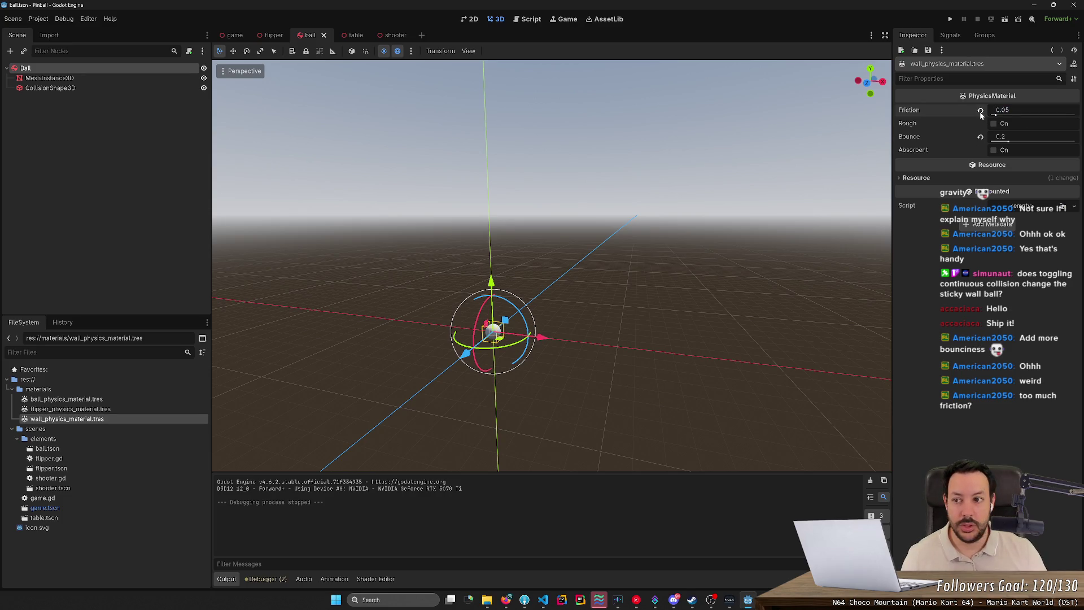
{"action": "key", "text": "ctrl+z"}
{"action": "key", "text": "ctrl+z"}
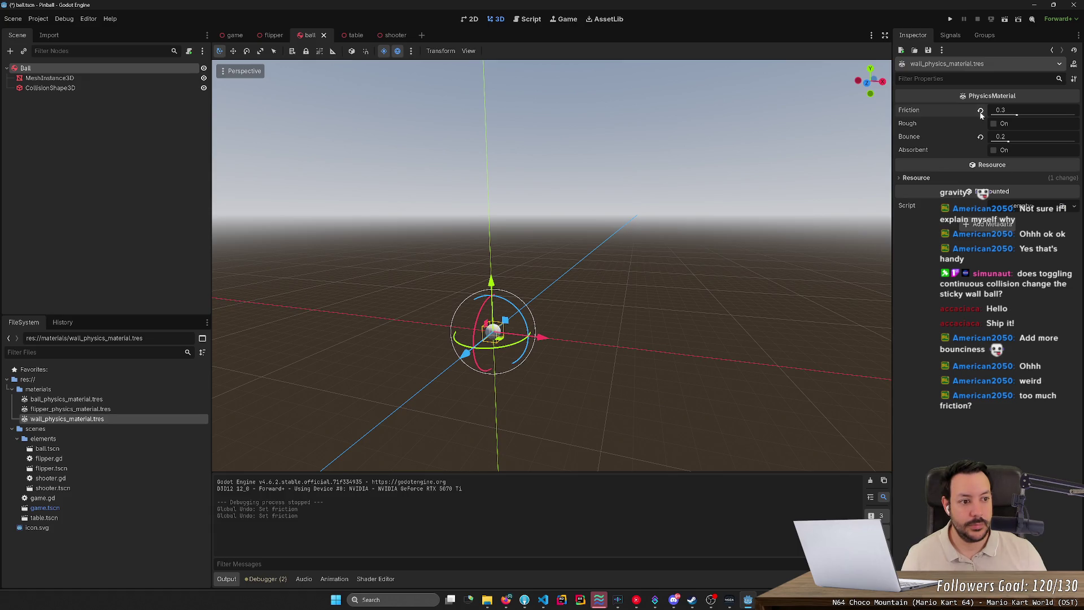
{"action": "left_click_drag", "start_coordinate": [1021, 137], "coordinate": [994, 136]}
{"action": "key", "text": "ctrl+s"}
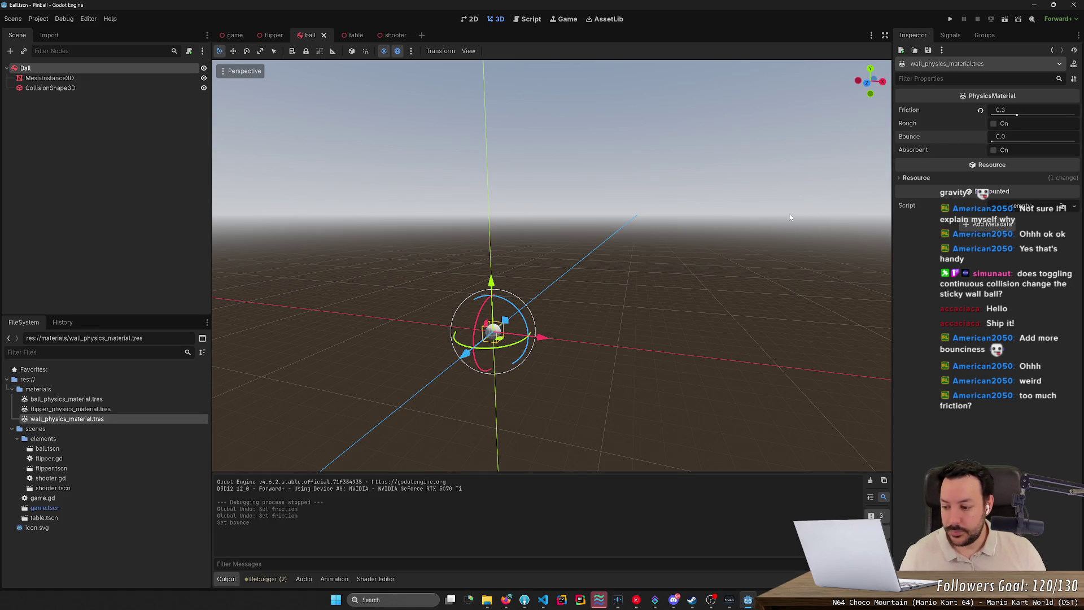
Run the game and keep the ball in play with both flippers against the zero-bounce walls
{"action": "left_click", "coordinate": [951, 20]}
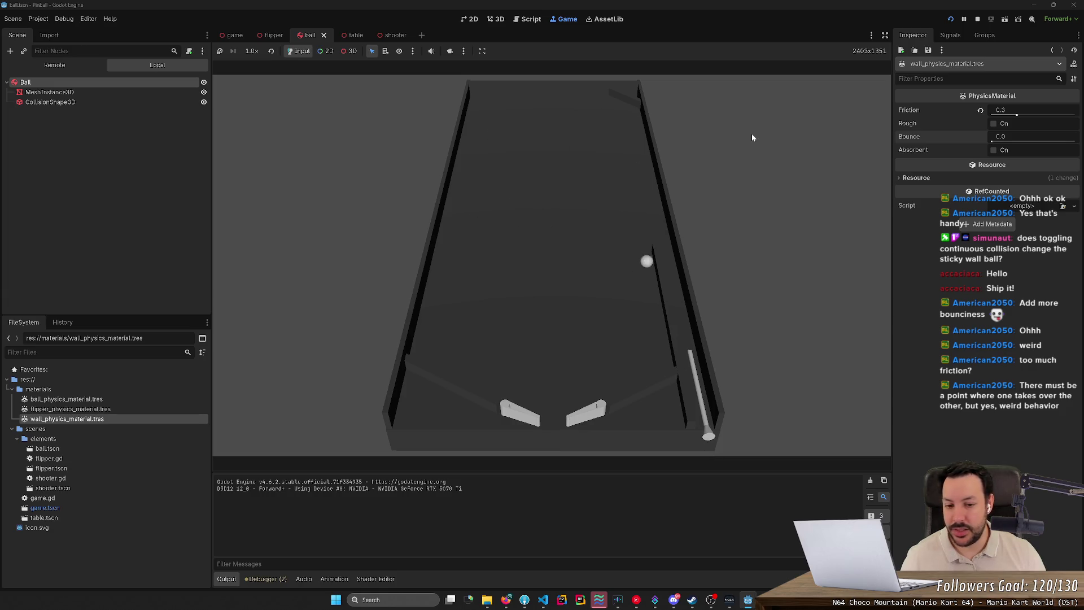
{"action": "key", "text": "Left"}
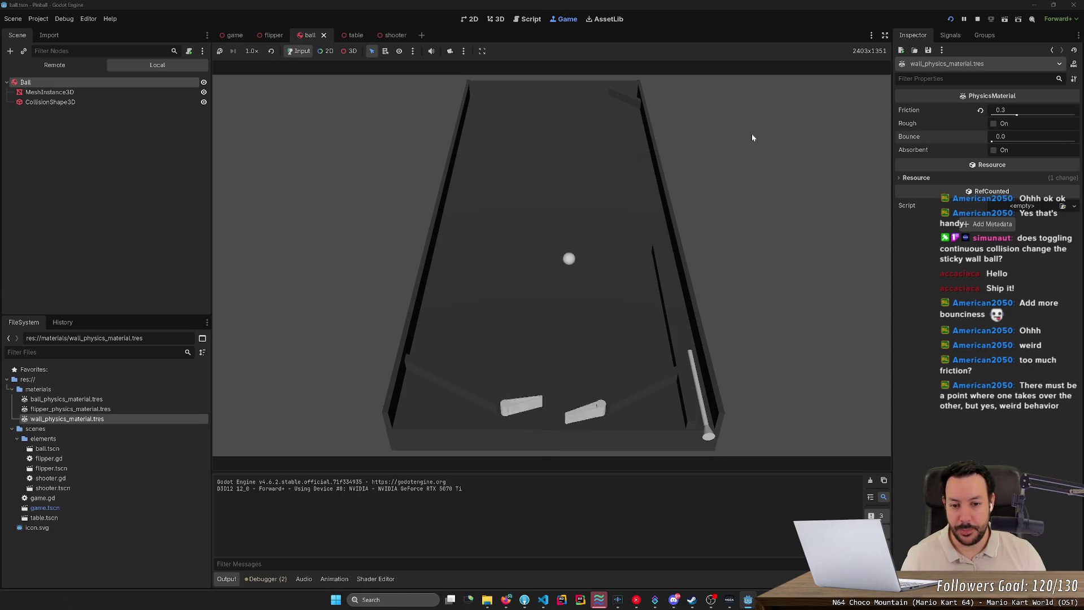
{"action": "key", "text": "Right"}
{"action": "key", "text": "Left"}
{"action": "key", "text": "Right"}
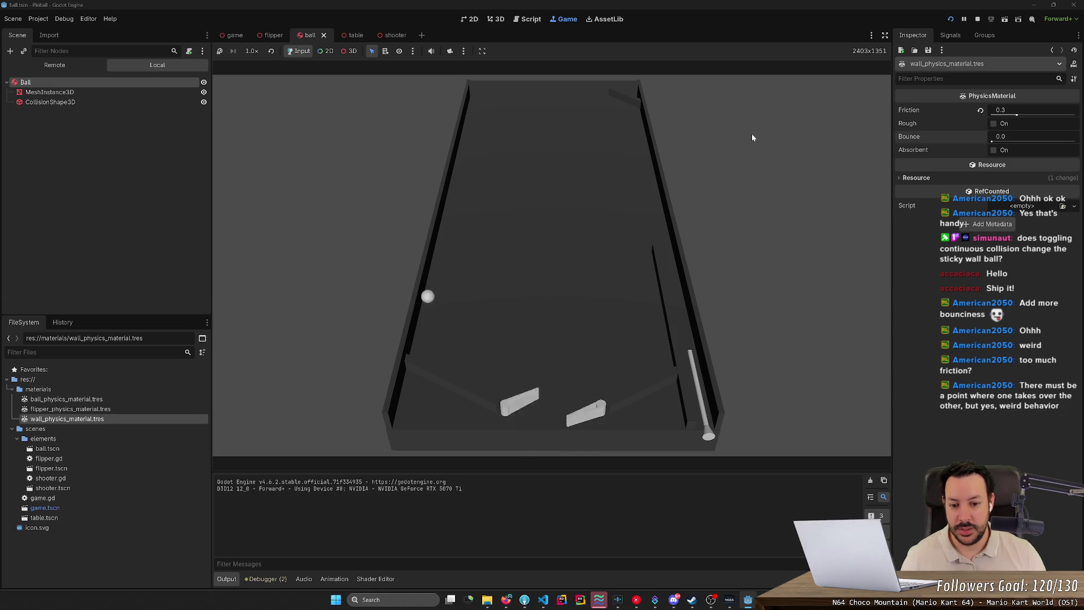
{"action": "key", "text": "Left"}
{"action": "key", "text": "Right"}
{"action": "key", "text": "Left"}
{"action": "key", "text": "Right"}
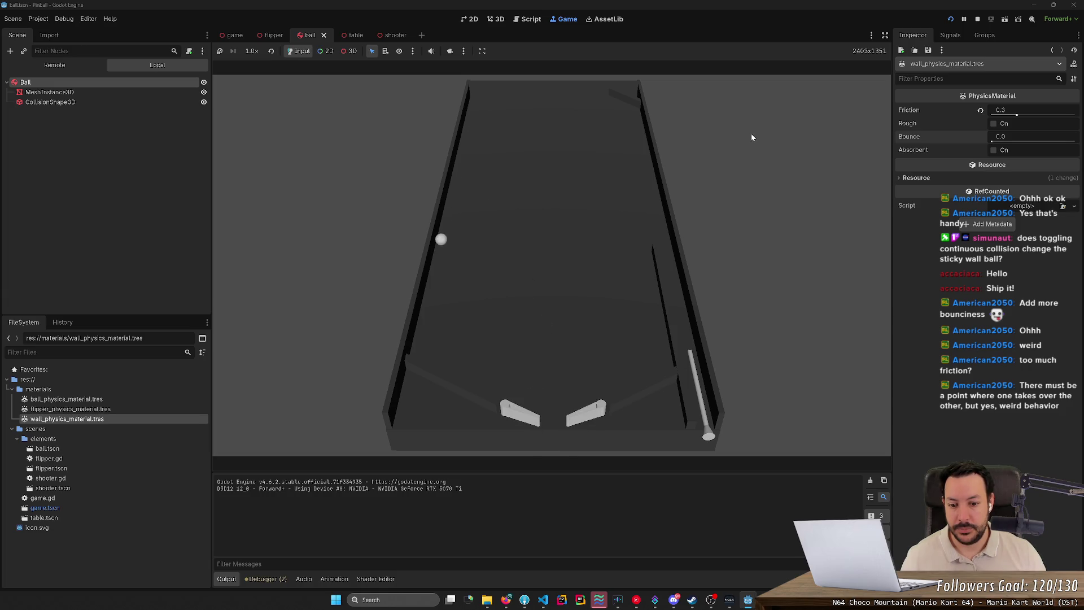
{"action": "key", "text": "Left"}
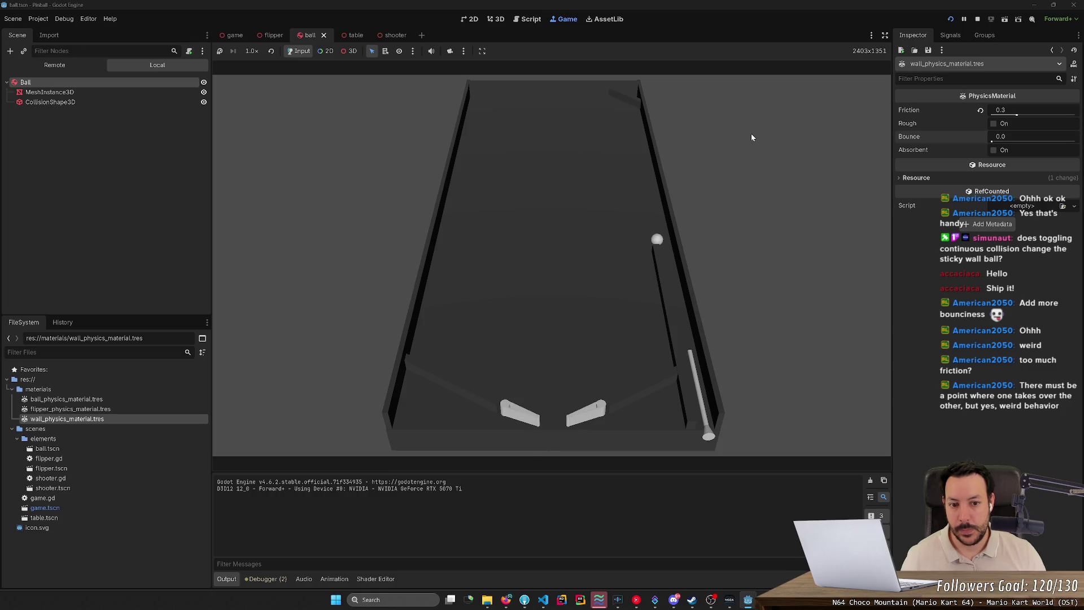
Relaunch the ball twice with the plunger, flip it back up, then stop the game
{"action": "key", "text": "space"}
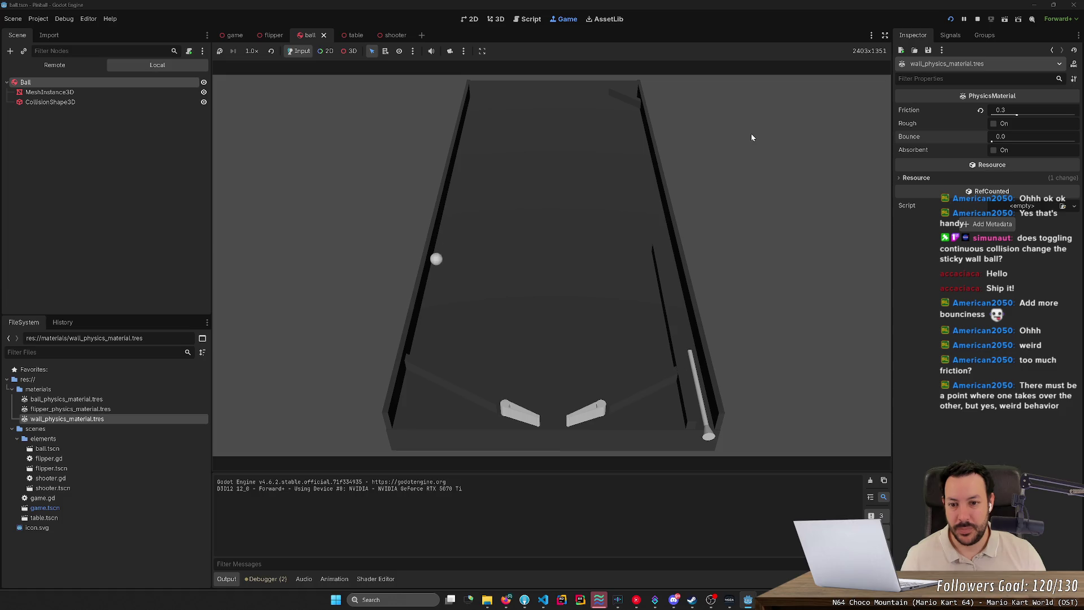
{"action": "key", "text": "Left"}
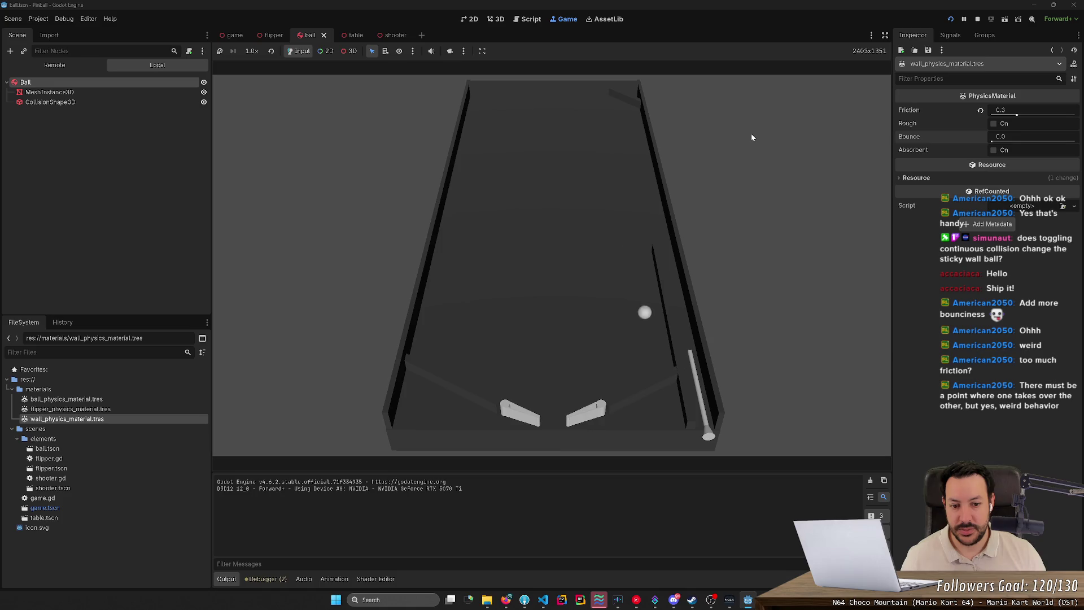
{"action": "key", "text": "Right"}
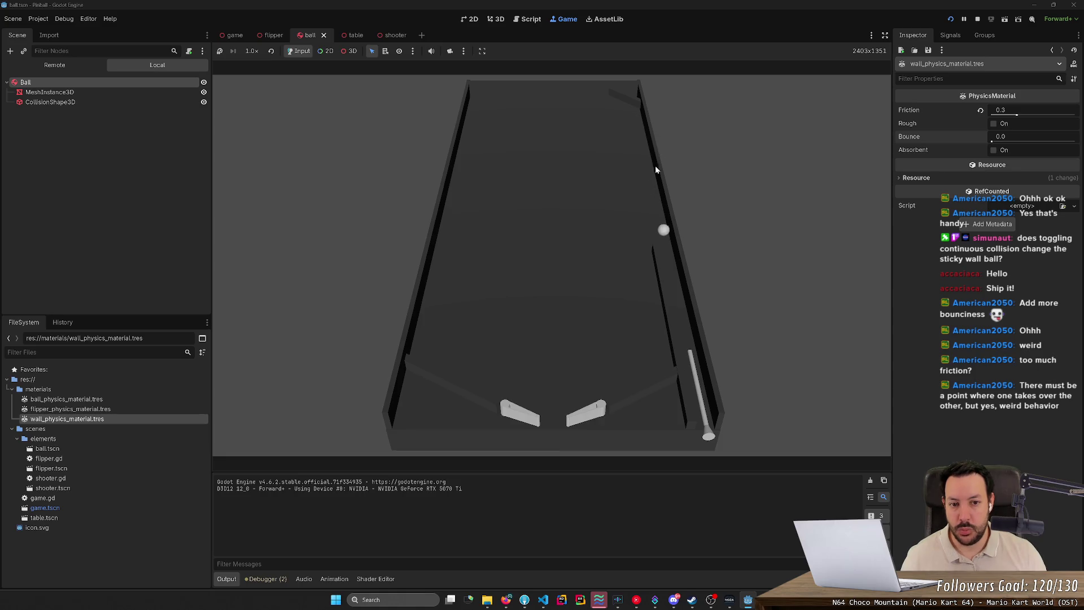
{"action": "key", "text": "space"}
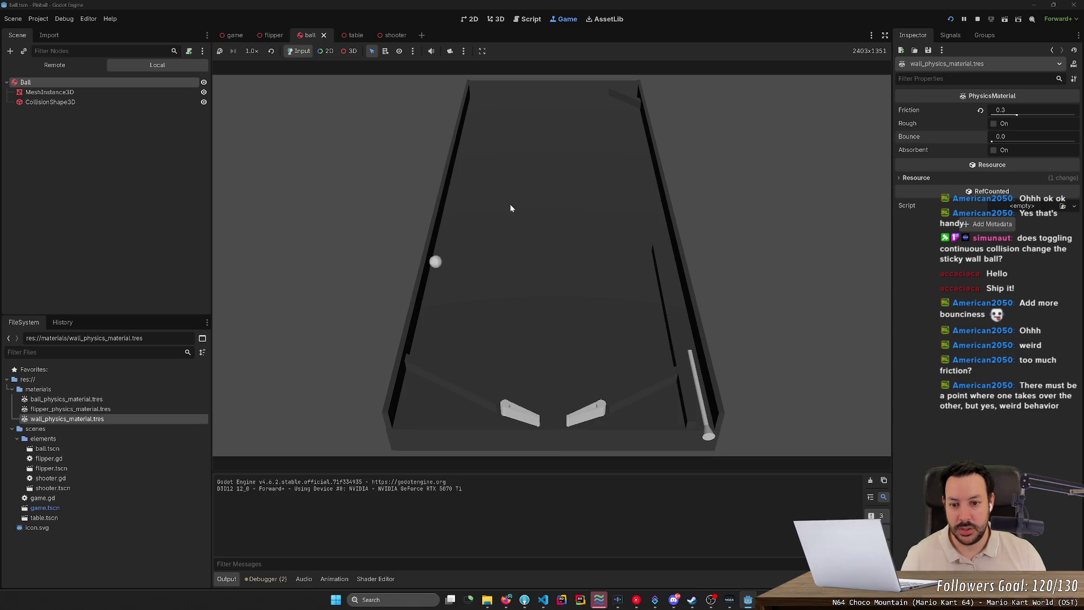
{"action": "key", "text": "Left"}
{"action": "key", "text": "Right"}
{"action": "key", "text": "Left"}
{"action": "key", "text": "Left"}
{"action": "left_click", "coordinate": [978, 19]}
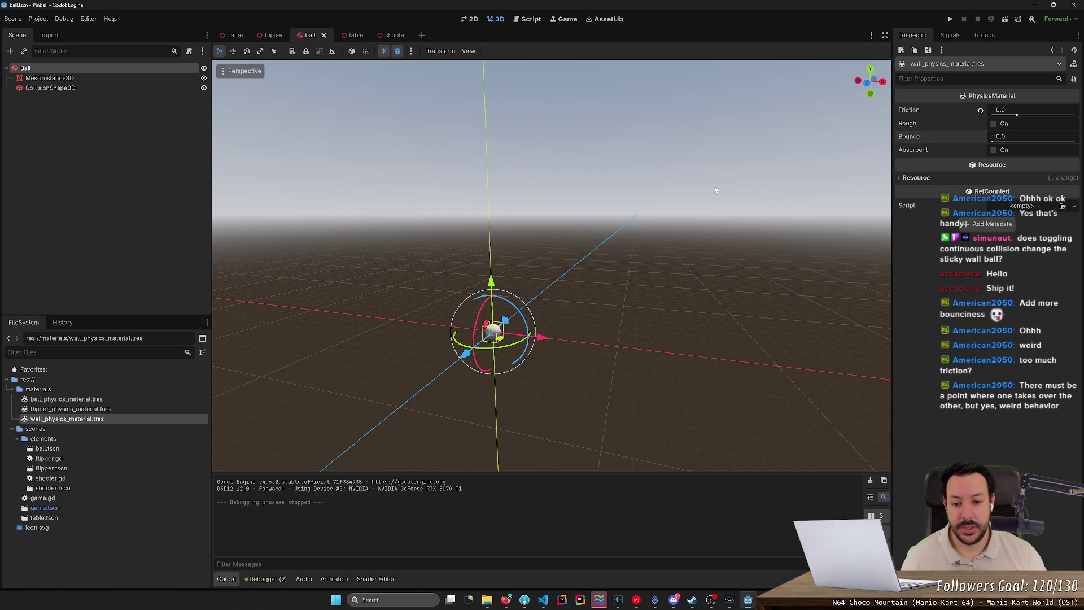
Check the shooter script, then return to the 3D view of game.tscn showing the full table
{"action": "left_click_drag", "start_coordinate": [733, 191], "coordinate": [751, 209]}
{"action": "left_click", "coordinate": [526, 20]}
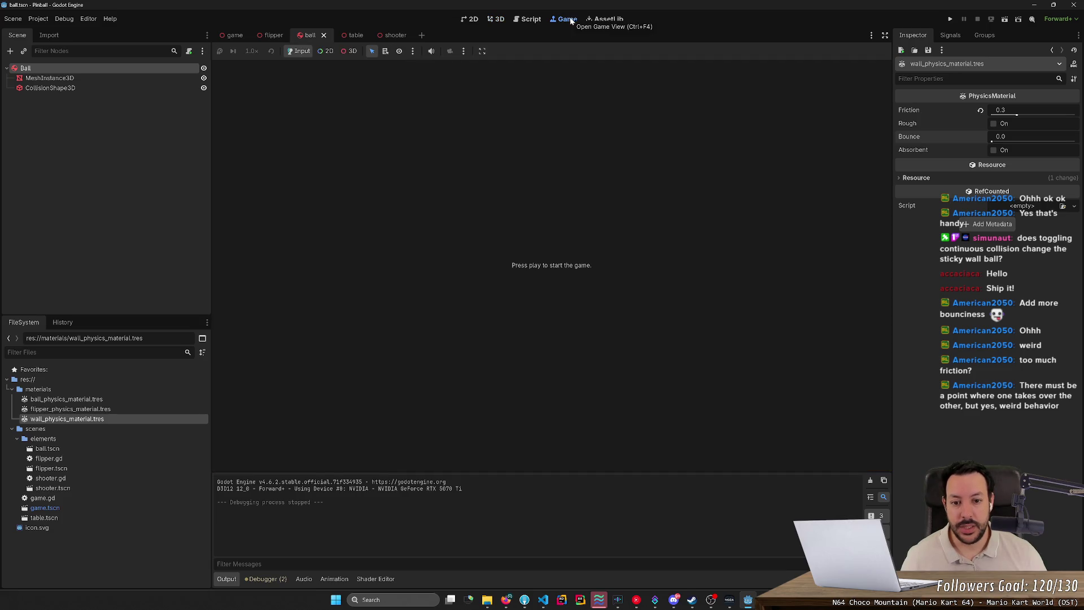
{"action": "left_click", "coordinate": [497, 20]}
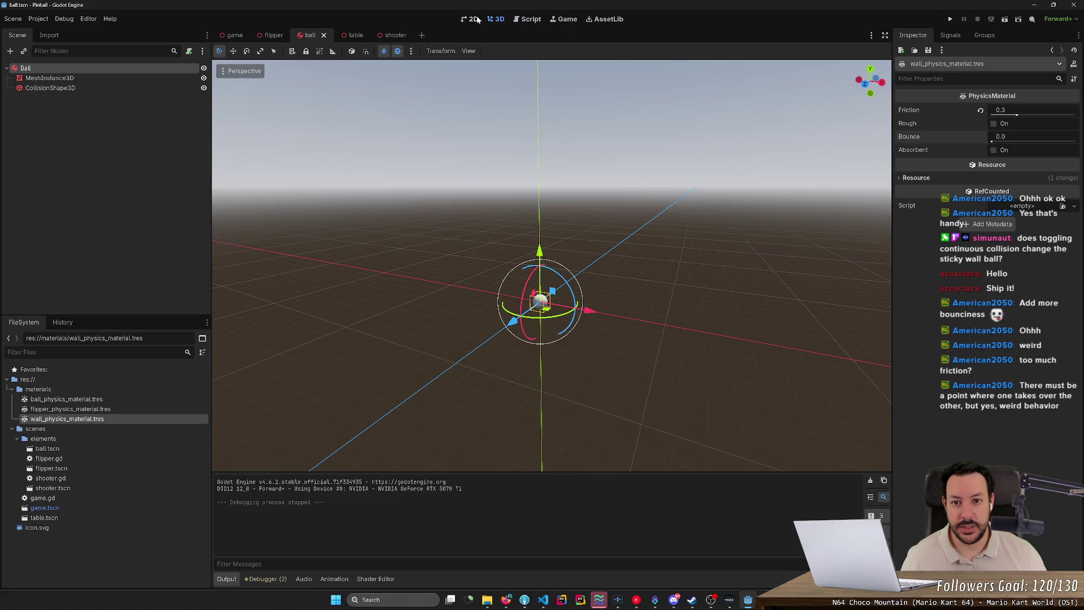
{"action": "left_click", "coordinate": [241, 35]}
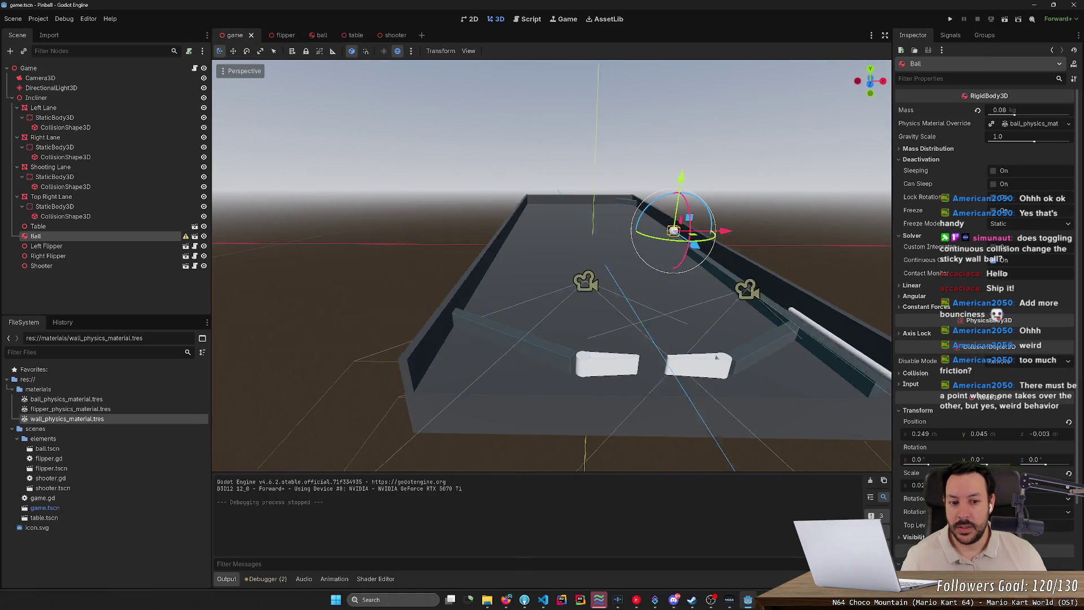
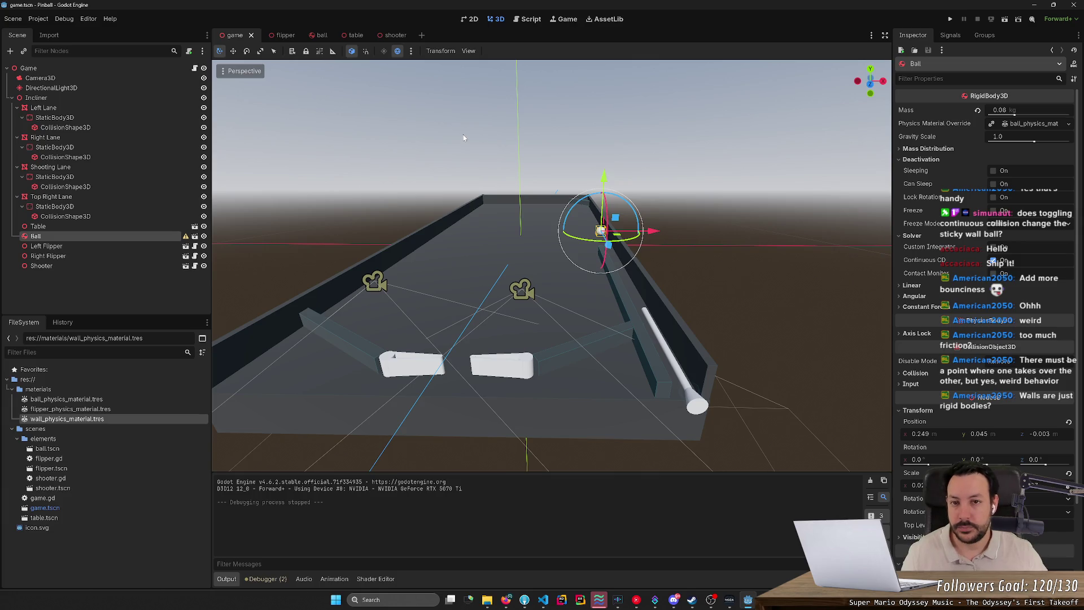
Open the table scene and select the top wall, side walls and floor static bodies
{"action": "left_click", "coordinate": [353, 35]}
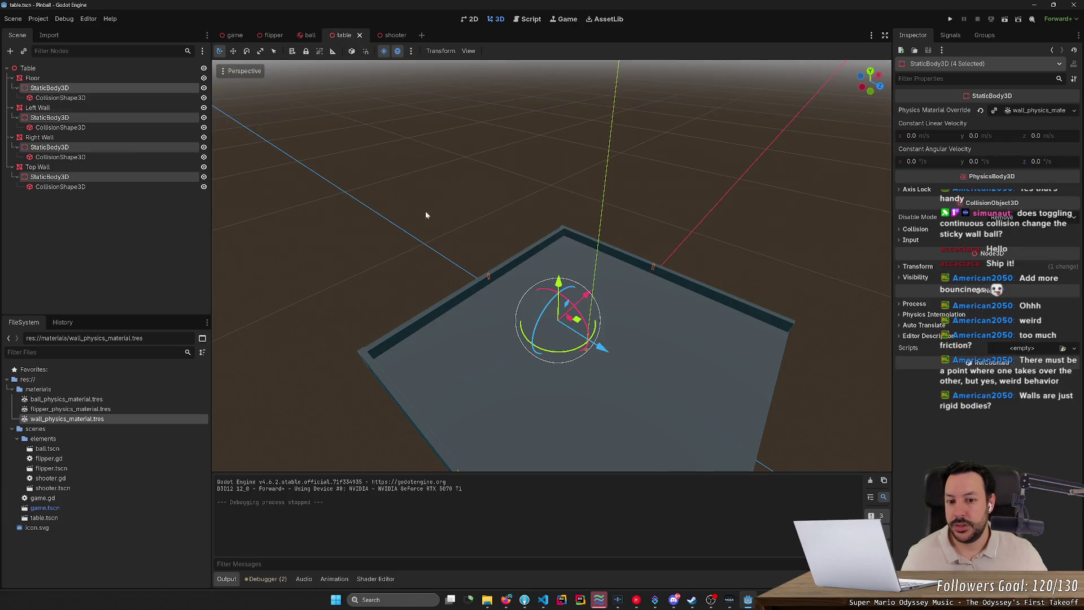
{"action": "left_click", "coordinate": [456, 300]}
{"action": "left_click", "coordinate": [50, 176]}
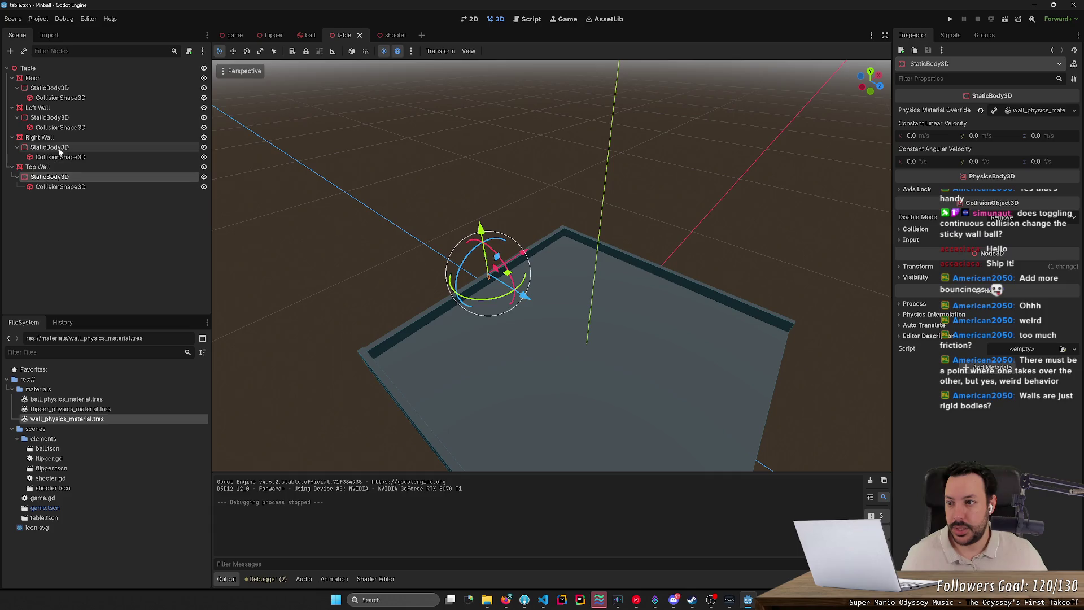
{"action": "left_click", "coordinate": [49, 147]}
{"action": "left_click", "coordinate": [66, 117]}
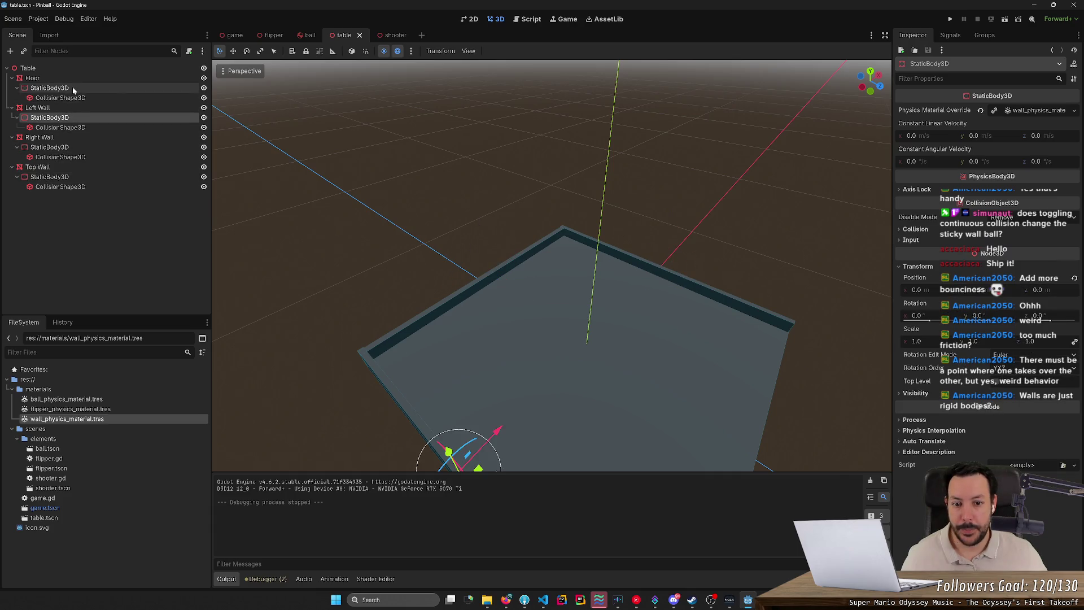
{"action": "left_click", "coordinate": [105, 89]}
Orbit out to see the whole table and inspect the floor body's Axis Lock settings
{"action": "left_click_drag", "start_coordinate": [267, 169], "coordinate": [543, 303]}
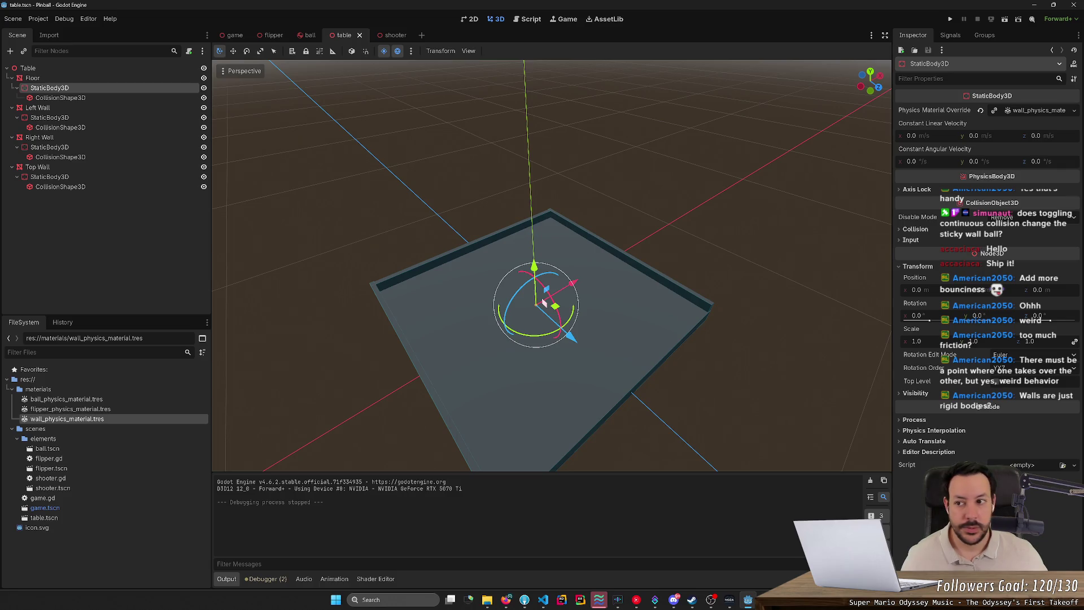
{"action": "left_click_drag", "start_coordinate": [432, 255], "coordinate": [445, 164]}
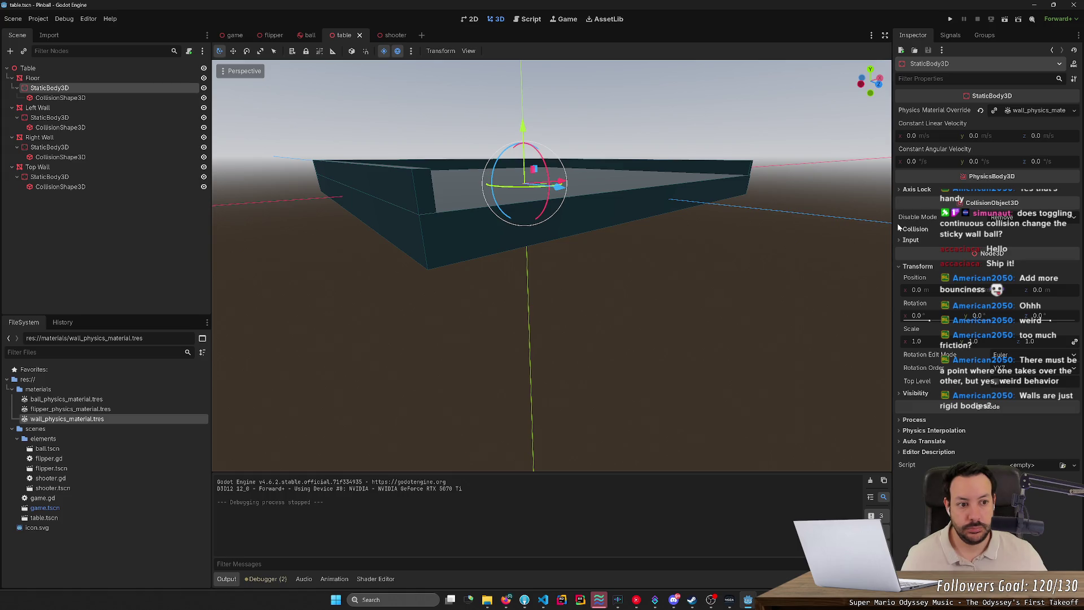
{"action": "left_click", "coordinate": [904, 190]}
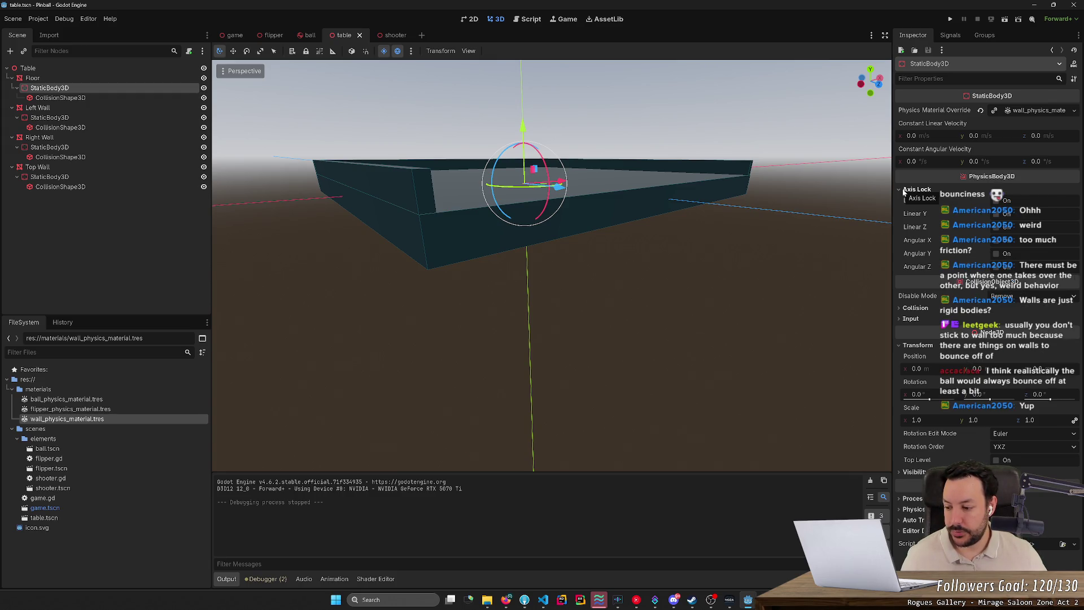
{"action": "left_click", "coordinate": [903, 191]}
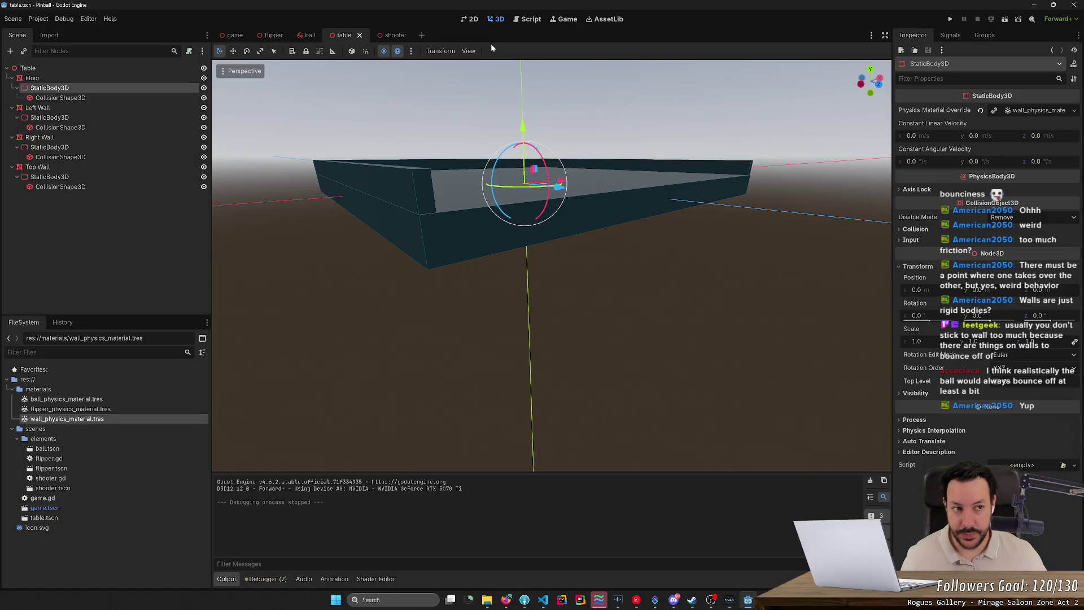
Tilt the view down onto the table and open the shooter.gd script
{"action": "left_click", "coordinate": [476, 20]}
{"action": "left_click", "coordinate": [498, 19]}
{"action": "left_click_drag", "start_coordinate": [519, 106], "coordinate": [519, 237]}
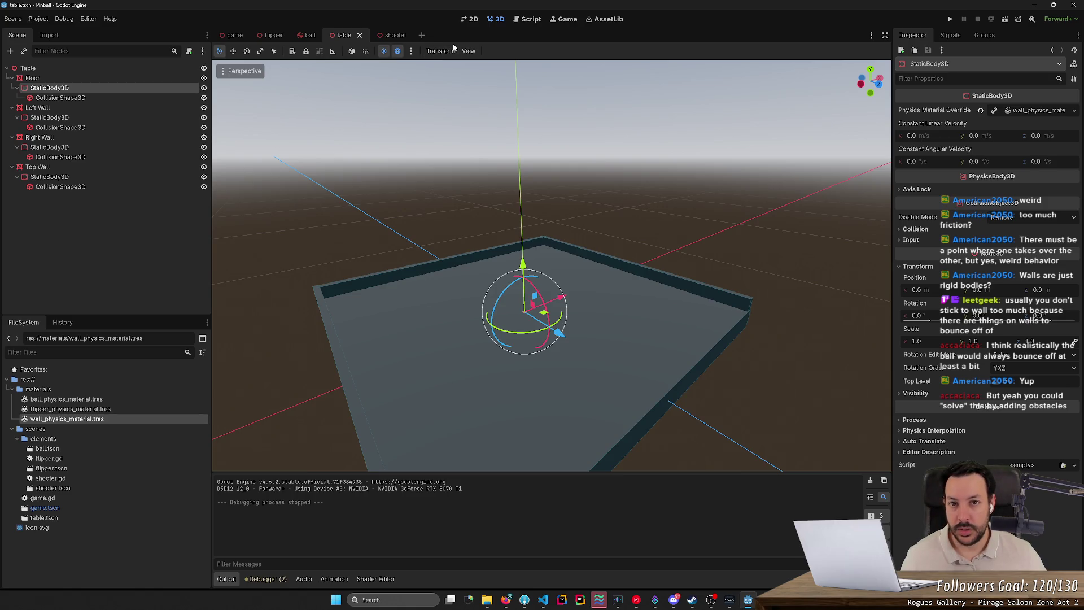
{"action": "left_click", "coordinate": [528, 19]}
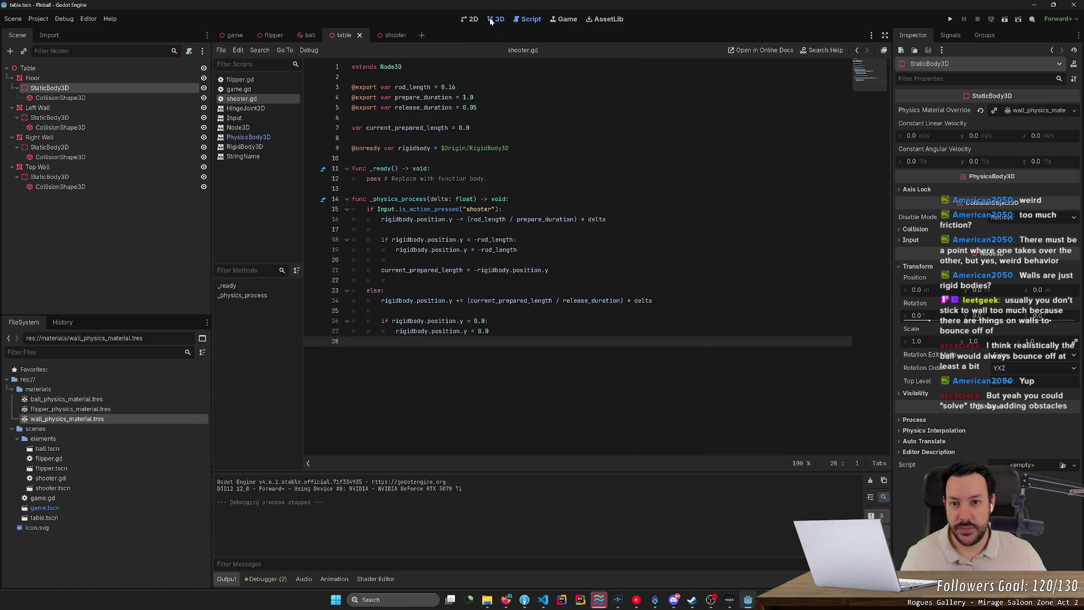
Leave the script for the game scene's 3D view and zoom out until the full table shows
{"action": "left_click", "coordinate": [495, 19]}
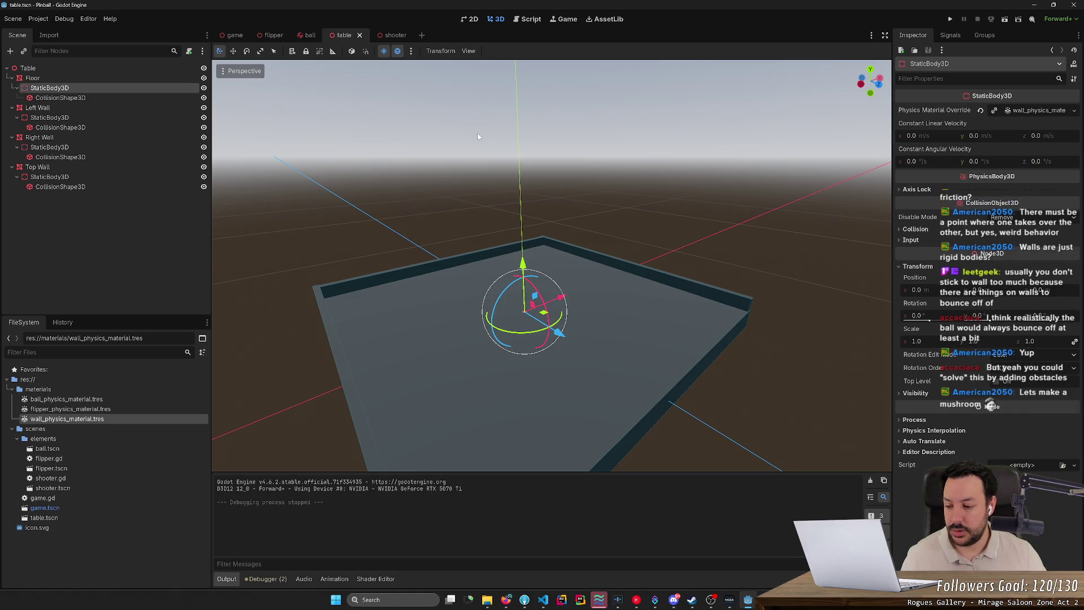
{"action": "left_click_drag", "start_coordinate": [542, 169], "coordinate": [530, 168]}
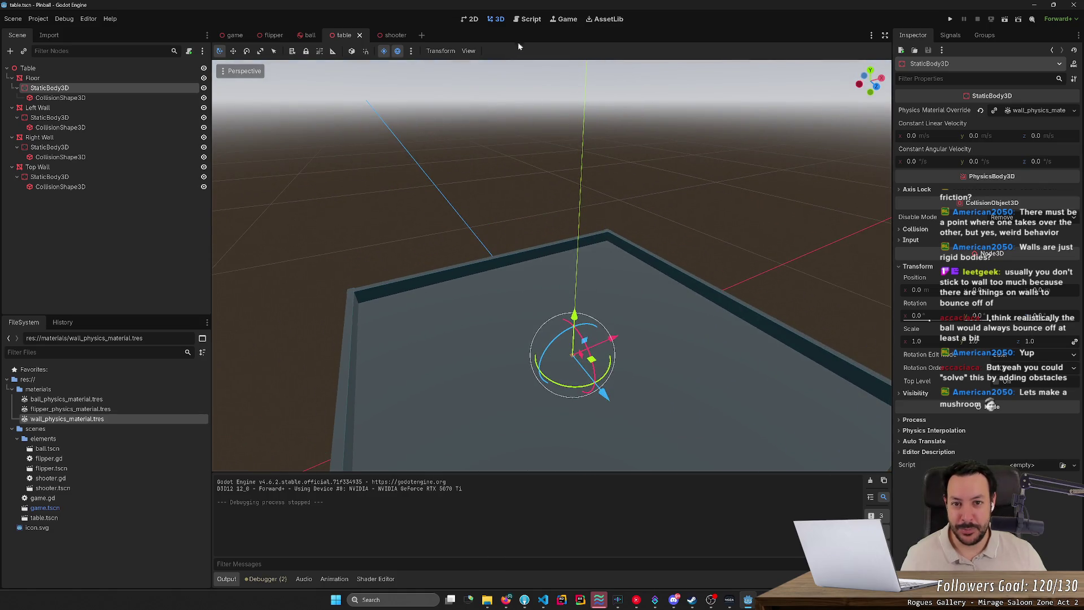
{"action": "left_click", "coordinate": [235, 35]}
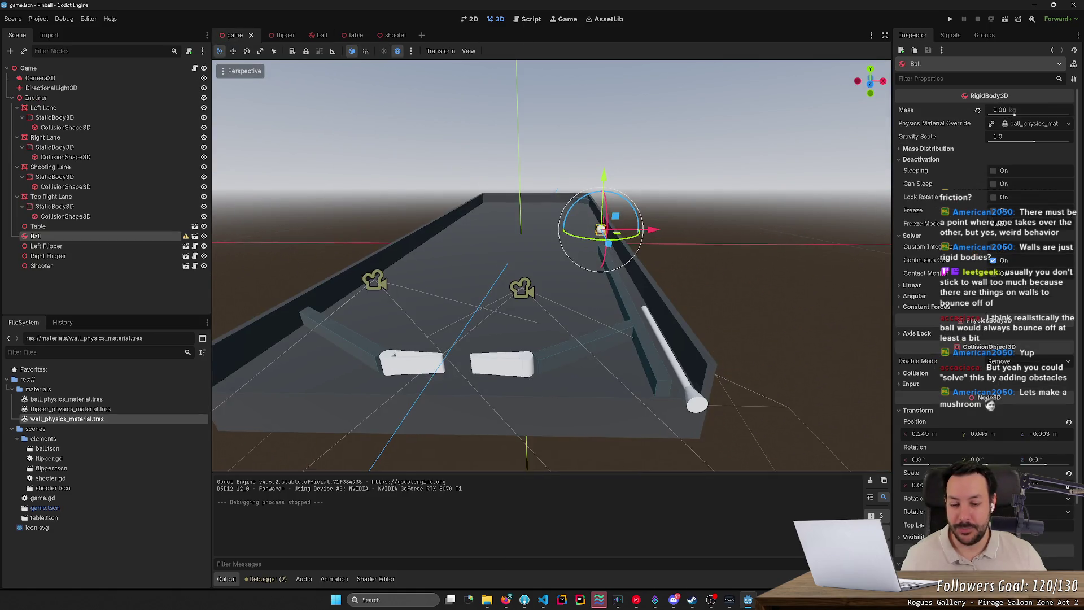
{"action": "scroll", "coordinate": [512, 191], "scroll_direction": "down", "scroll_amount": 4}
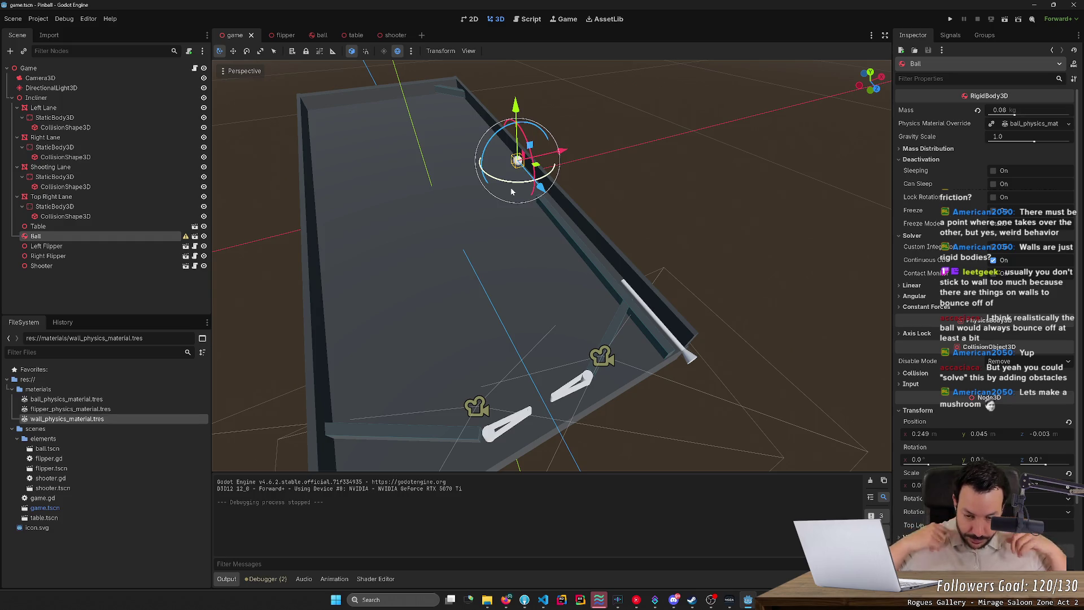
{"action": "left_click_drag", "start_coordinate": [512, 191], "coordinate": [384, 201]}
{"action": "scroll", "coordinate": [536, 209], "scroll_direction": "down", "scroll_amount": 3}
{"action": "left_click_drag", "start_coordinate": [536, 209], "coordinate": [536, 210]}
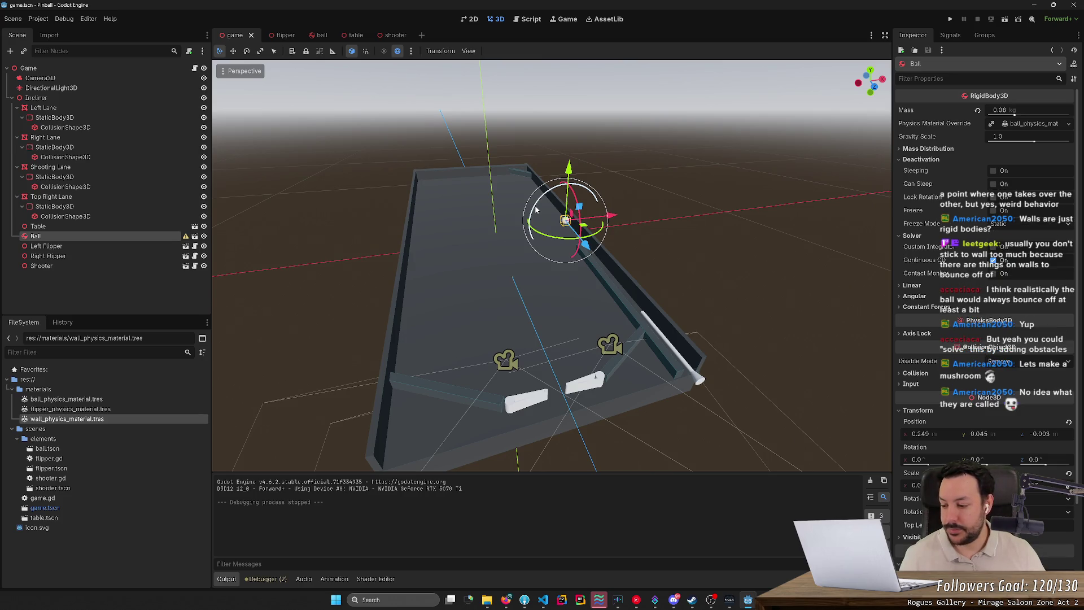
Search Google Images for 'pop bumper', preview the Bumper Mechanism diagram and assembly photo, then close the tab
{"action": "left_click", "coordinate": [507, 600]}
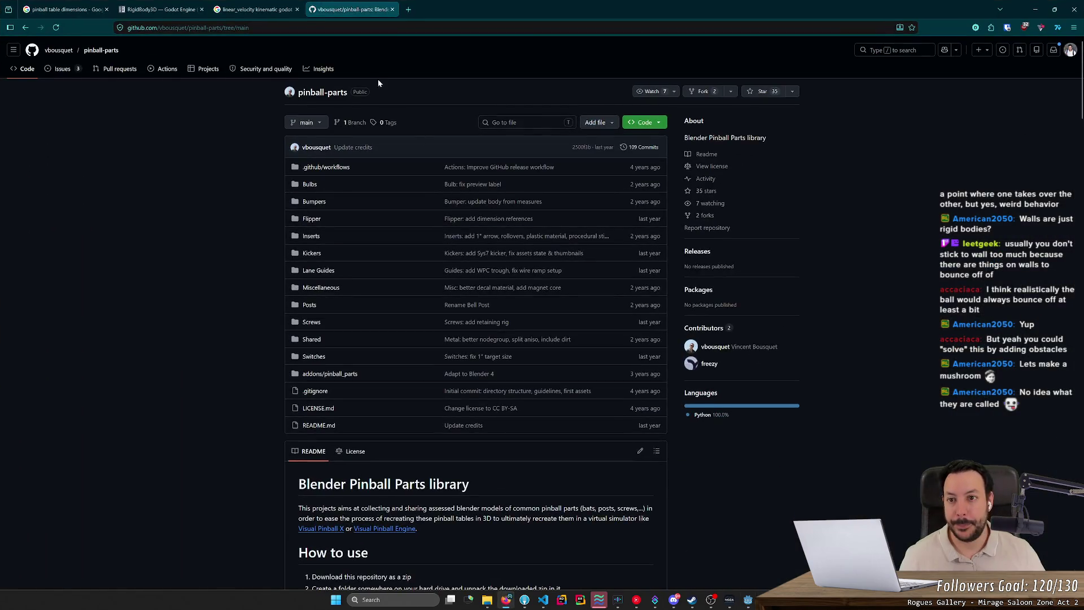
{"action": "key", "text": "ctrl+t"}
{"action": "type", "text": "pop bu"}
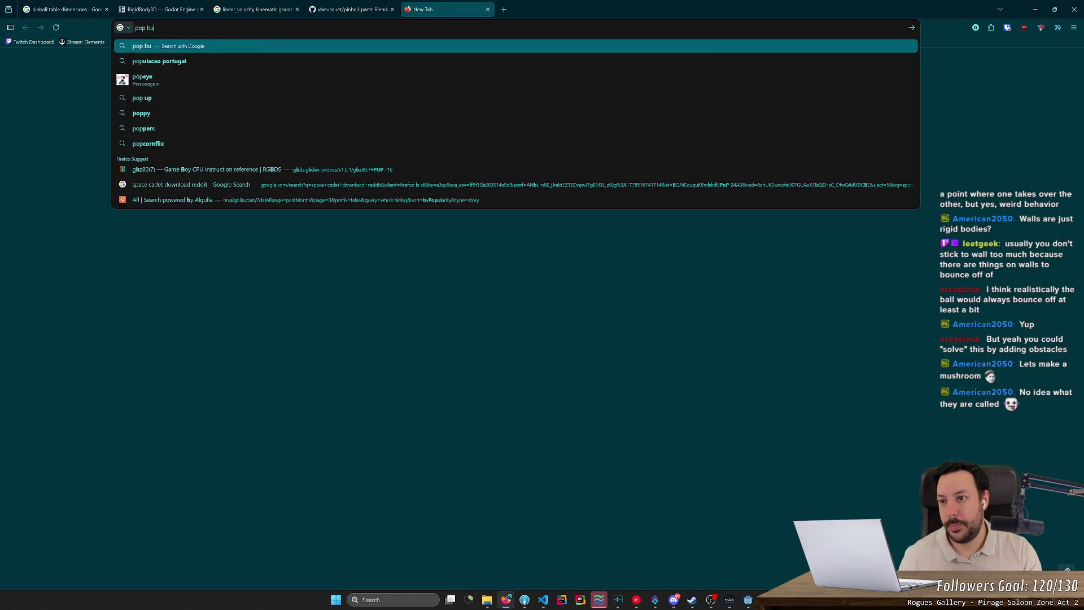
{"action": "type", "text": "mper"}
{"action": "key", "text": "Return"}
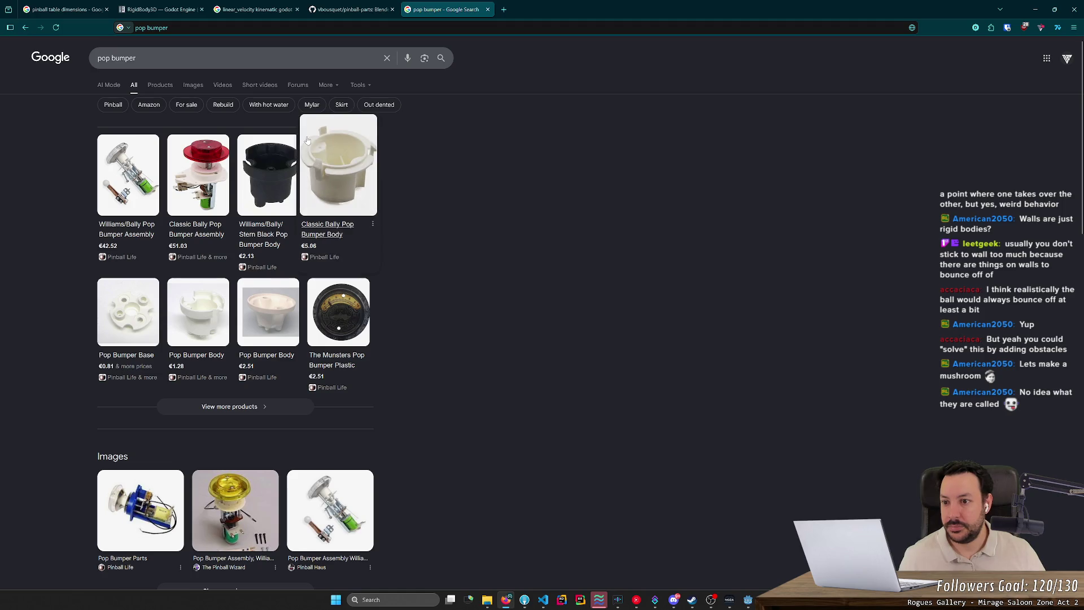
{"action": "left_click", "coordinate": [195, 86]}
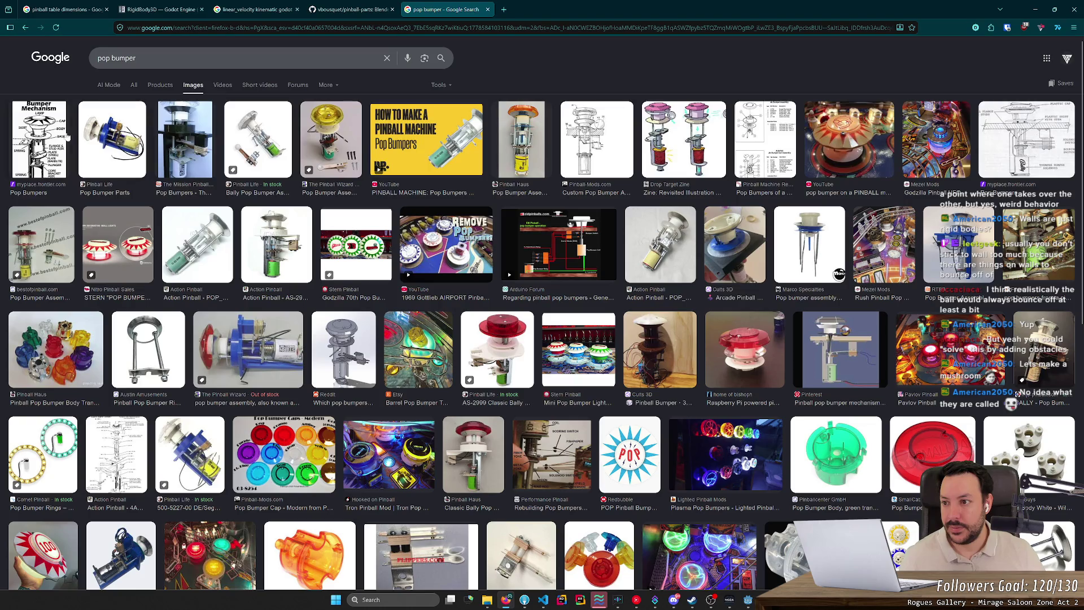
{"action": "left_click", "coordinate": [55, 141]}
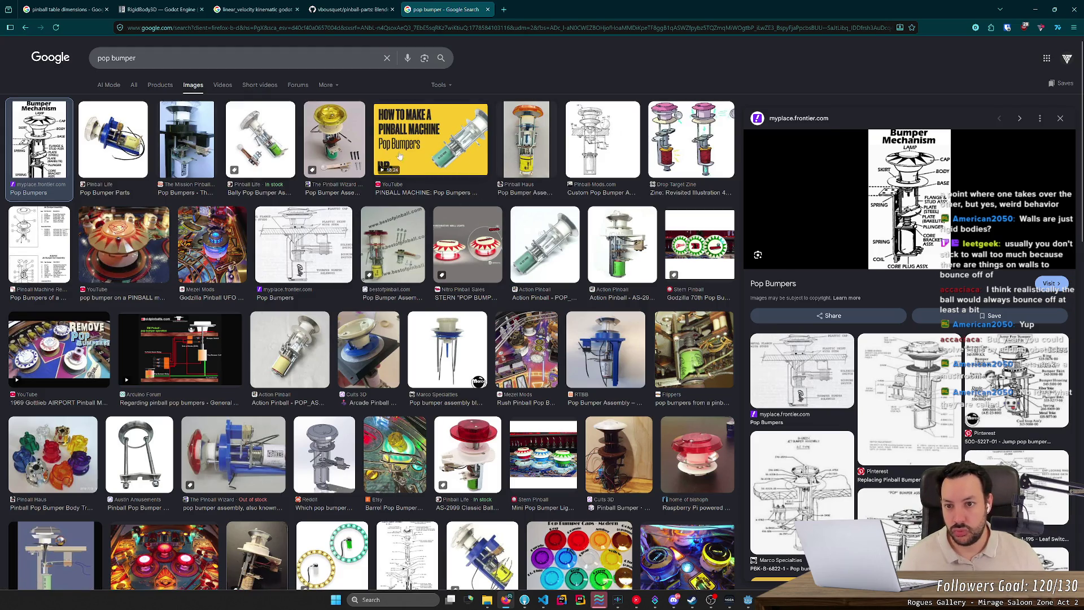
{"action": "left_click", "coordinate": [346, 140]}
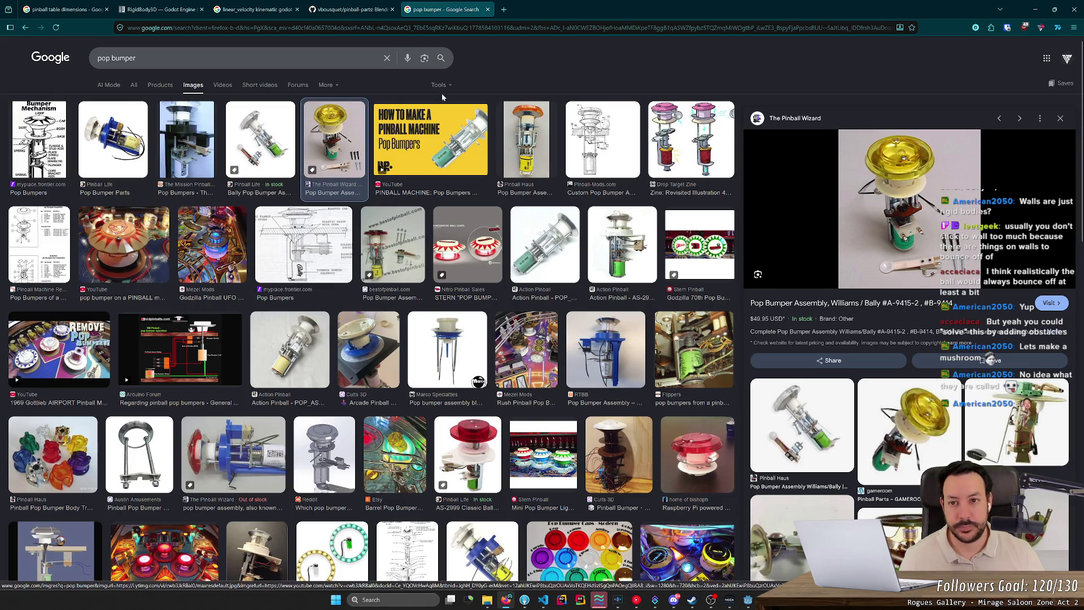
{"action": "left_click", "coordinate": [488, 9]}
{"action": "left_click", "coordinate": [1023, 13]}
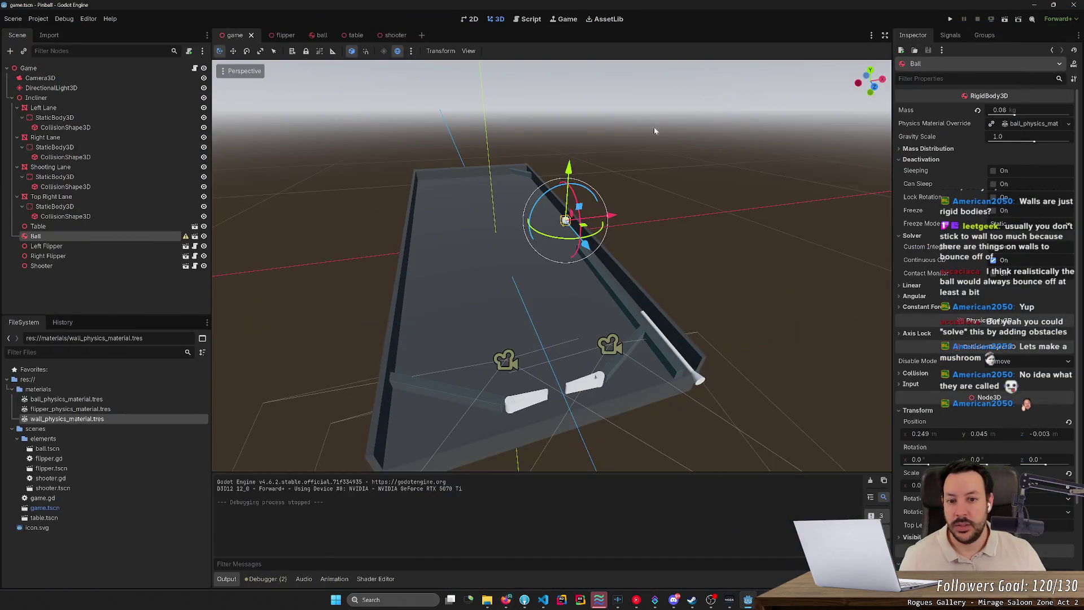
Create pop_bumper.tscn as a new 3D scene in the elements folder and orbit its empty view
{"action": "right_click", "coordinate": [81, 439]}
{"action": "mouse_move", "coordinate": [110, 439]}
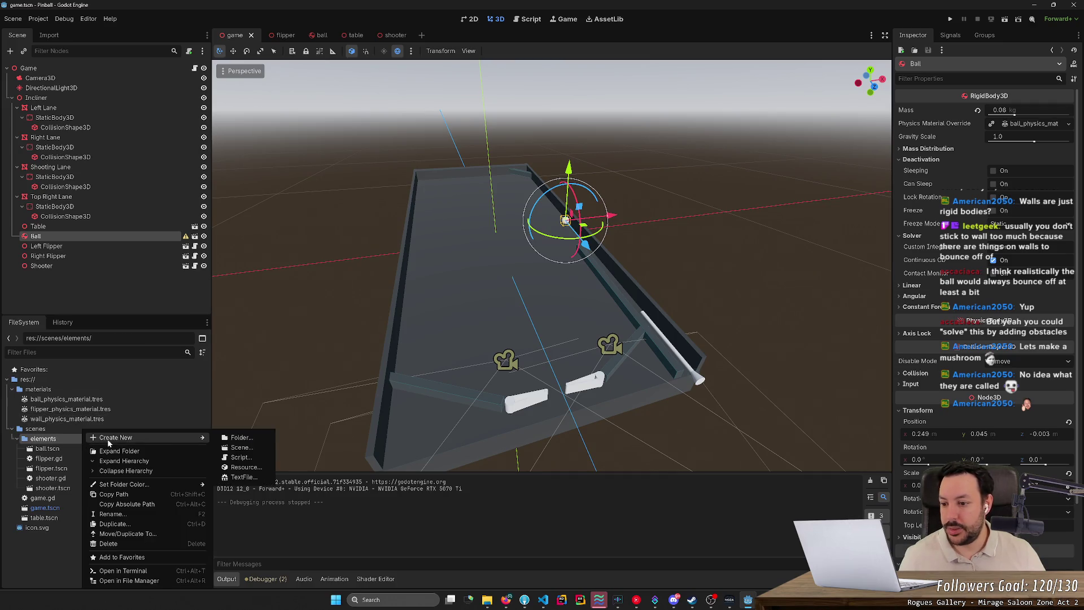
{"action": "left_click", "coordinate": [250, 449]}
{"action": "type", "text": "nu"}
{"action": "key", "text": "BackSpace"}
{"action": "type", "text": "pop_bumper"}
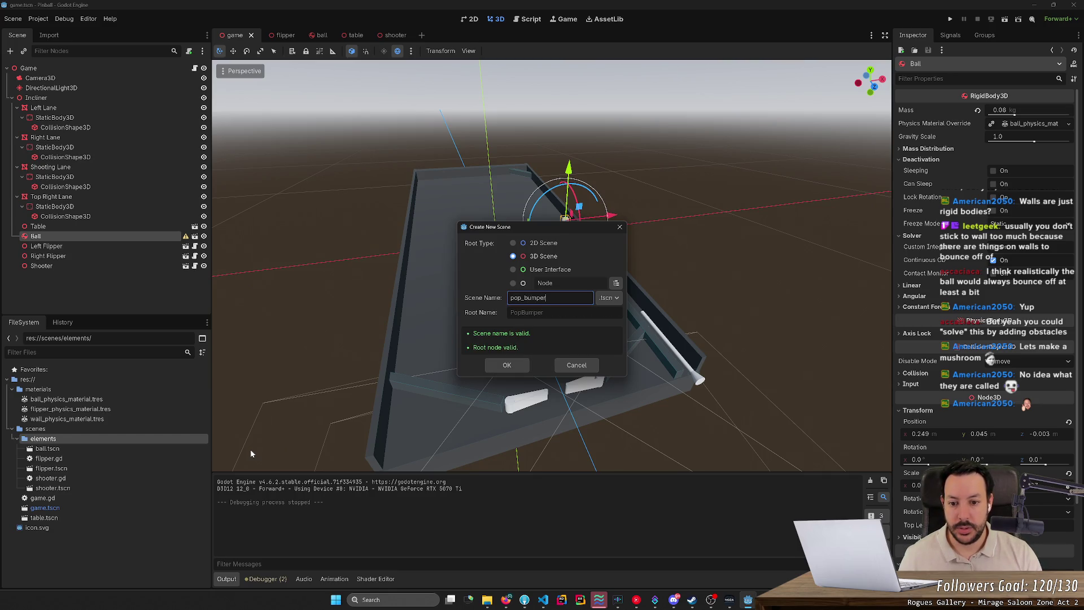
{"action": "key", "text": "Return"}
{"action": "mouse_move", "coordinate": [368, 404]}
{"action": "left_mouse_down"}
{"action": "mouse_move", "coordinate": [632, 410]}
{"action": "mouse_move", "coordinate": [535, 303]}
{"action": "left_mouse_up"}
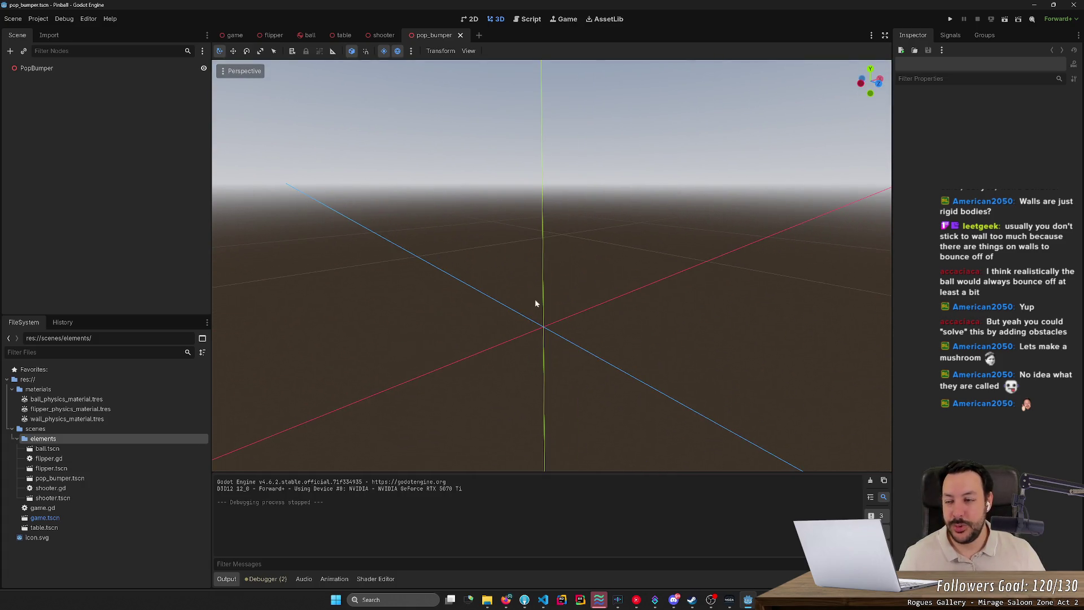
Add a Node3D named Root under the PopBumper root node
{"action": "right_click", "coordinate": [57, 82]}
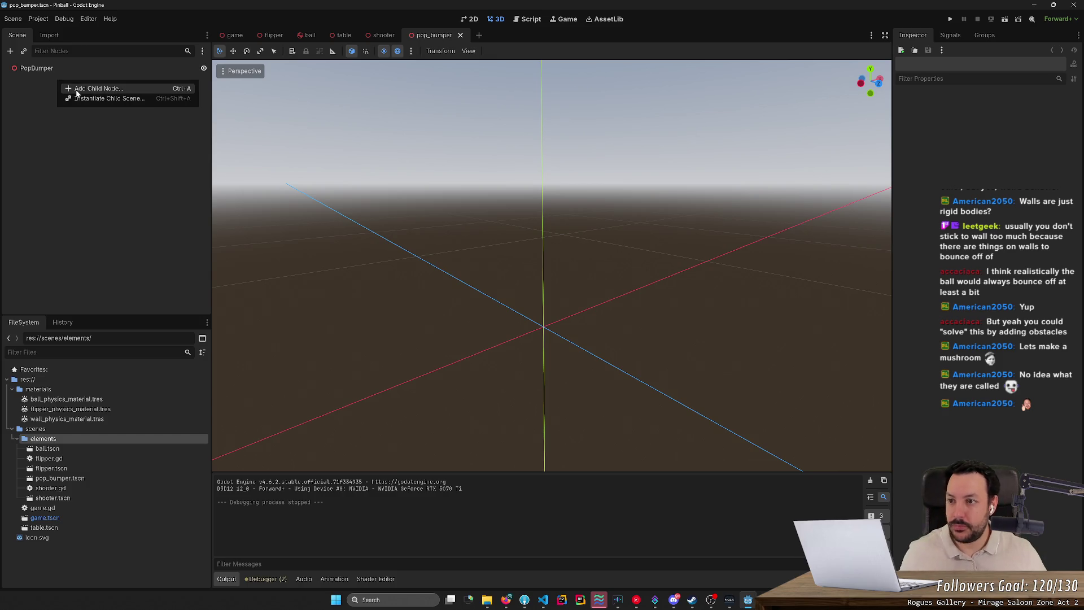
{"action": "left_click", "coordinate": [78, 93]}
{"action": "type", "text": "Roto"}
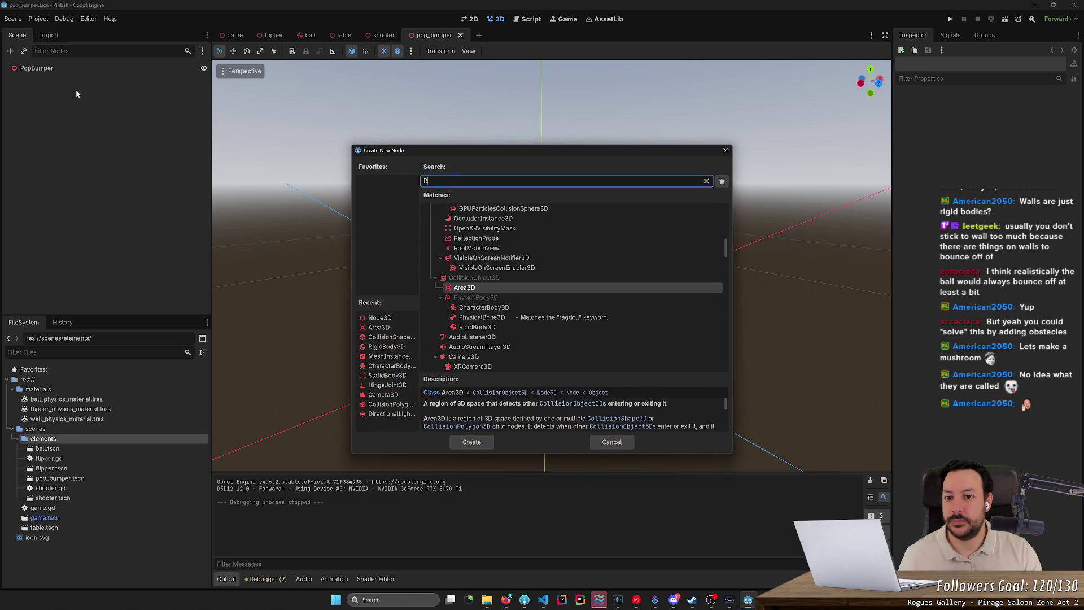
{"action": "key", "text": "Escape"}
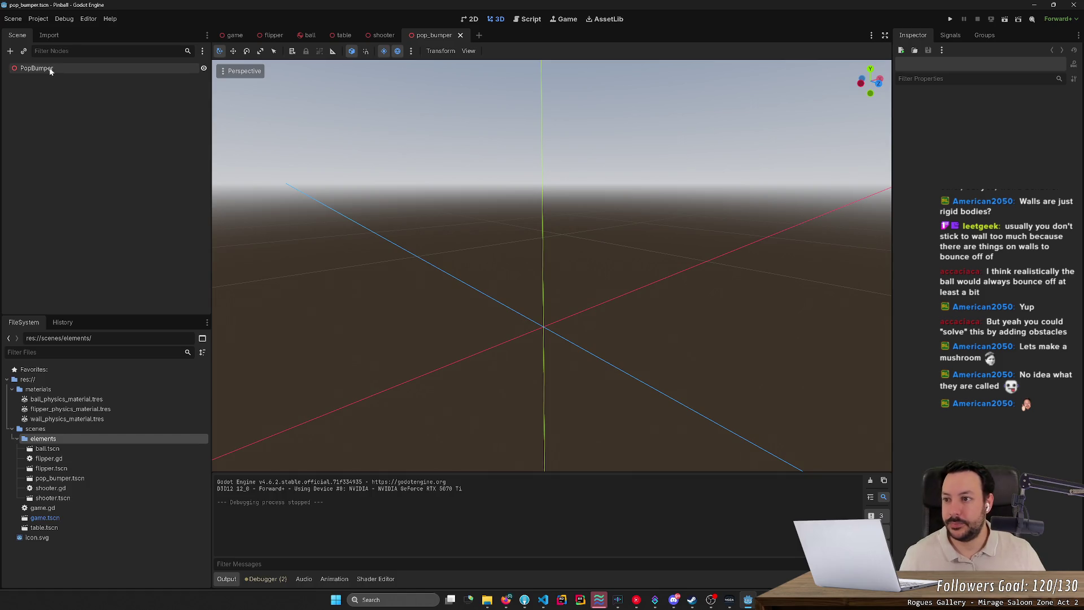
{"action": "right_click", "coordinate": [51, 69]}
{"action": "left_click", "coordinate": [72, 76]}
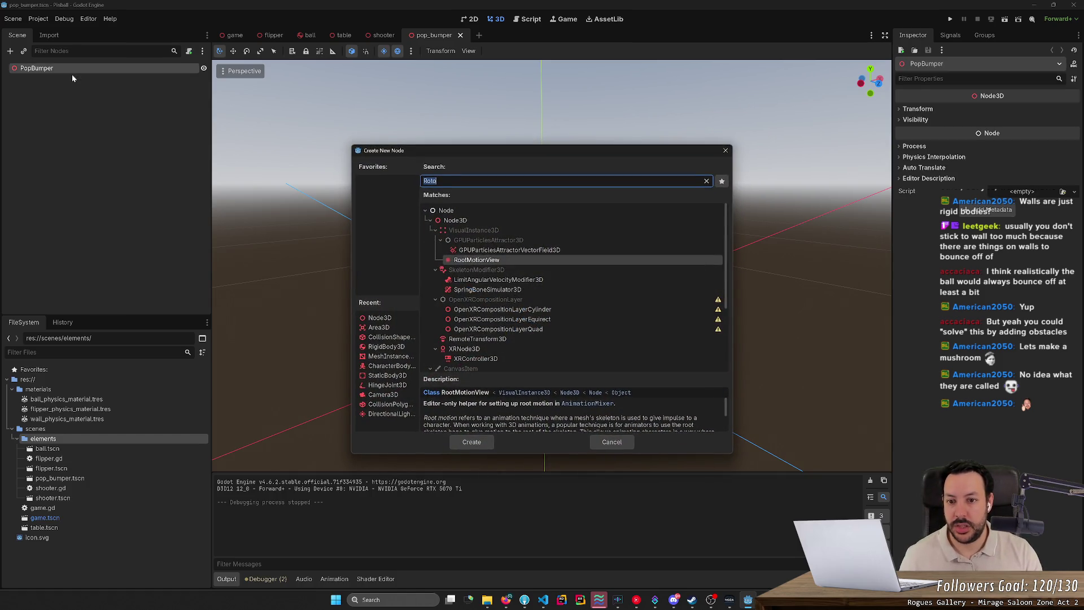
{"action": "type", "text": "Node3D"}
{"action": "key", "text": "Return"}
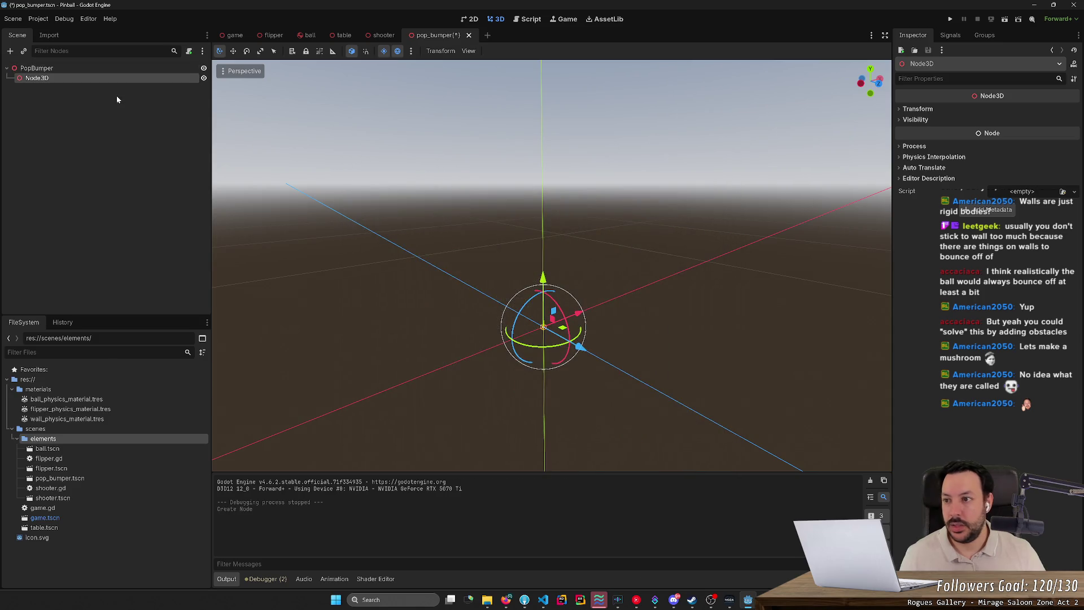
{"action": "type", "text": "Root"}
{"action": "key", "text": "Return"}
Add a RigidBody3D as a child of Root
{"action": "right_click", "coordinate": [116, 79]}
{"action": "left_click", "coordinate": [151, 89]}
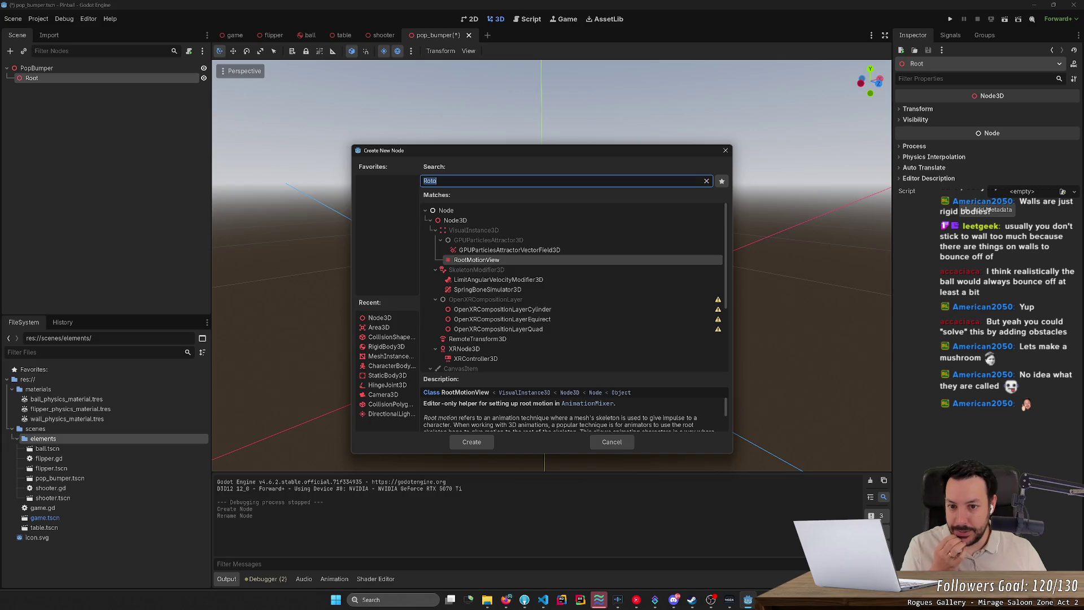
{"action": "type", "text": "rig"}
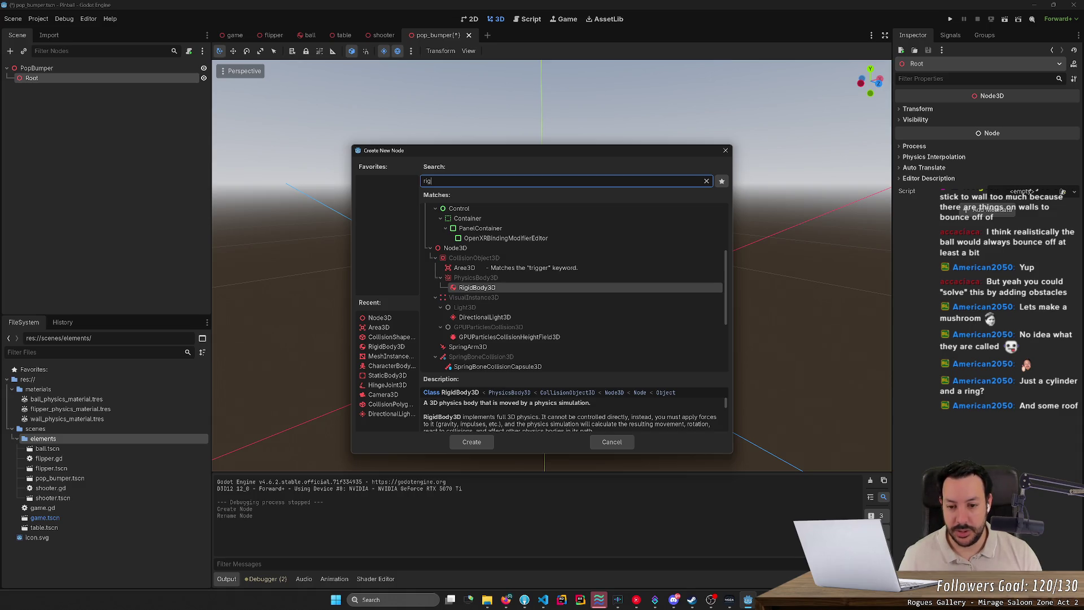
{"action": "key", "text": "Return"}
{"action": "scroll", "coordinate": [357, 130], "scroll_direction": "up", "scroll_amount": 5}
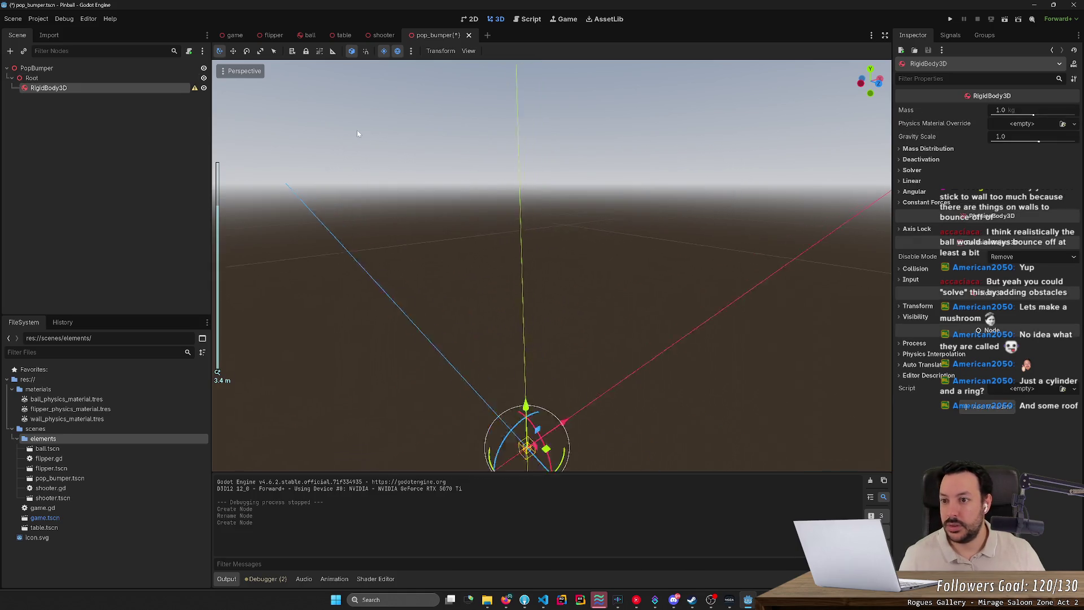
Add a CollisionShape3D under RigidBody3D, frame it, and open its Shape type list
{"action": "right_click", "coordinate": [76, 87]}
{"action": "left_click", "coordinate": [100, 94]}
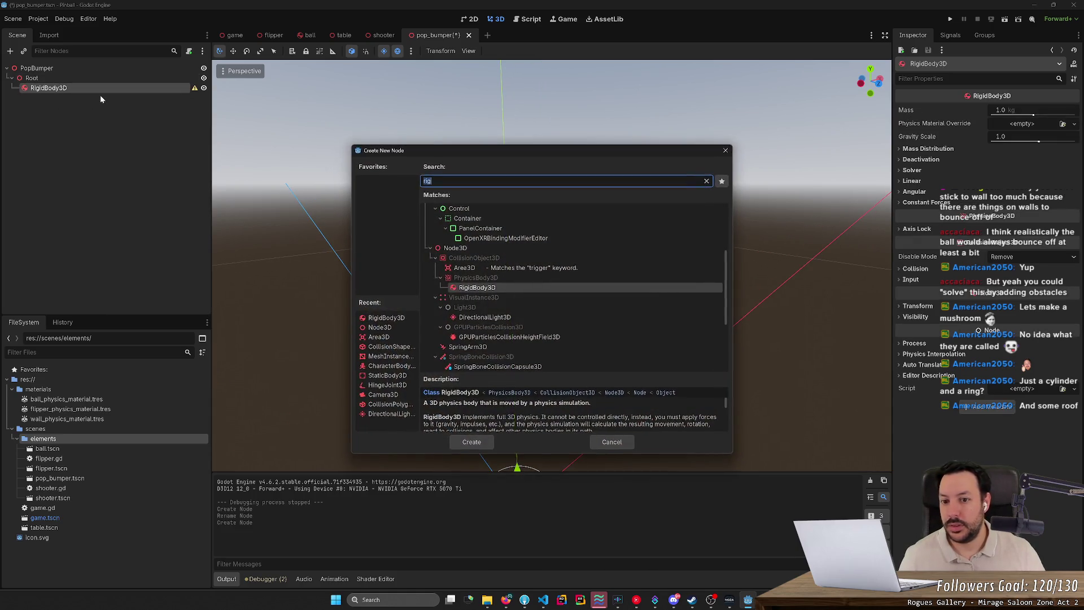
{"action": "type", "text": "collision"}
{"action": "key", "text": "Return"}
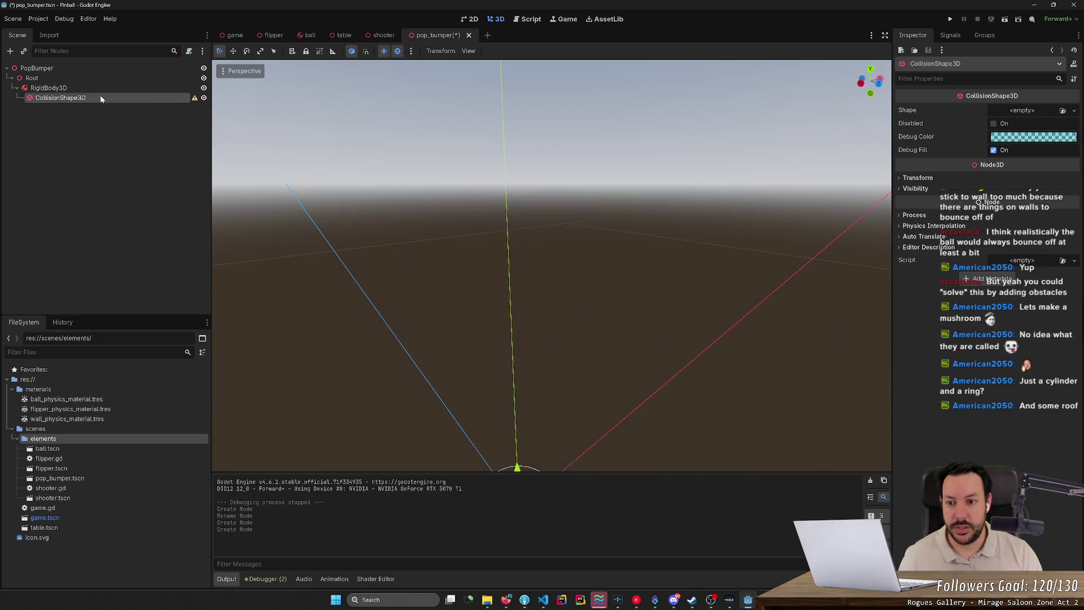
{"action": "key", "text": "f"}
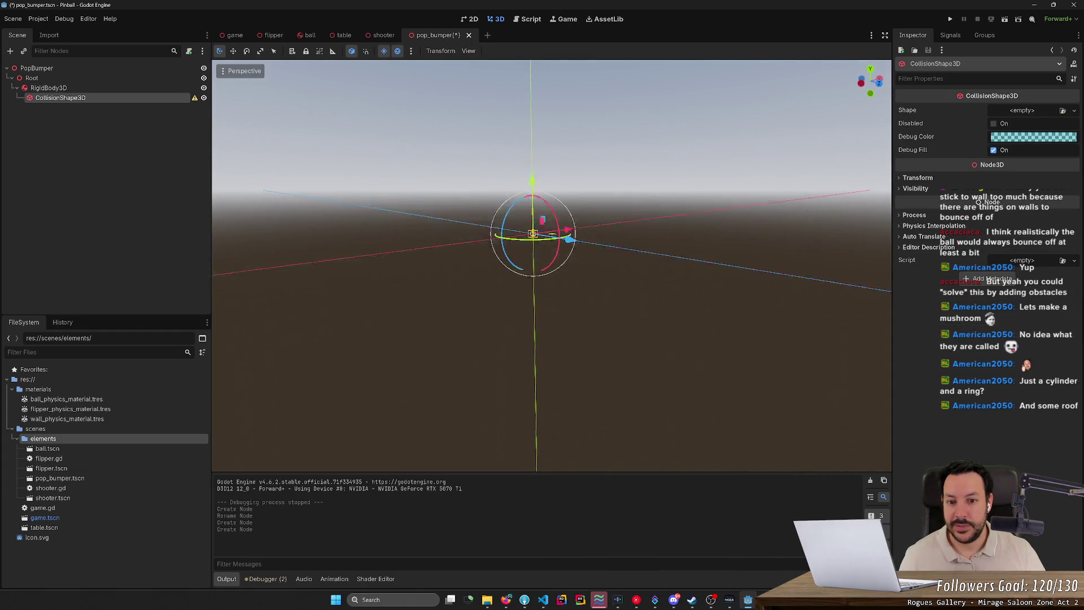
{"action": "left_click", "coordinate": [102, 78]}
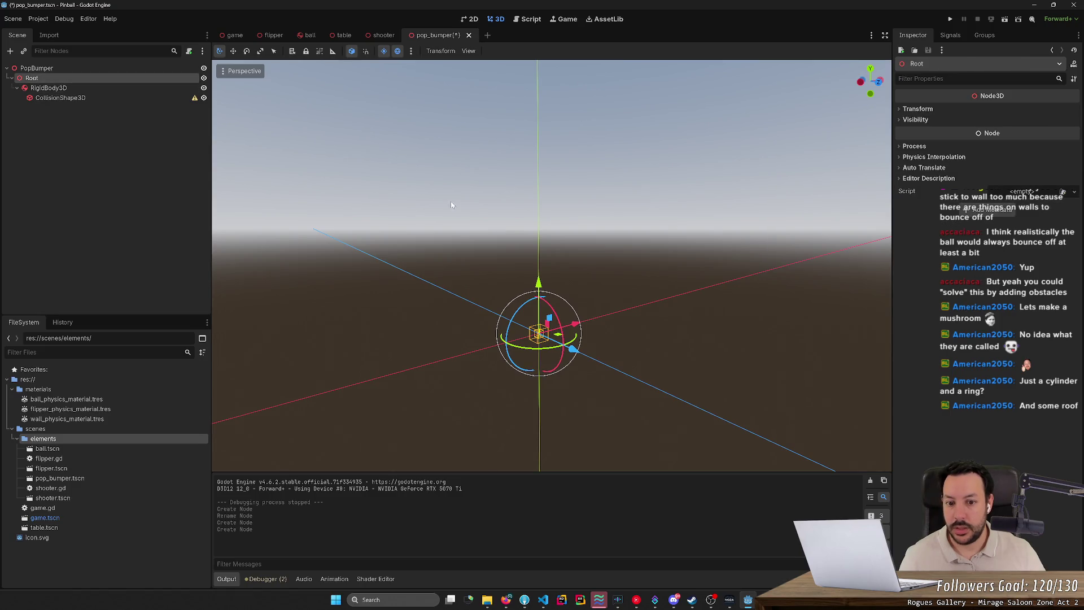
{"action": "left_click", "coordinate": [79, 98]}
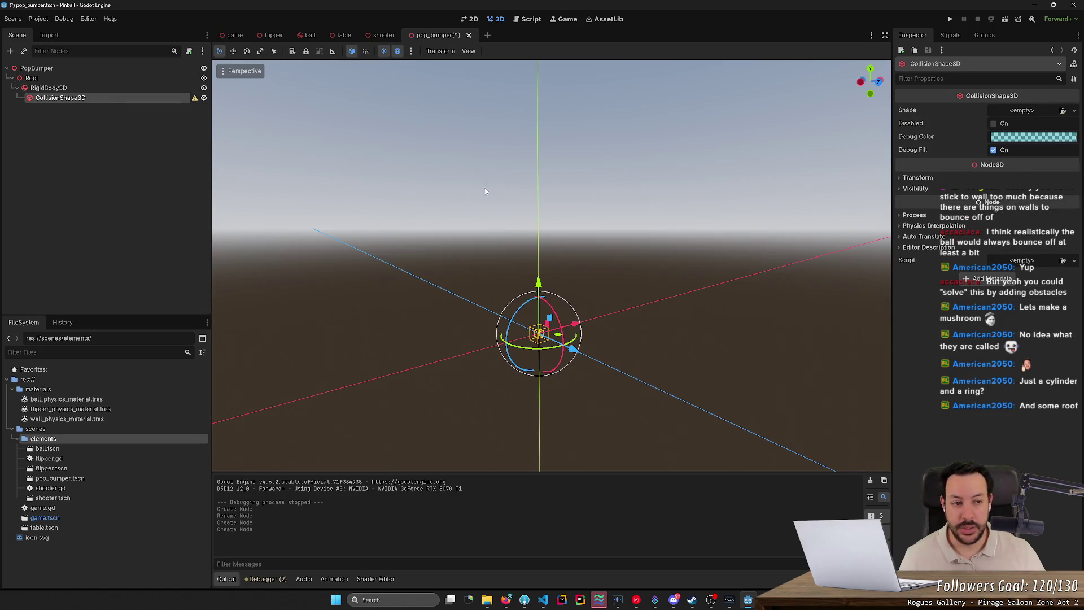
{"action": "left_click", "coordinate": [1024, 110]}
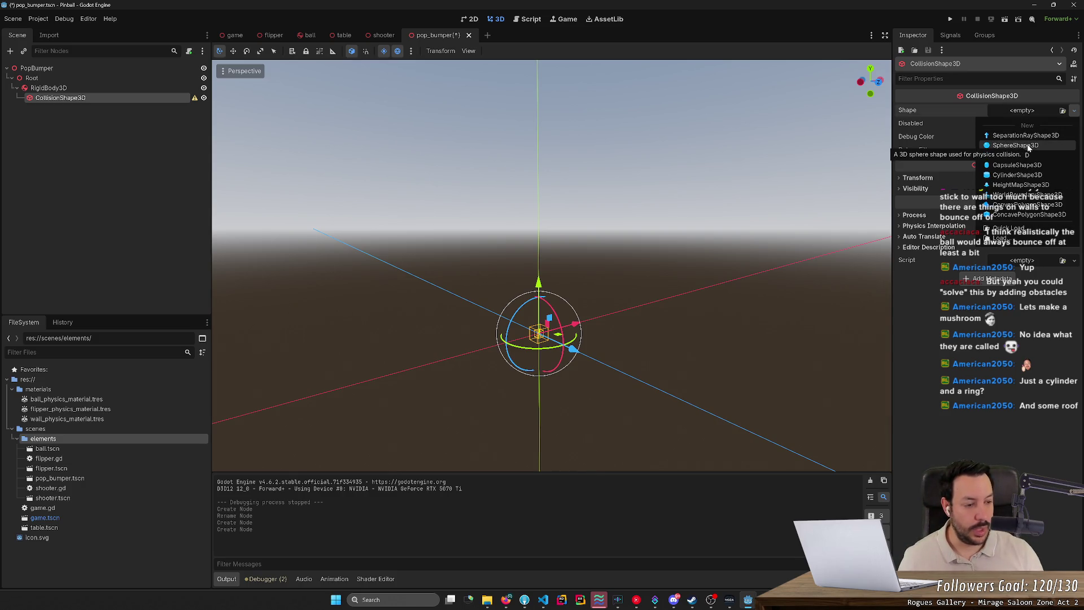
{"action": "left_click", "coordinate": [506, 600]}
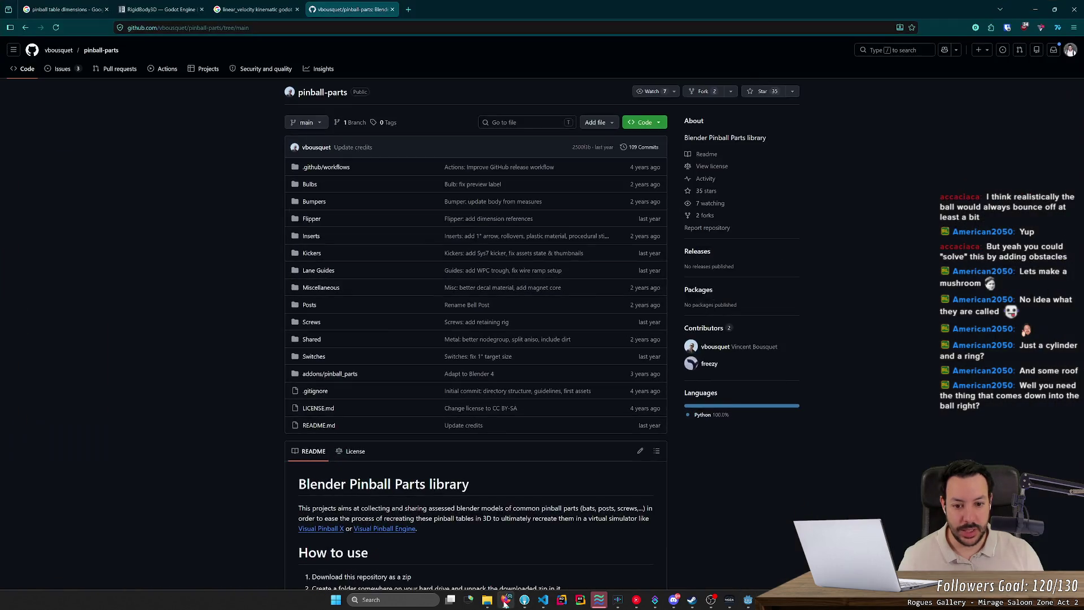
Browse pop bumper image results, previewing the Bumper Mechanism diagram and Drop Target Zine illustration
{"action": "left_click", "coordinate": [264, 6]}
{"action": "left_click", "coordinate": [350, 9]}
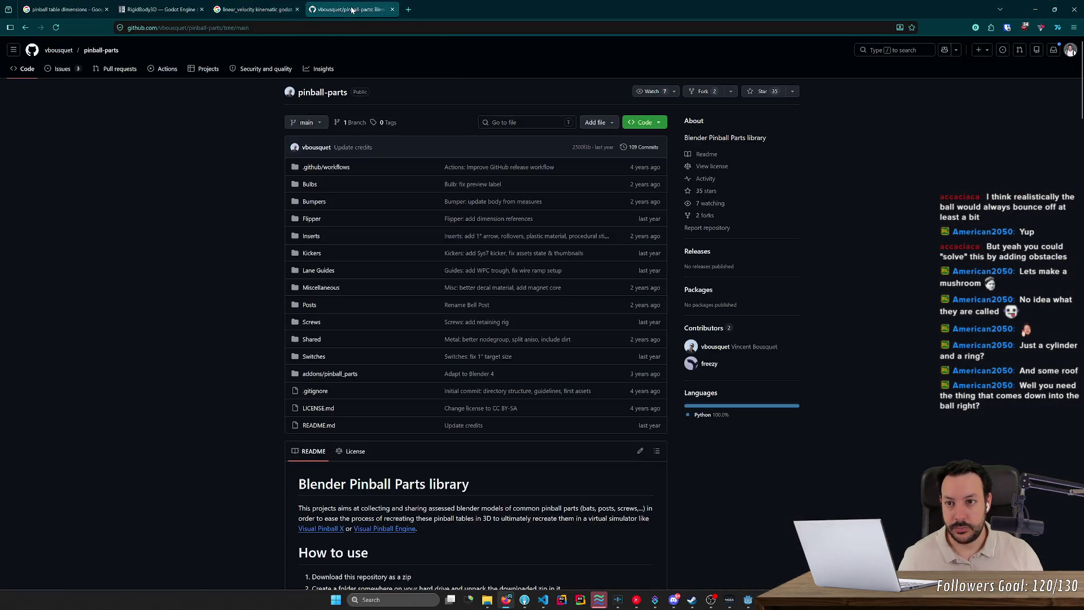
{"action": "key", "text": "ctrl+Tab"}
{"action": "left_click", "coordinate": [349, 136]}
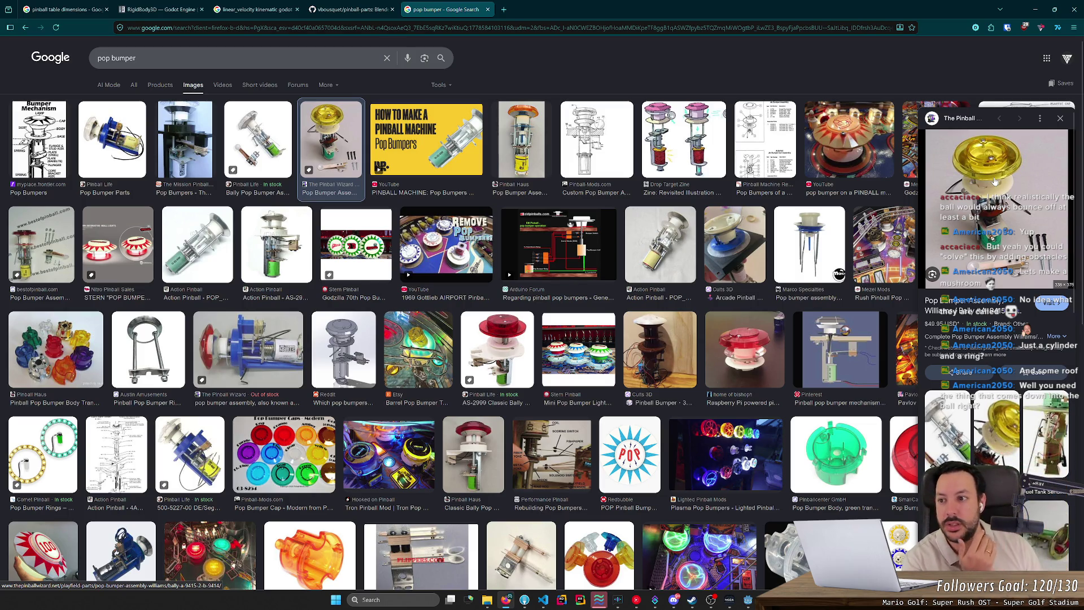
{"action": "left_click", "coordinate": [47, 126]}
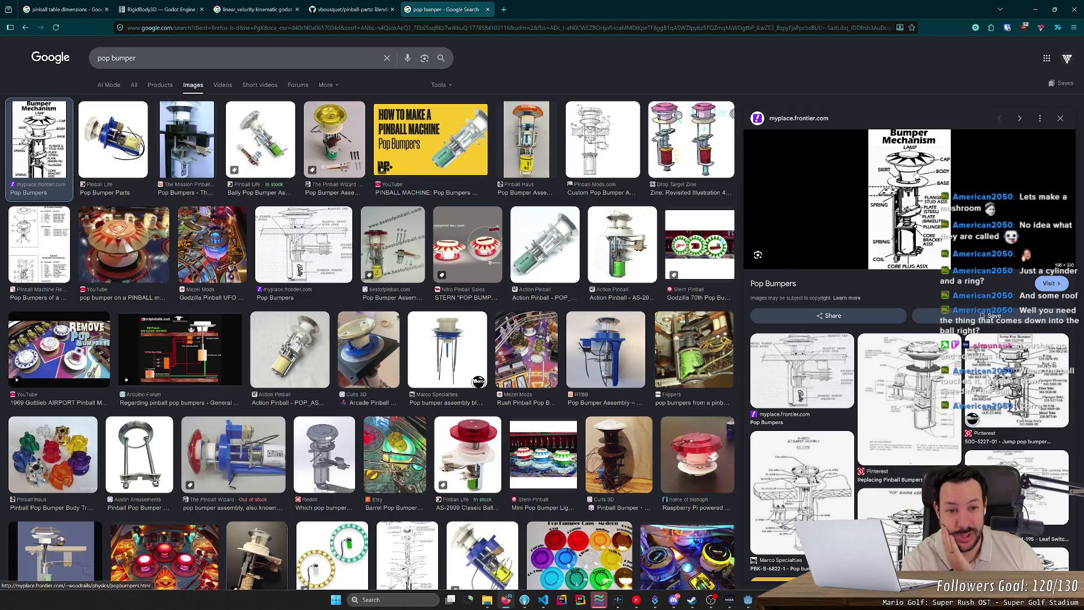
{"action": "left_click", "coordinate": [729, 141]}
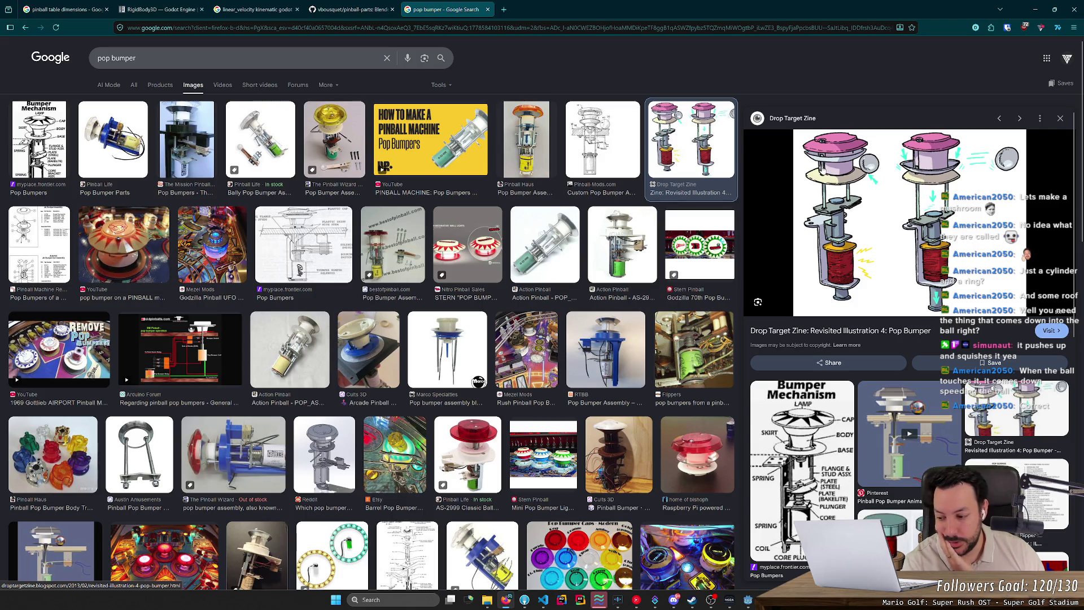
{"action": "left_click", "coordinate": [1036, 9]}
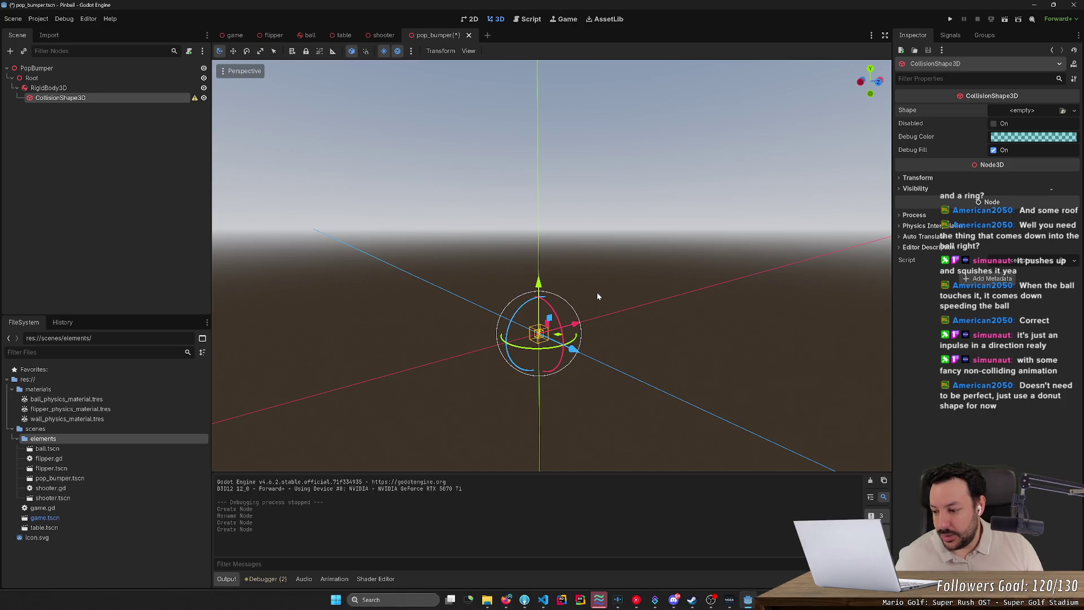
Give the CollisionShape3D a new CylinderShape3D, undoing a mistaken capsule shape first
{"action": "mouse_move", "coordinate": [621, 277]}
{"action": "left_mouse_down"}
{"action": "mouse_move", "coordinate": [548, 296]}
{"action": "mouse_move", "coordinate": [712, 324]}
{"action": "mouse_move", "coordinate": [581, 266]}
{"action": "left_mouse_up"}
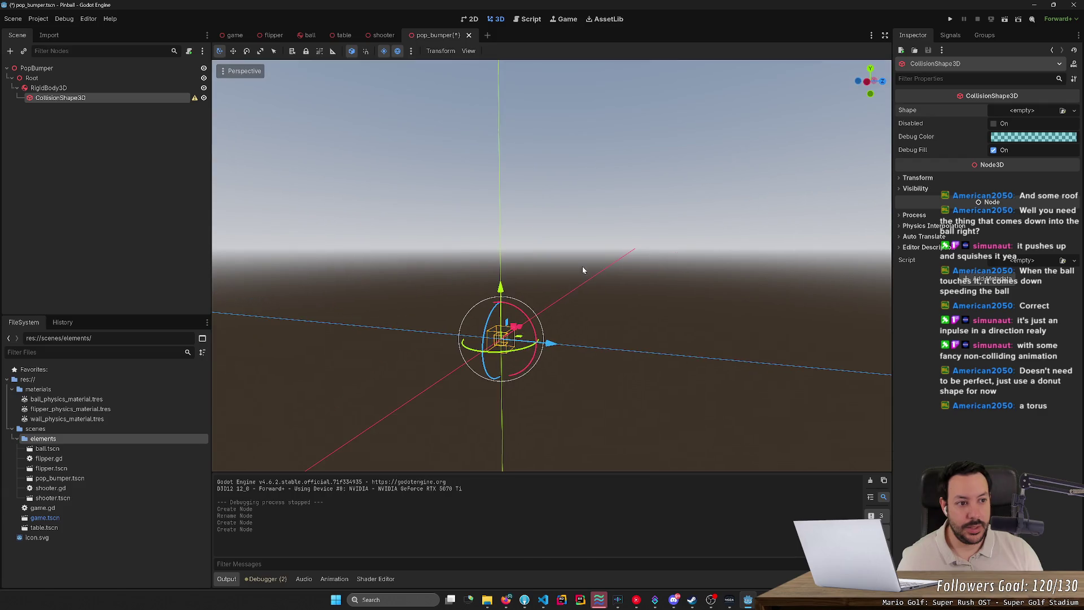
{"action": "left_click", "coordinate": [1023, 110]}
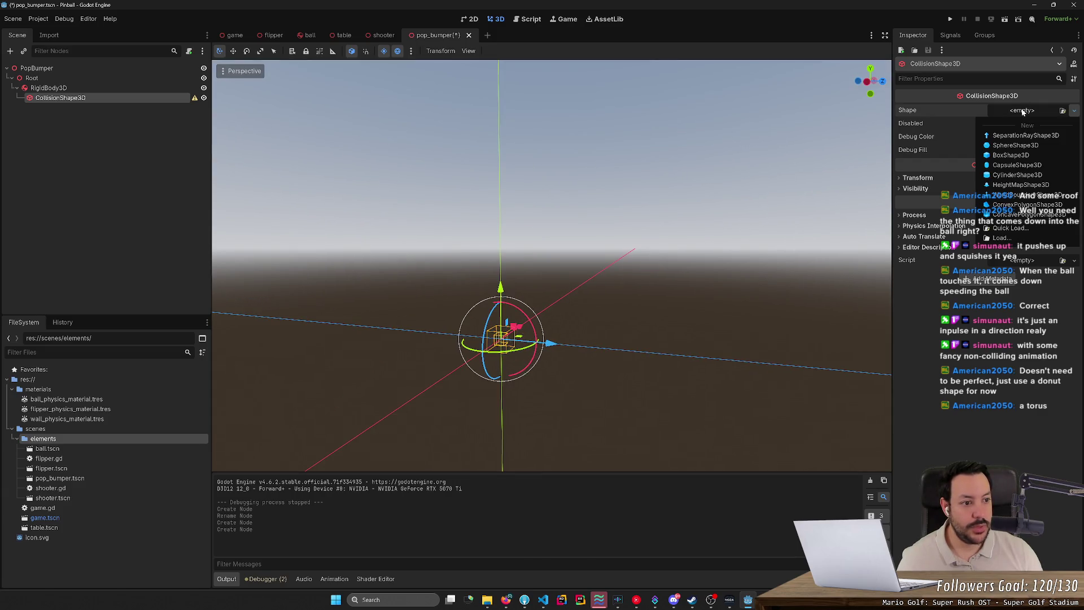
{"action": "left_click", "coordinate": [1019, 165]}
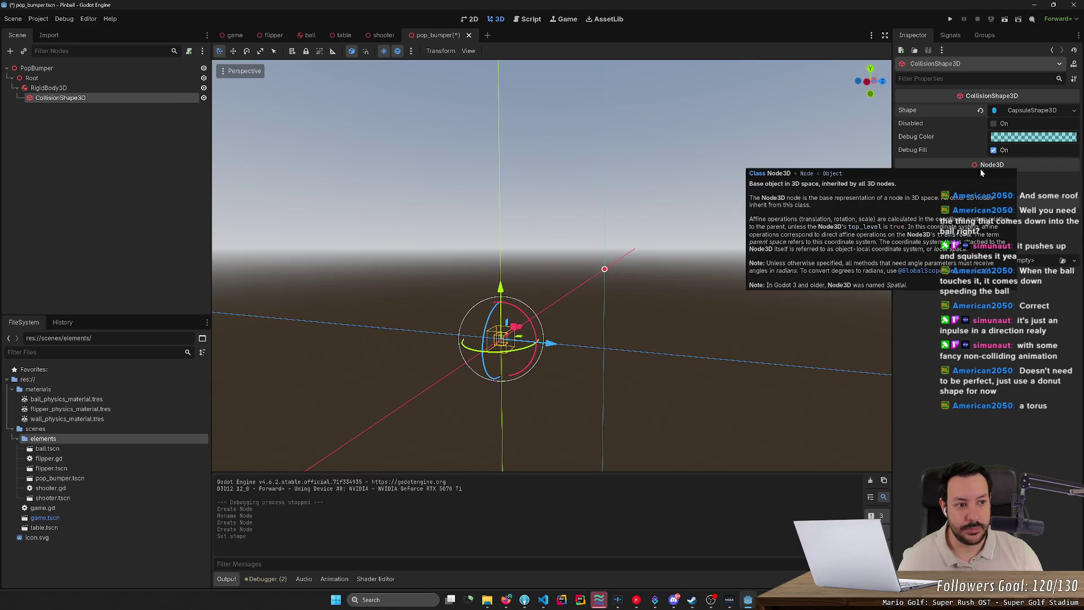
{"action": "key", "text": "ctrl+z"}
{"action": "left_click", "coordinate": [1035, 113]}
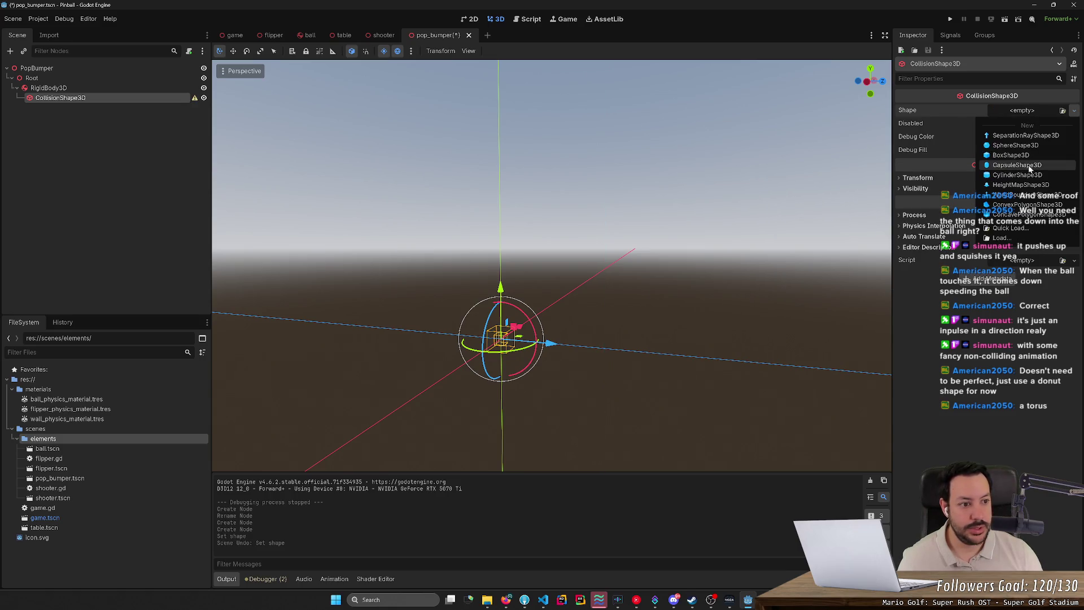
{"action": "left_click", "coordinate": [1005, 175]}
{"action": "scroll", "coordinate": [789, 193], "scroll_direction": "up", "scroll_amount": 2}
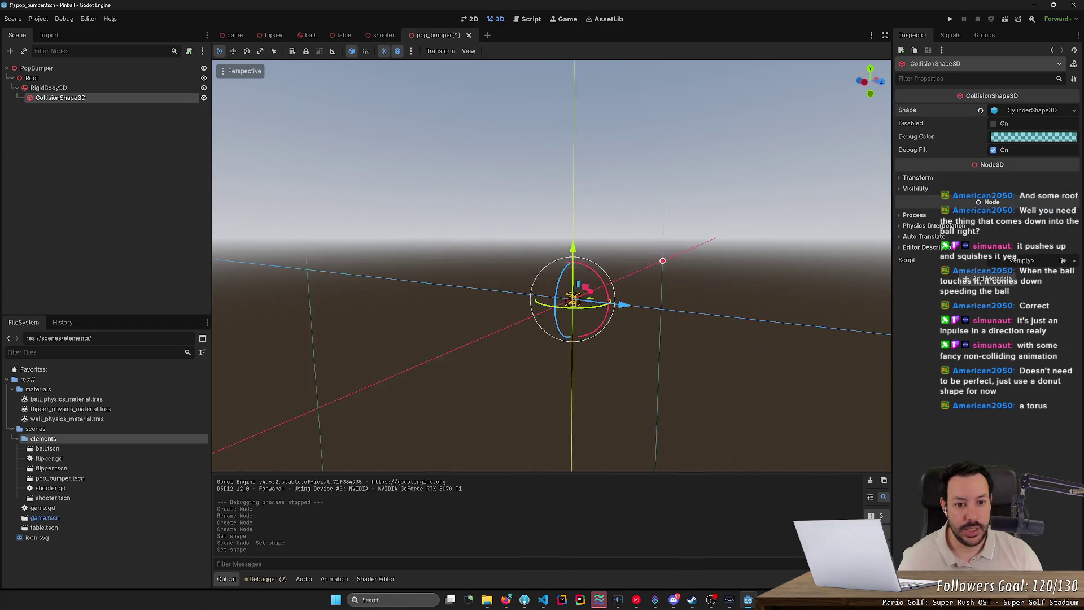
{"action": "key", "text": "s"}
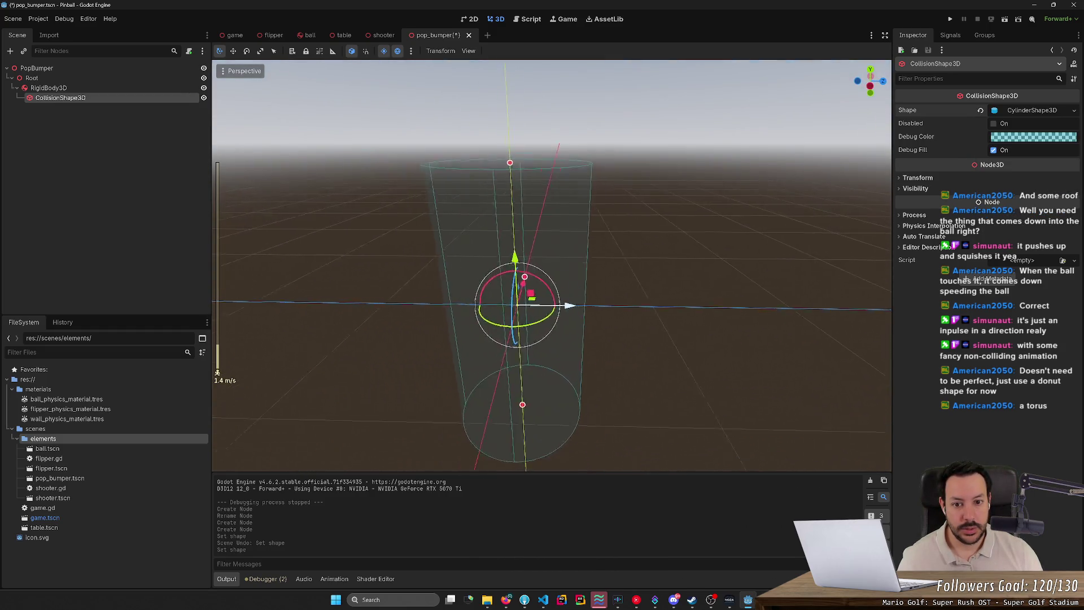
{"action": "key", "text": "alt+Tab"}
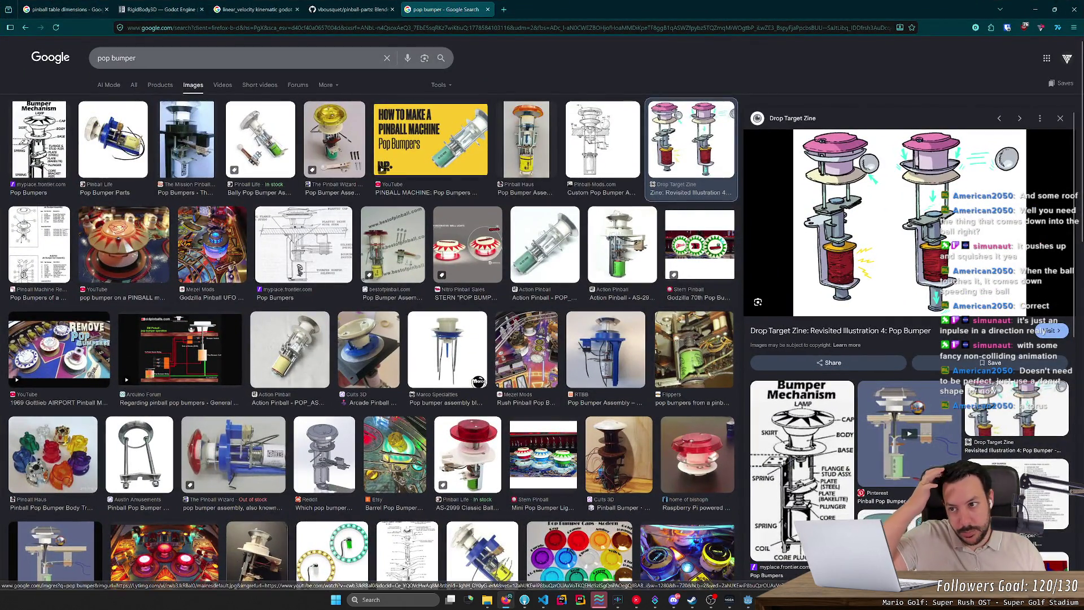
Search images for 'pop bumper dimensions' and preview the Gottlieb, Pinball-Mods and Marco Specialties kit images
{"action": "left_click", "coordinate": [237, 57]}
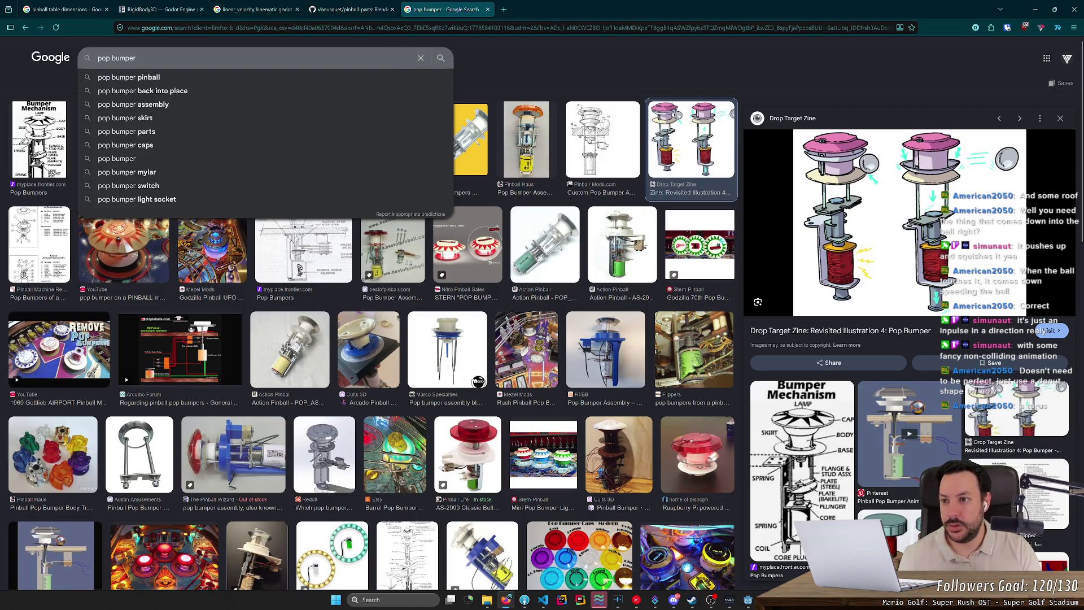
{"action": "type", "text": "dimensions"}
{"action": "key", "text": "Return"}
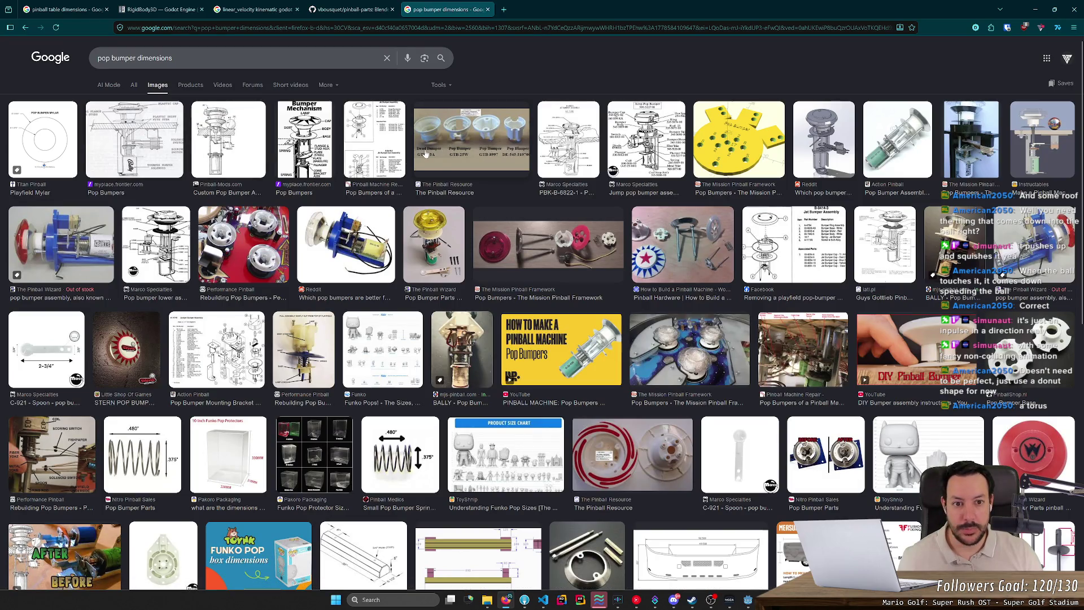
{"action": "left_click", "coordinate": [904, 255]}
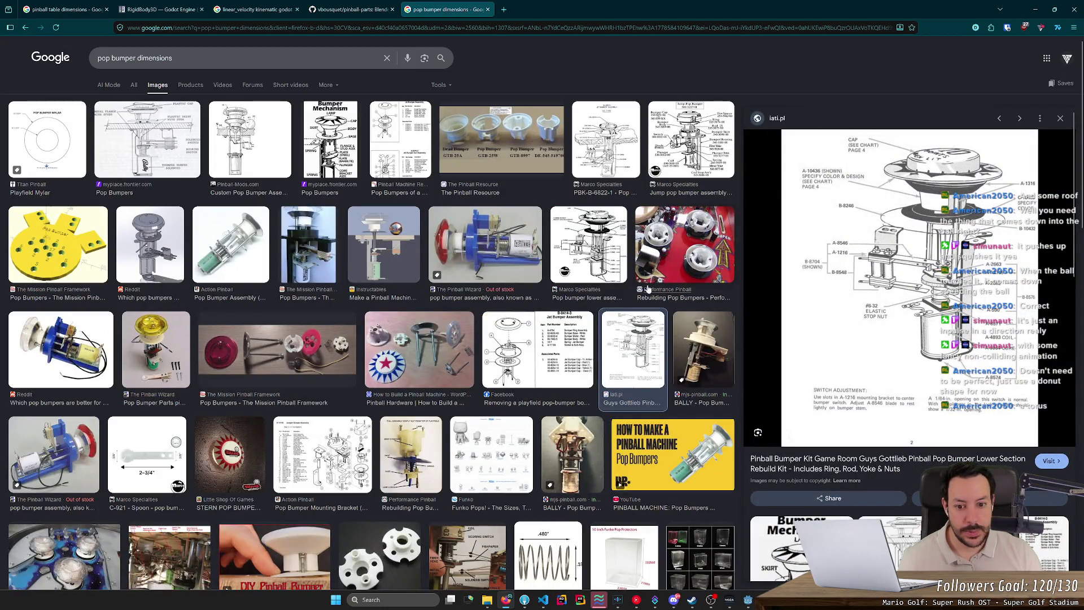
{"action": "scroll", "coordinate": [258, 421], "scroll_direction": "down", "scroll_amount": 2}
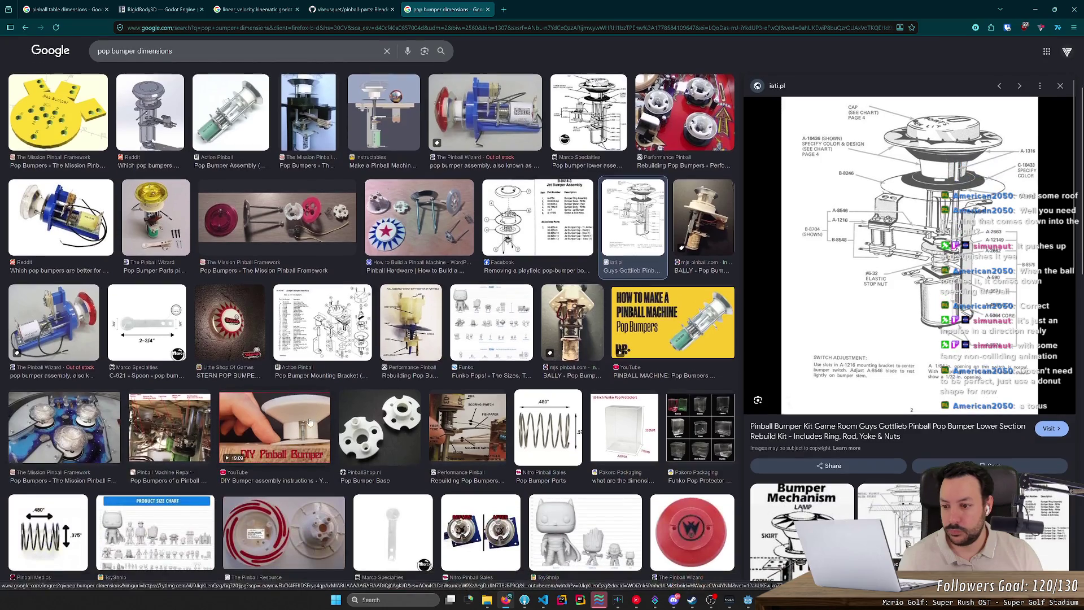
{"action": "scroll", "coordinate": [257, 421], "scroll_direction": "down", "scroll_amount": 2}
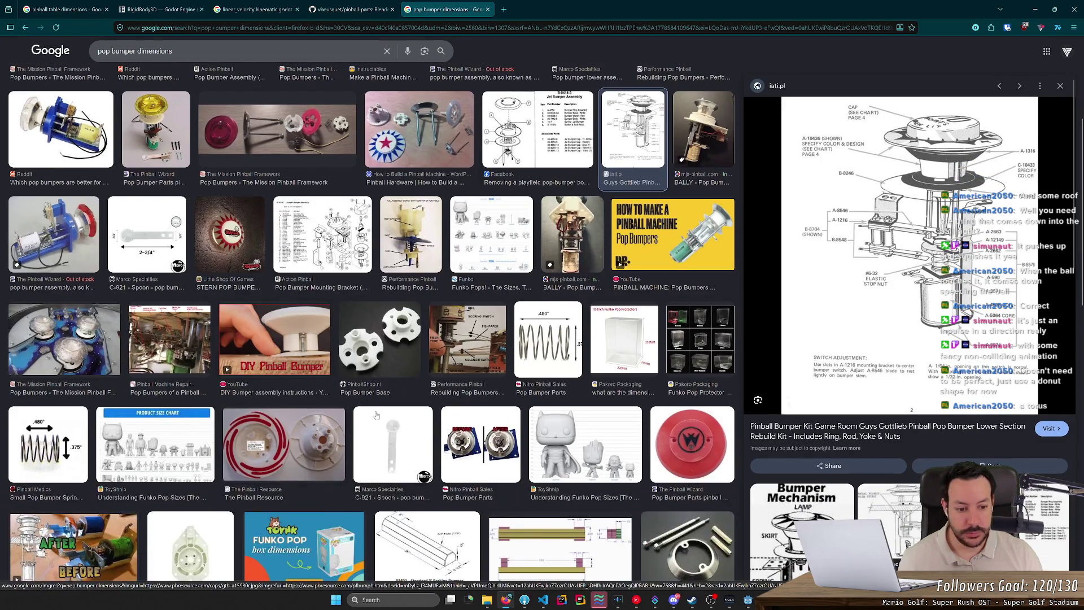
{"action": "scroll", "coordinate": [298, 303], "scroll_direction": "up", "scroll_amount": 4}
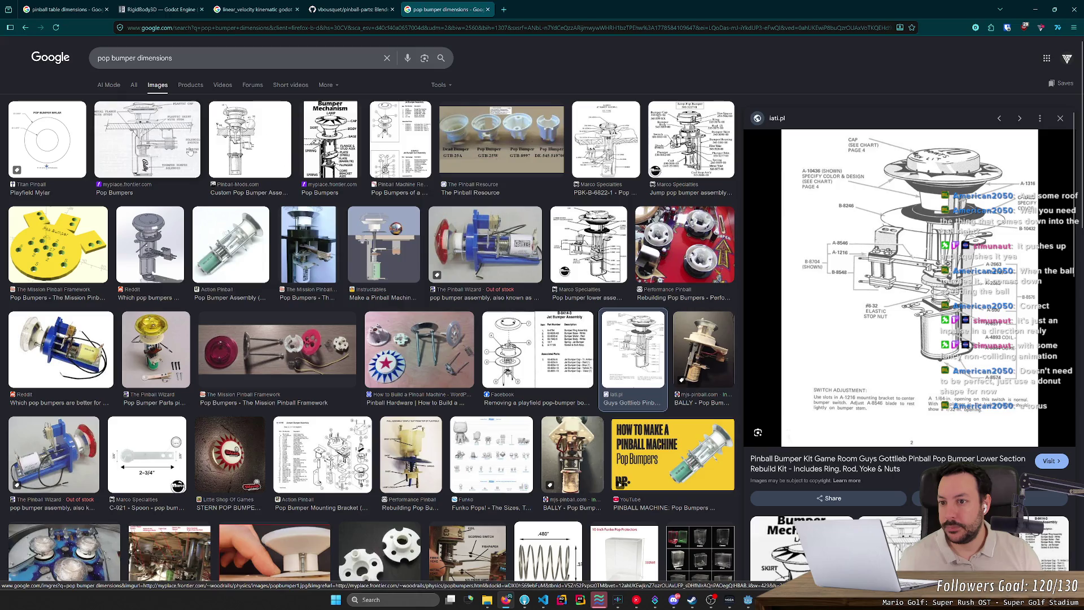
{"action": "left_click", "coordinate": [250, 141]}
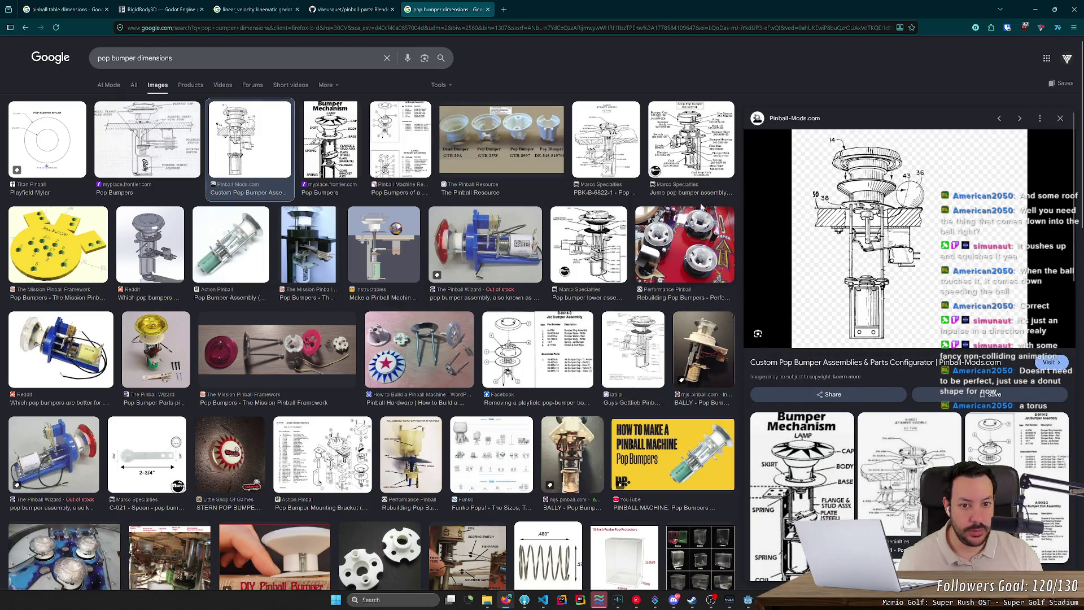
{"action": "left_click", "coordinate": [606, 142]}
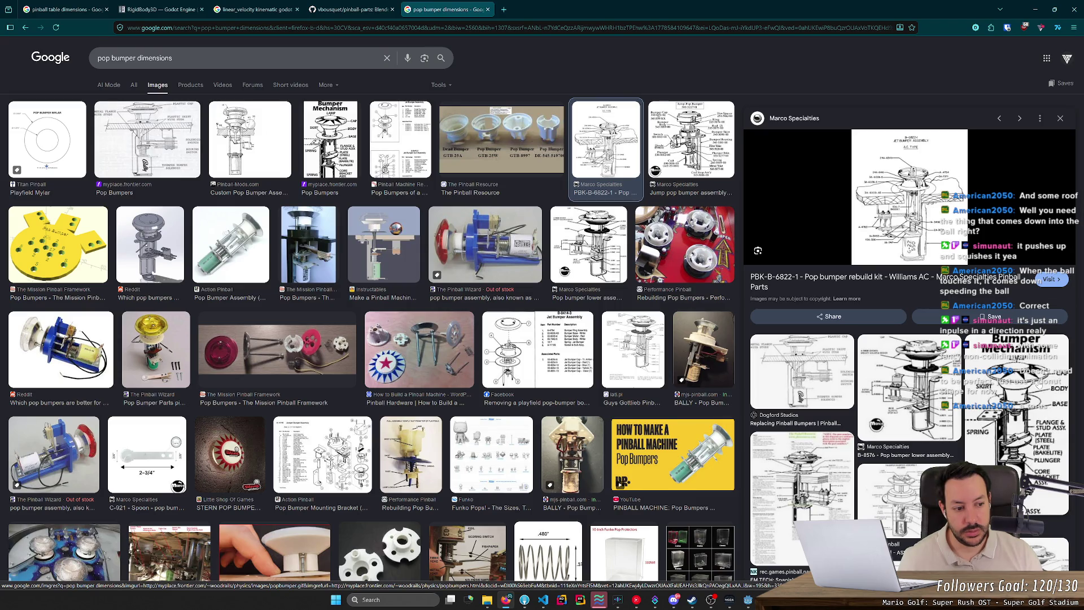
{"action": "key", "text": "alt+Tab"}
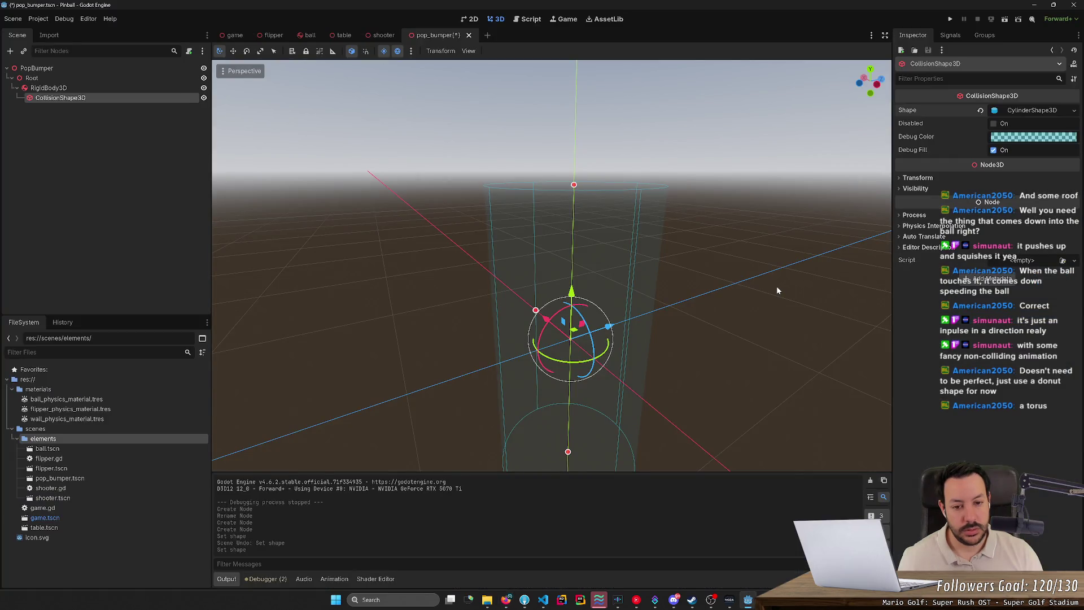
{"action": "scroll", "coordinate": [777, 290], "scroll_direction": "down", "scroll_amount": 5}
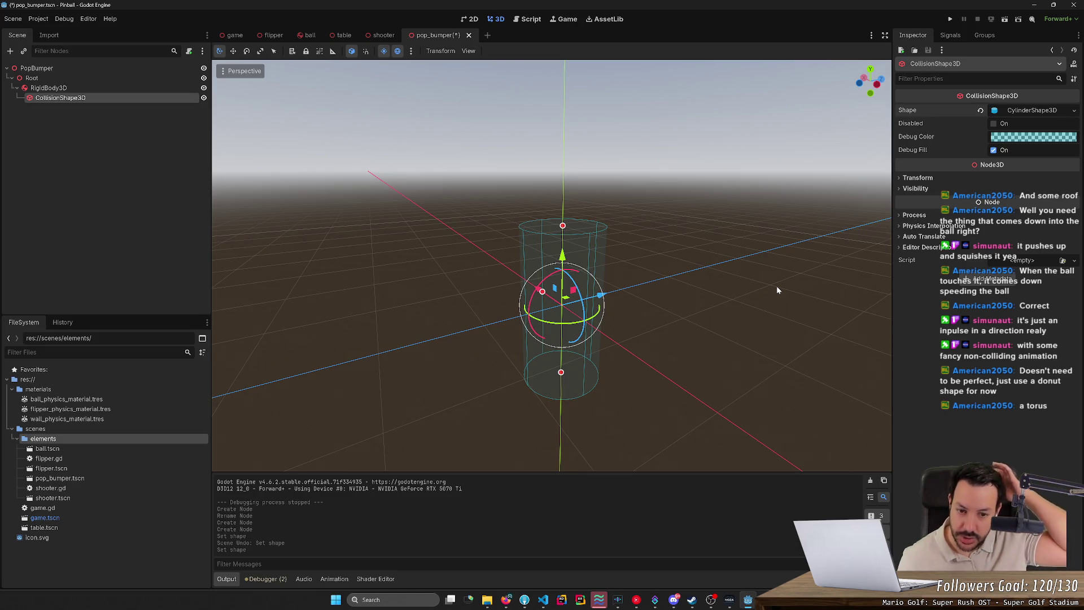
{"action": "mouse_move", "coordinate": [685, 292]}
{"action": "left_mouse_down"}
{"action": "mouse_move", "coordinate": [756, 254]}
{"action": "mouse_move", "coordinate": [266, 167]}
{"action": "left_mouse_up"}
{"action": "left_click", "coordinate": [310, 35]}
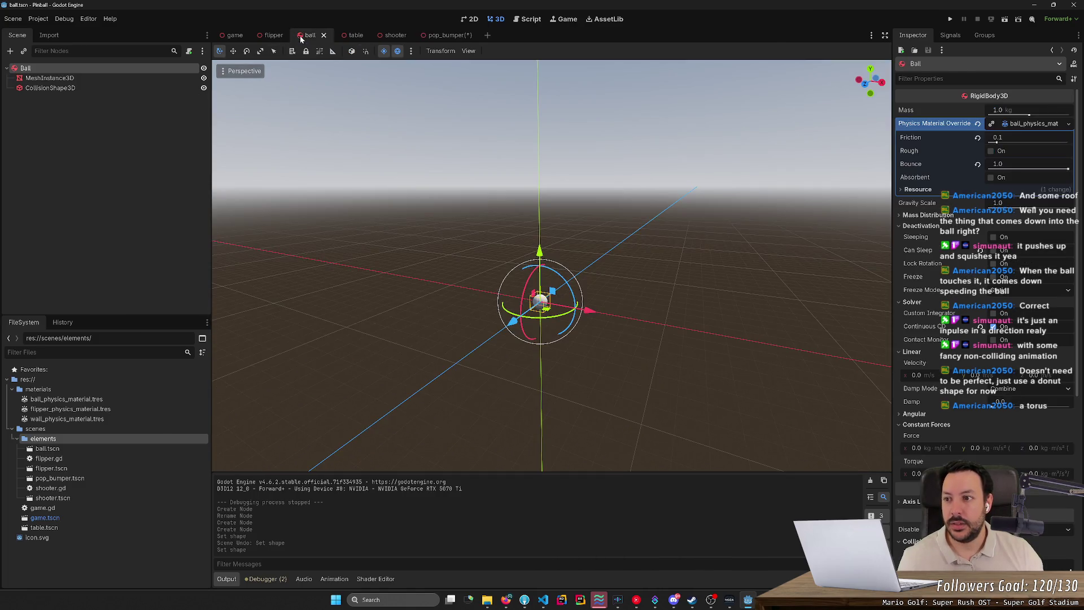
{"action": "left_click", "coordinate": [235, 35]}
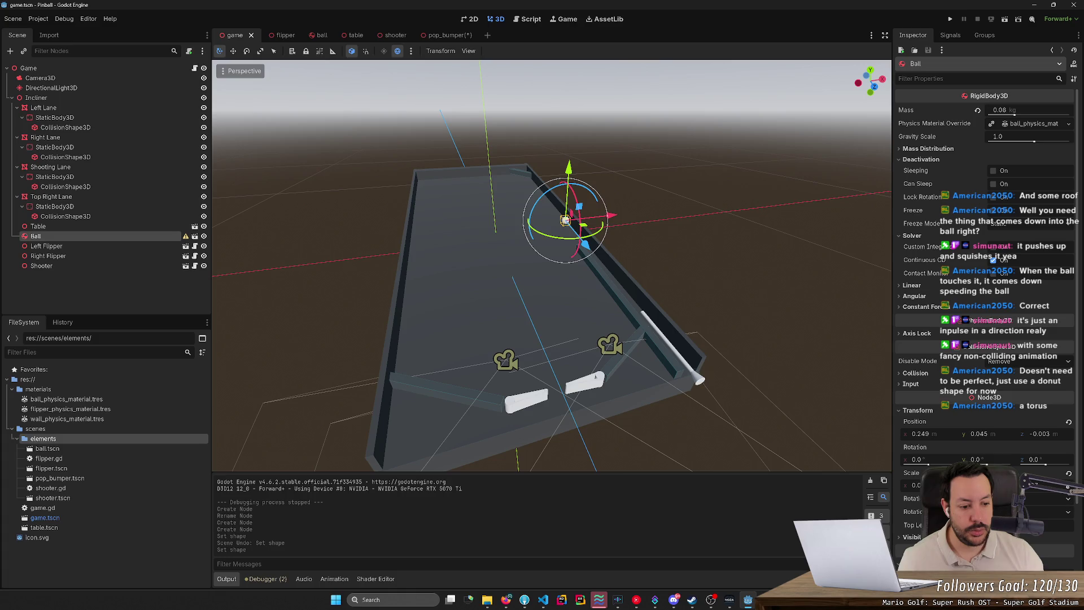
{"action": "key", "text": "f"}
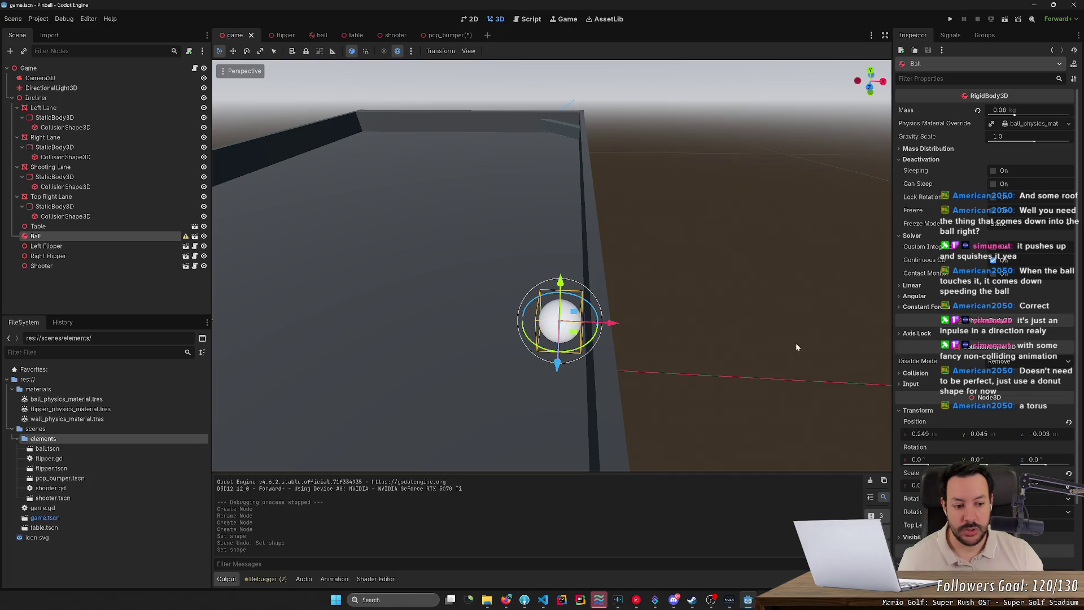
{"action": "left_click", "coordinate": [451, 36]}
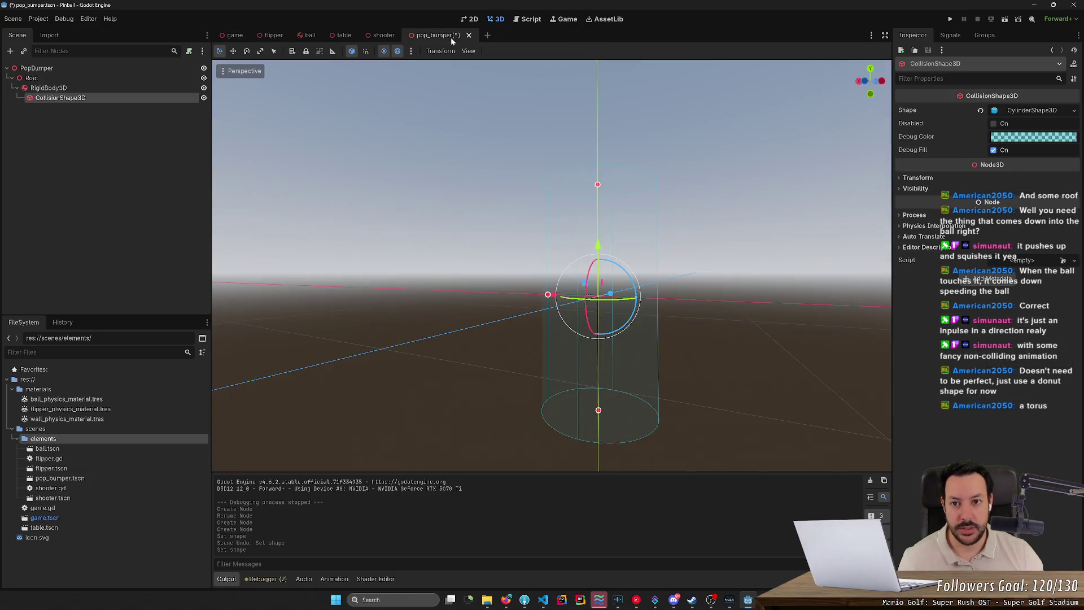
Set the CylinderShape3D Height to 0.028, which rounds to 0.03 m, keeping radius 0.5
{"action": "left_click", "coordinate": [1034, 112]}
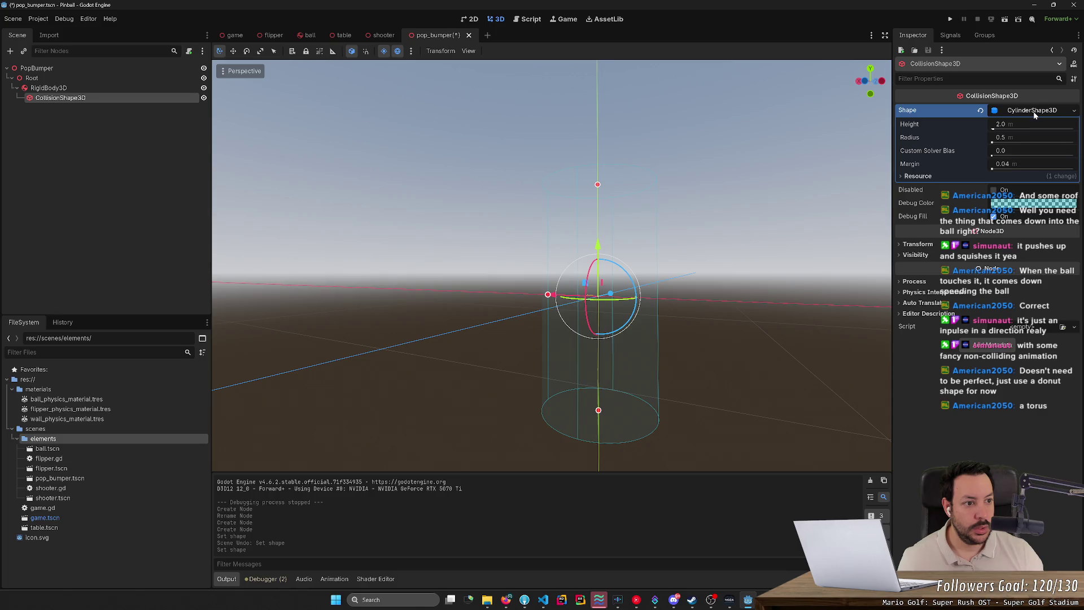
{"action": "left_click", "coordinate": [1011, 125]}
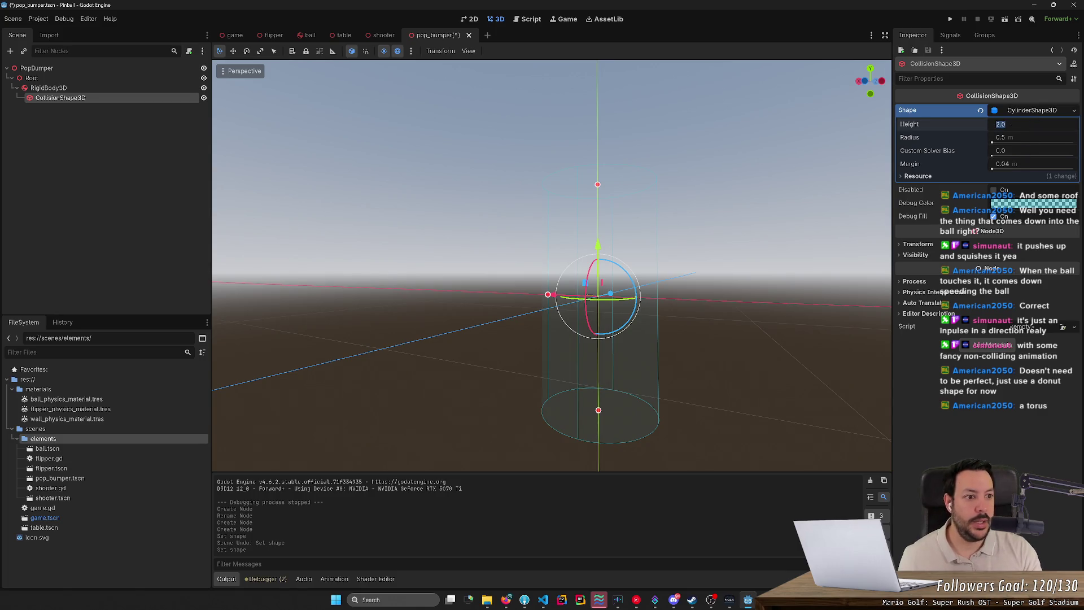
{"action": "type", "text": "0.028"}
{"action": "key", "text": "Return"}
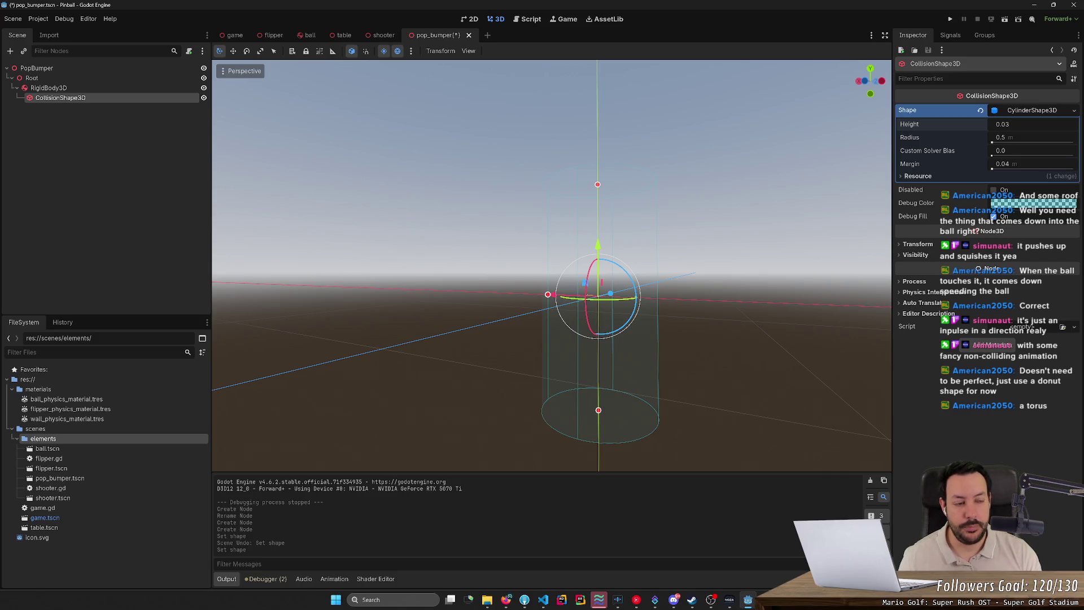
{"action": "key", "text": "Return"}
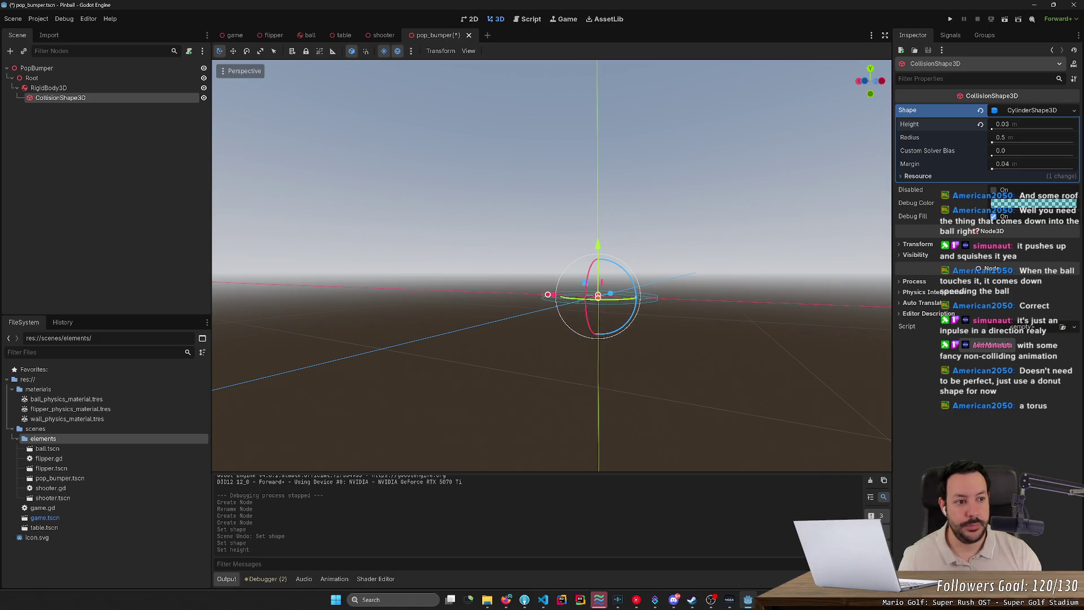
{"action": "key", "text": "alt+Tab"}
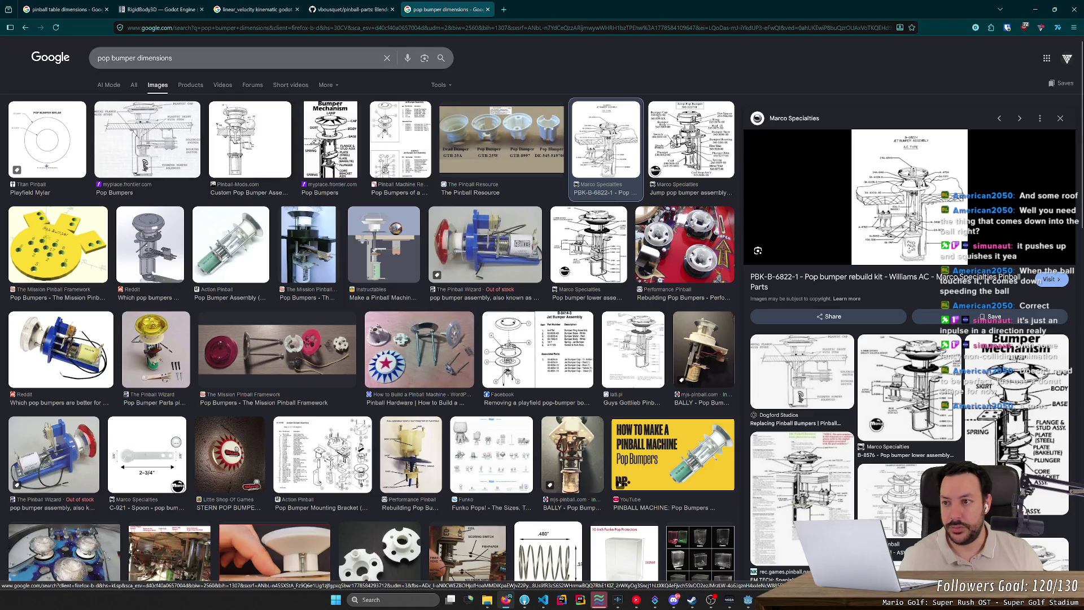
Change the image search to 'pop bumper ball' and preview the Pavlov Pinball photo
{"action": "double_click", "coordinate": [155, 58]}
{"action": "key", "text": "BackSpace"}
{"action": "type", "text": "ball"}
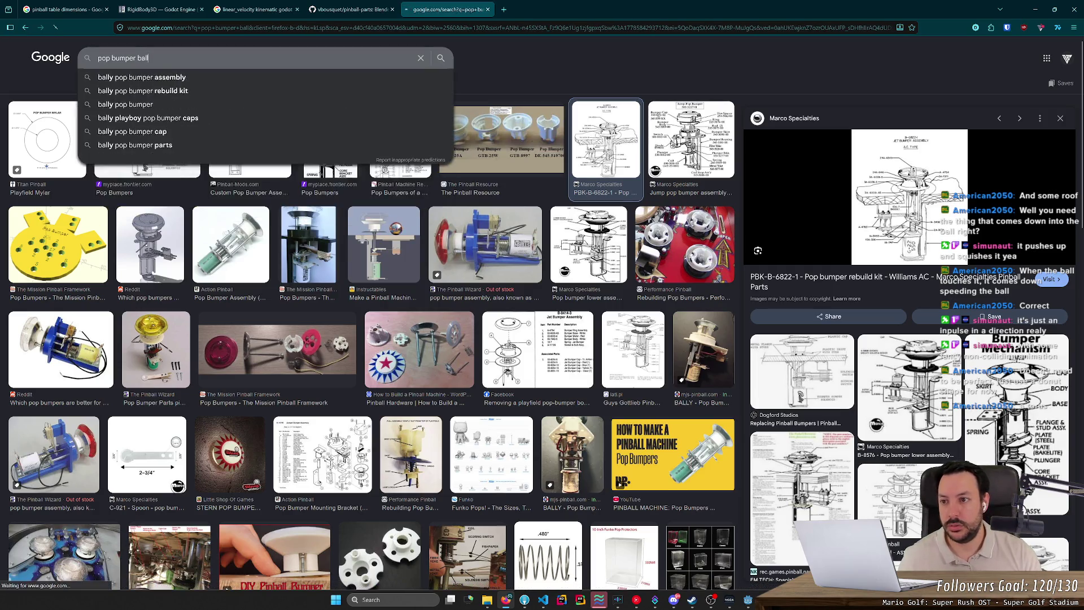
{"action": "key", "text": "Return"}
{"action": "left_click", "coordinate": [86, 130]}
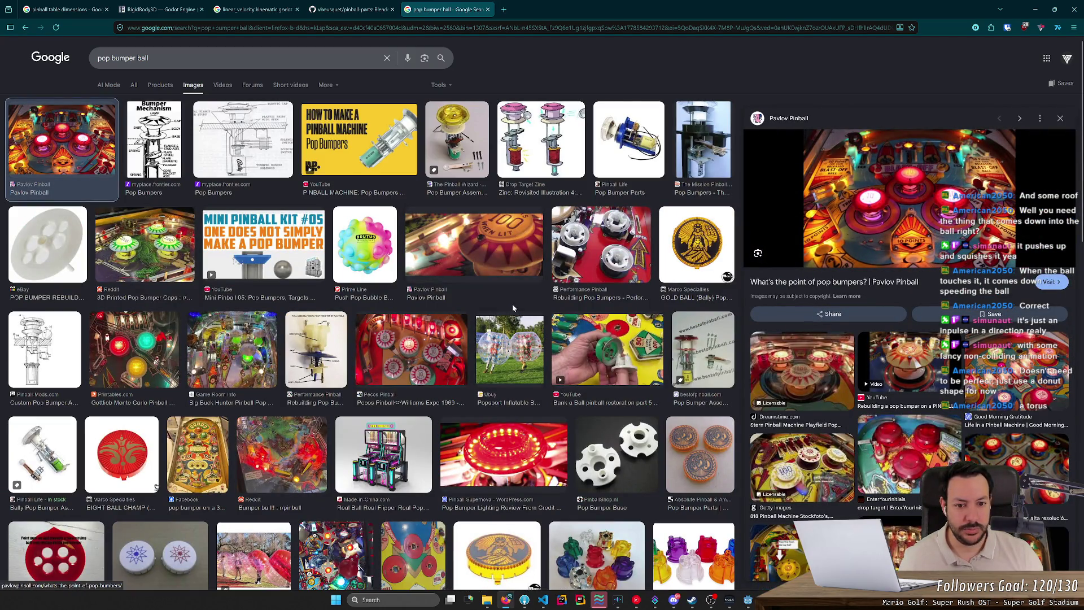
{"action": "key", "text": "alt+Tab"}
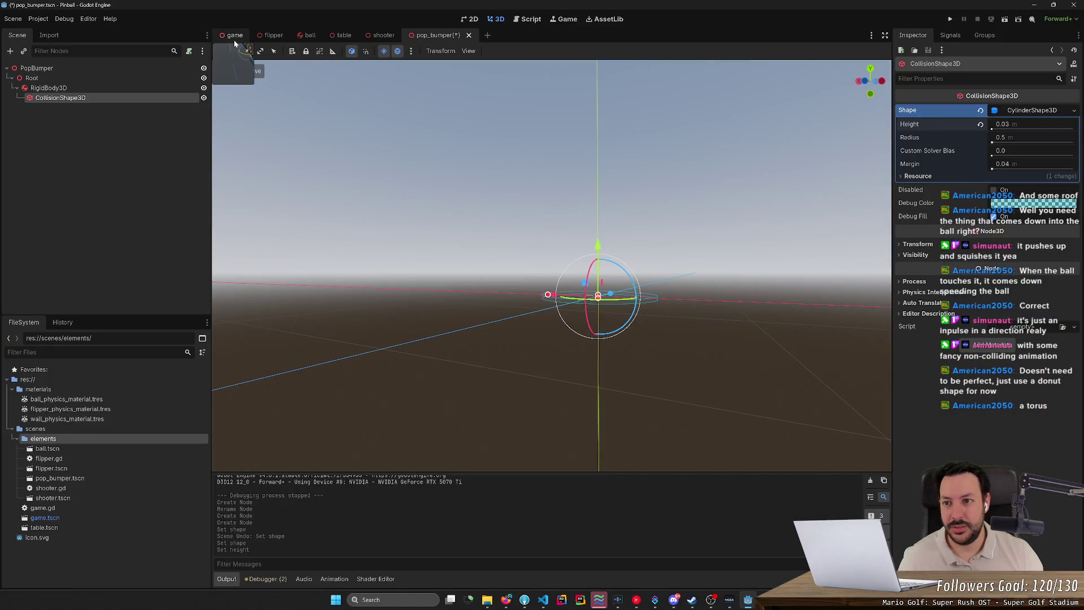
Return to the pop_bumper scene and set the cylinder shape's radius to 0.03
{"action": "left_click", "coordinate": [235, 35]}
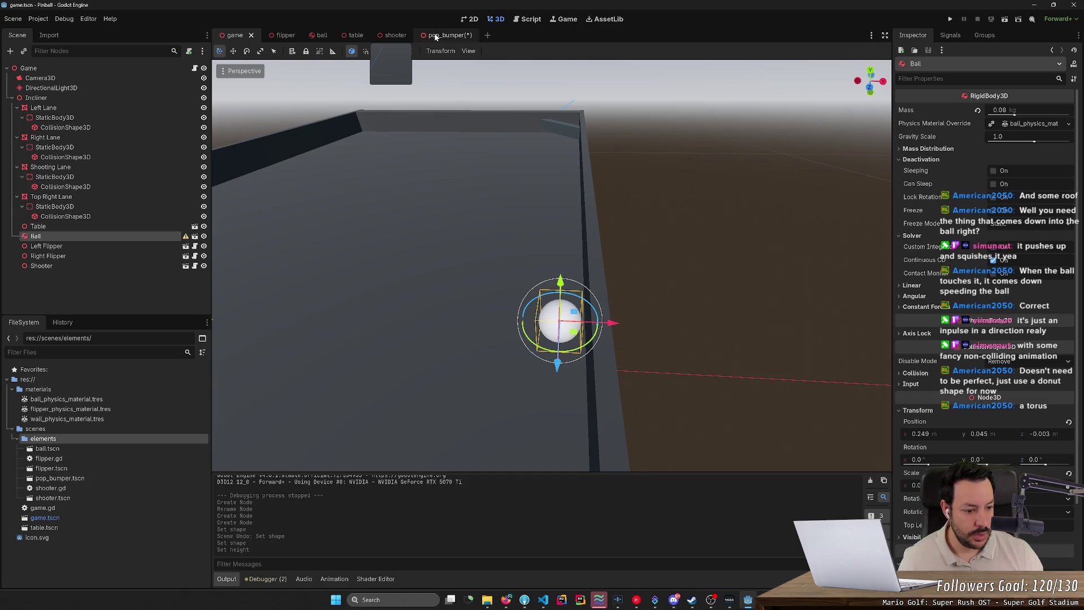
{"action": "left_click", "coordinate": [437, 36]}
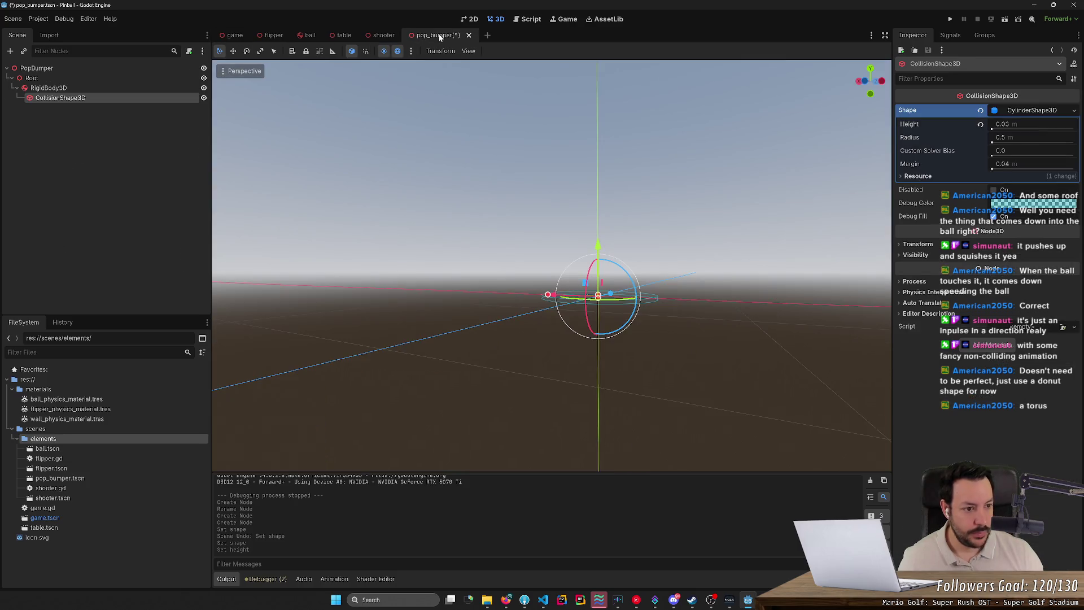
{"action": "left_click", "coordinate": [1035, 139]}
{"action": "type", "text": "0.03"}
{"action": "key", "text": "Return"}
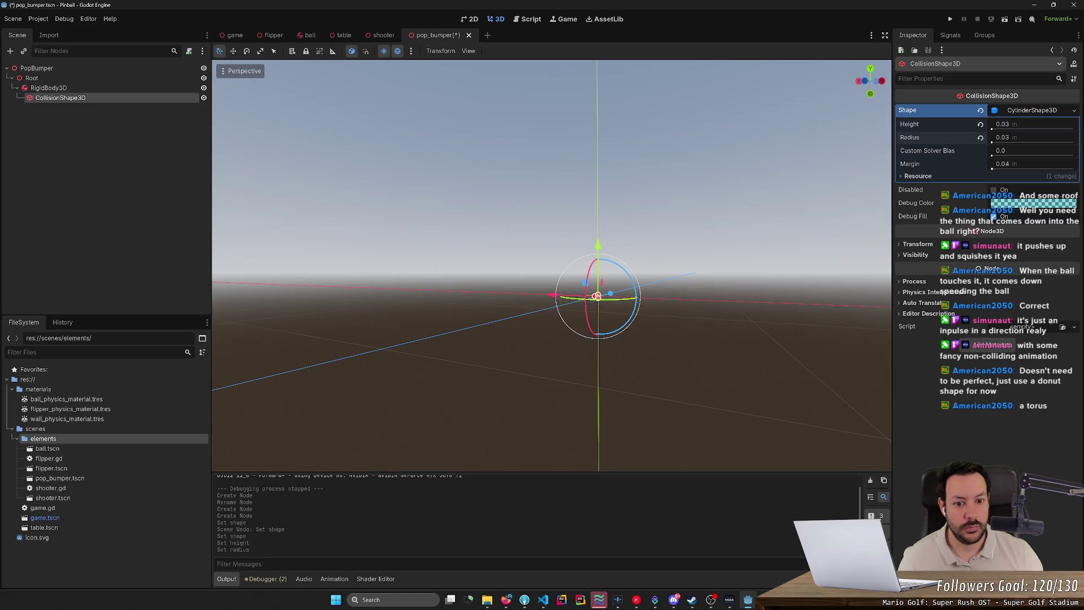
Edit the cylinder shape's radius down to 0.014 and select the Root node
{"action": "scroll", "coordinate": [598, 296], "scroll_direction": "up", "scroll_amount": 5}
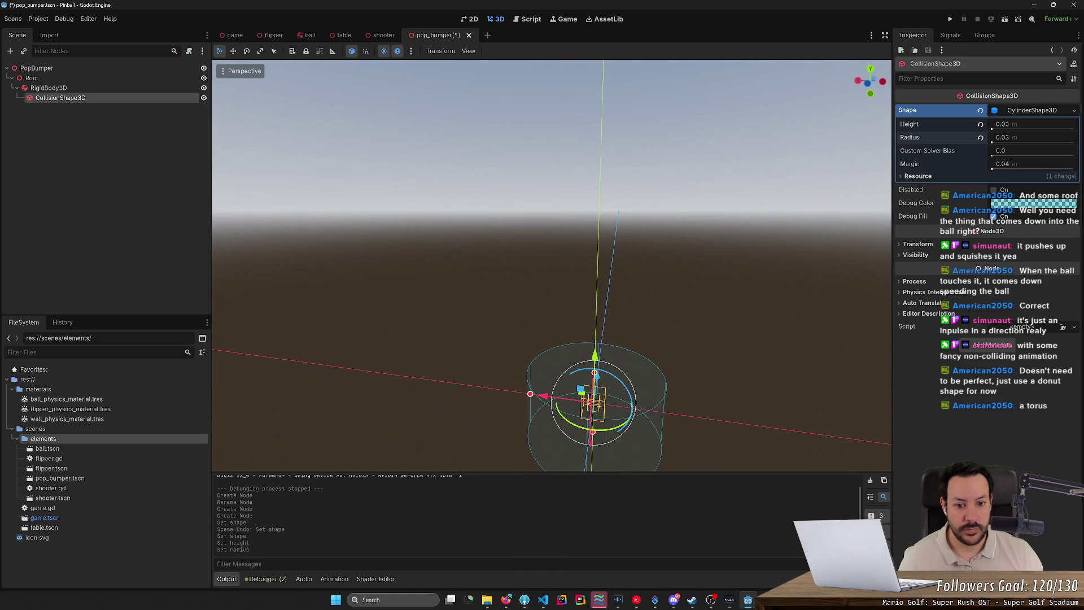
{"action": "left_click", "coordinate": [1010, 138]}
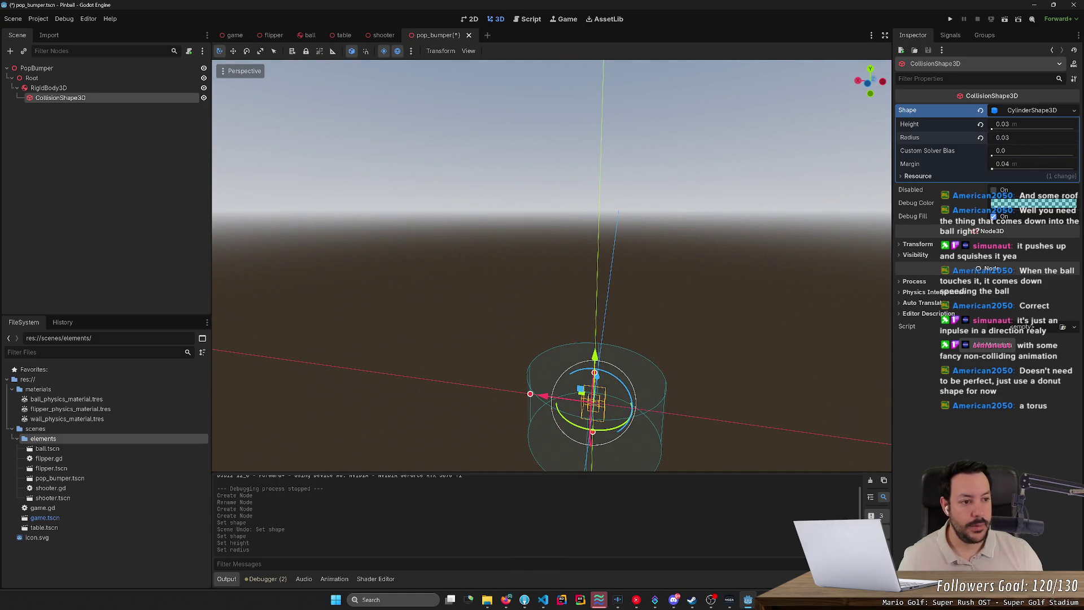
{"action": "key", "text": "BackSpace"}
{"action": "type", "text": "2"}
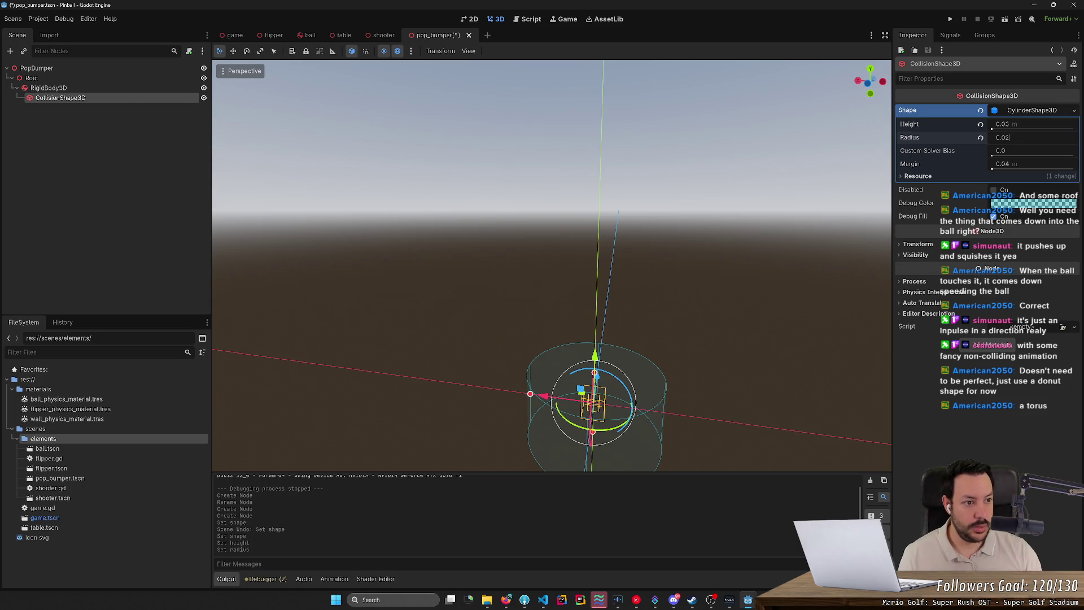
{"action": "type", "text": "4"}
{"action": "key", "text": "Return"}
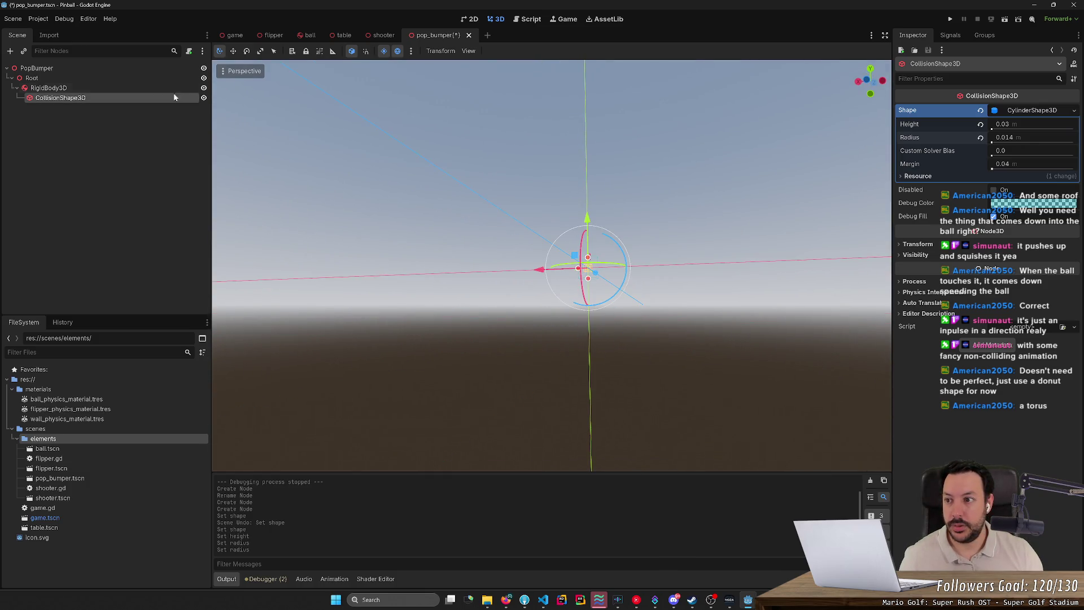
{"action": "left_click", "coordinate": [169, 78]}
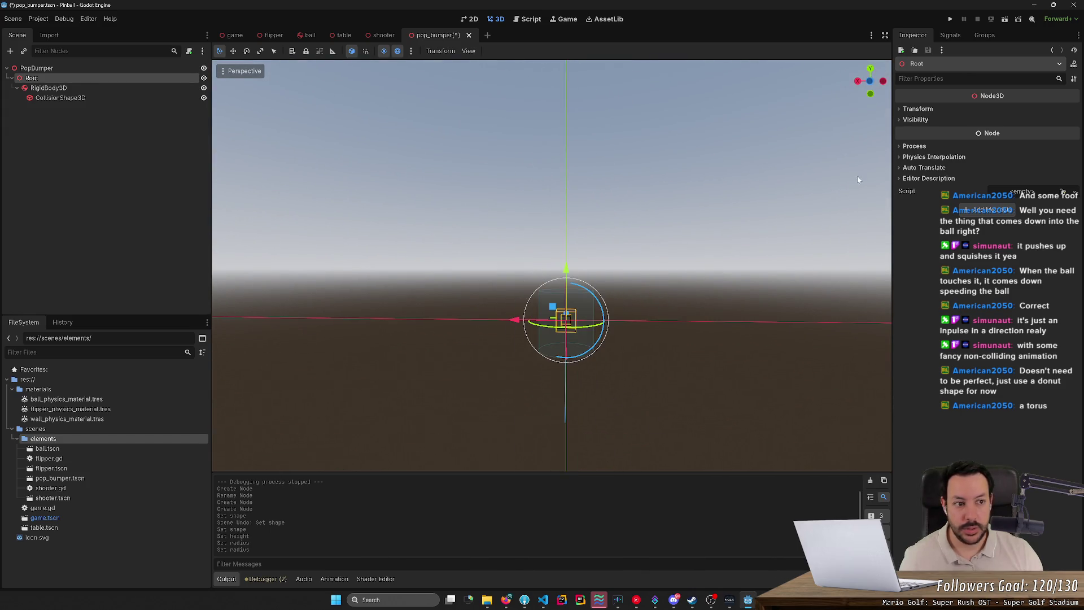
Raise Root to Y position 0.014 and save the pop_bumper scene
{"action": "left_click", "coordinate": [919, 110]}
{"action": "left_click", "coordinate": [1007, 135]}
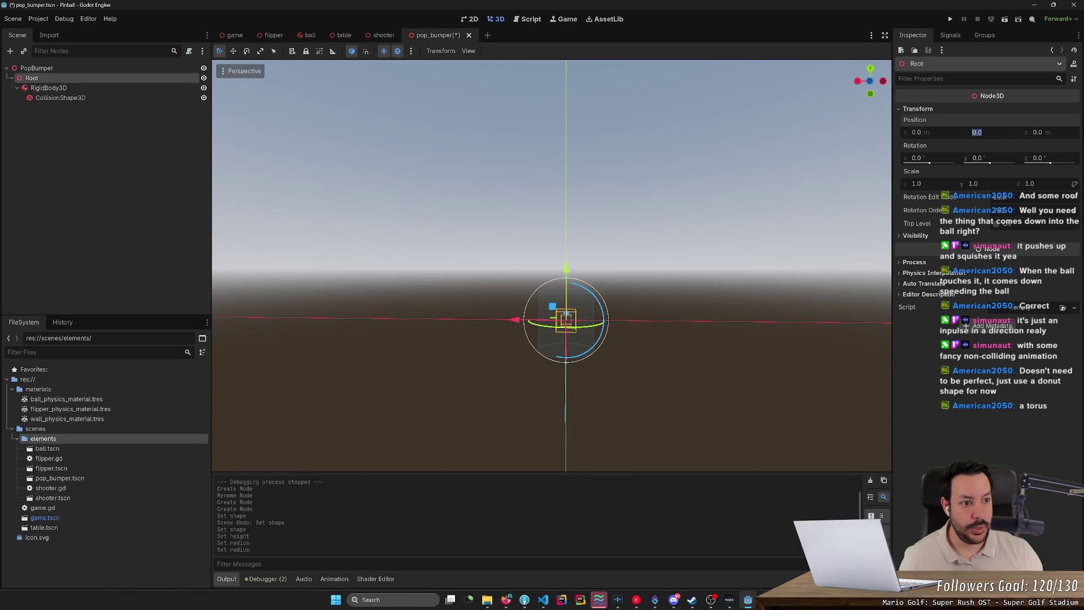
{"action": "mouse_move", "coordinate": [569, 270]}
{"action": "left_mouse_down"}
{"action": "mouse_move", "coordinate": [582, 239]}
{"action": "mouse_move", "coordinate": [617, 240]}
{"action": "left_mouse_up"}
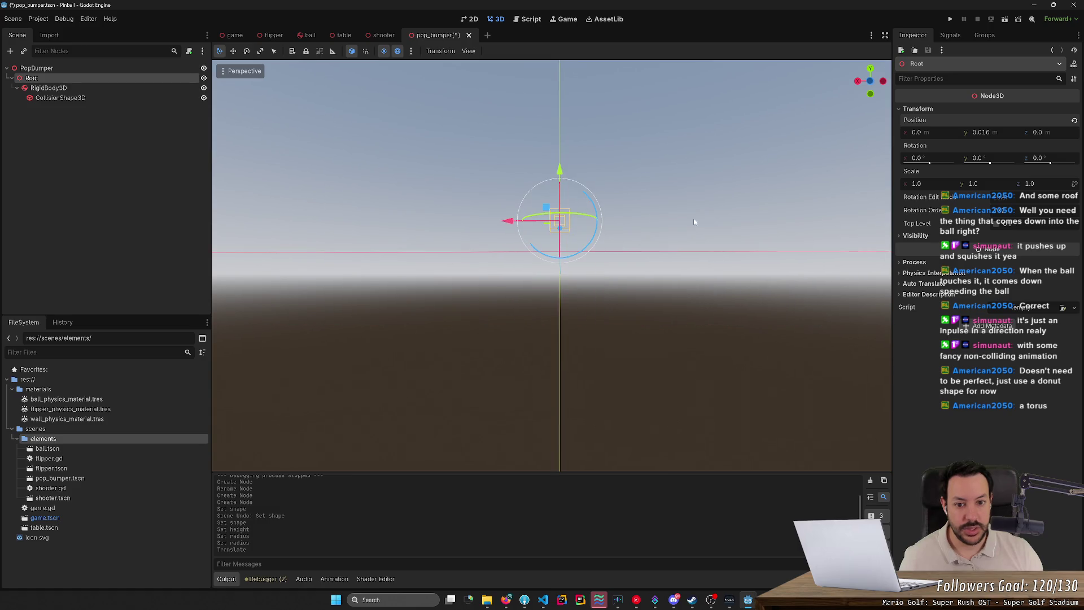
{"action": "type", "text": "0.014"}
{"action": "key", "text": "Return"}
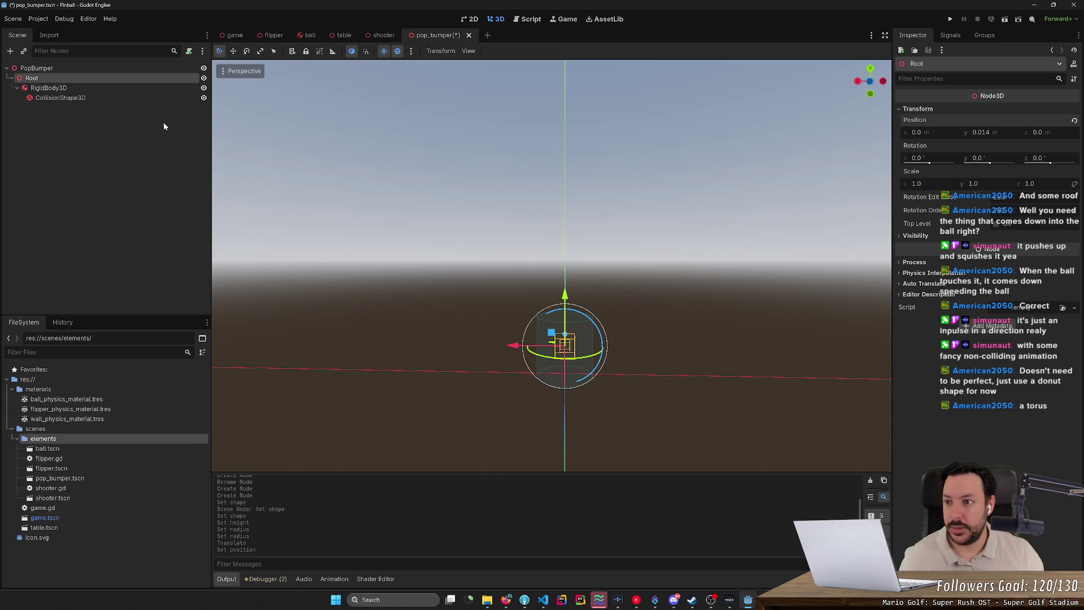
{"action": "key", "text": "ctrl+s"}
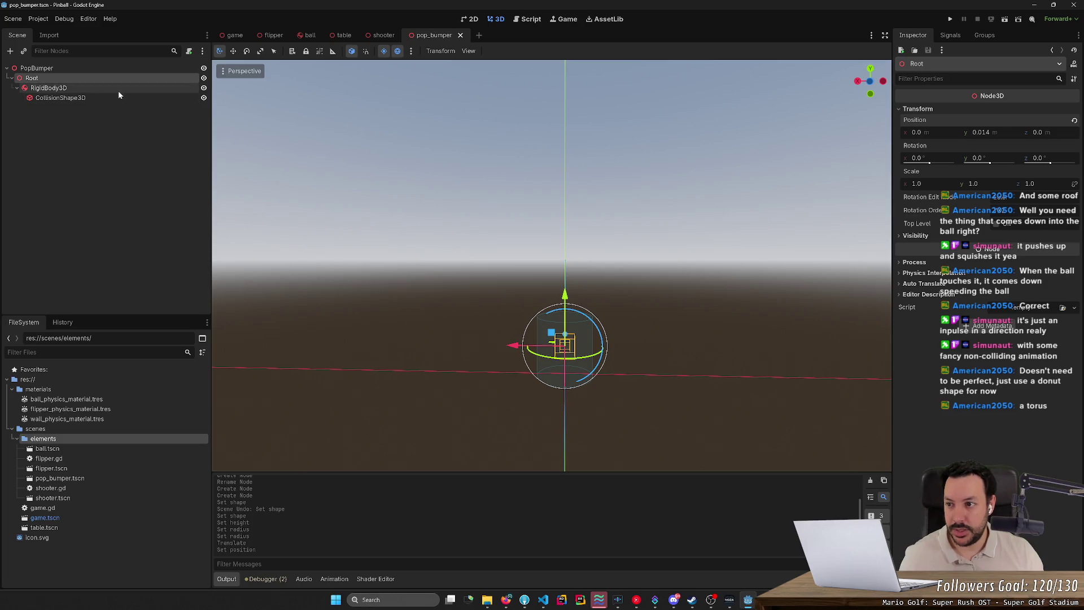
Begin adding a child node under RigidBody3D
{"action": "left_click", "coordinate": [118, 90]}
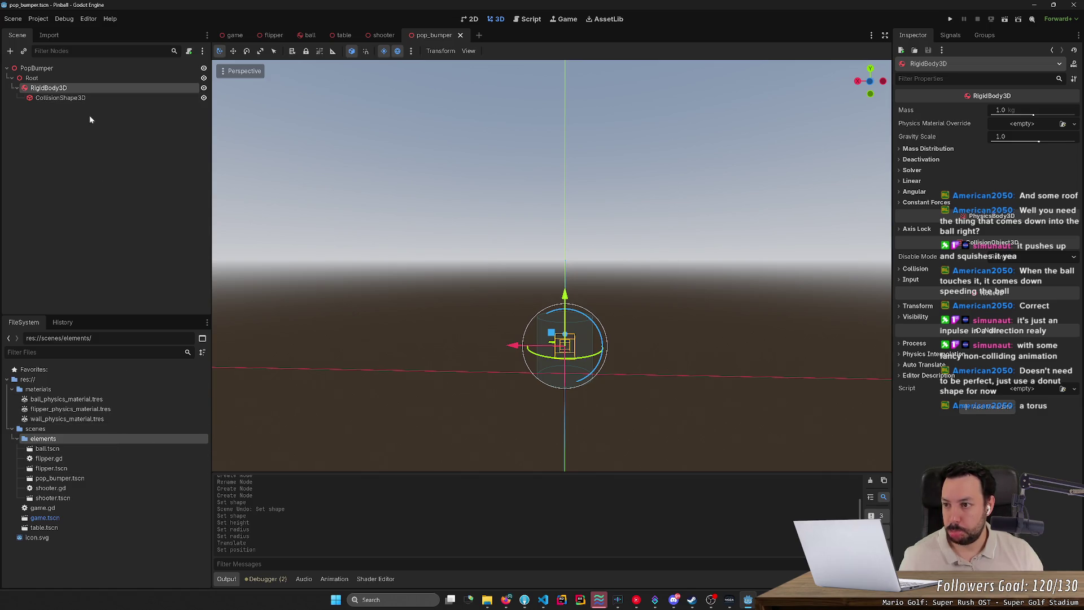
{"action": "left_click", "coordinate": [86, 77]}
{"action": "right_click", "coordinate": [84, 88]}
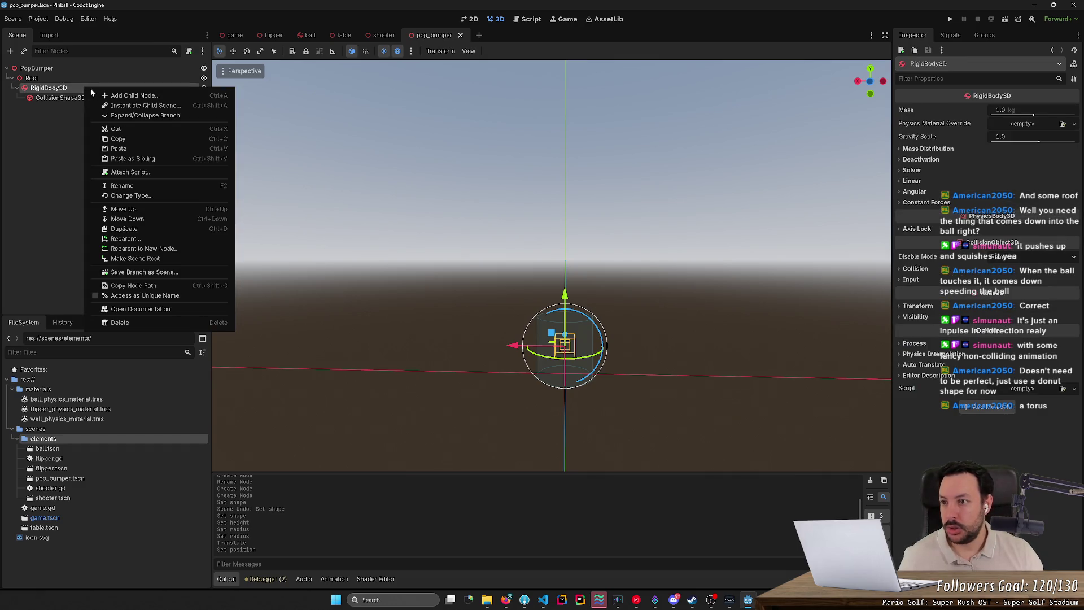
{"action": "left_click", "coordinate": [107, 93]}
Create a MeshInstance3D child and give it a CylinderMesh
{"action": "type", "text": "mesh"}
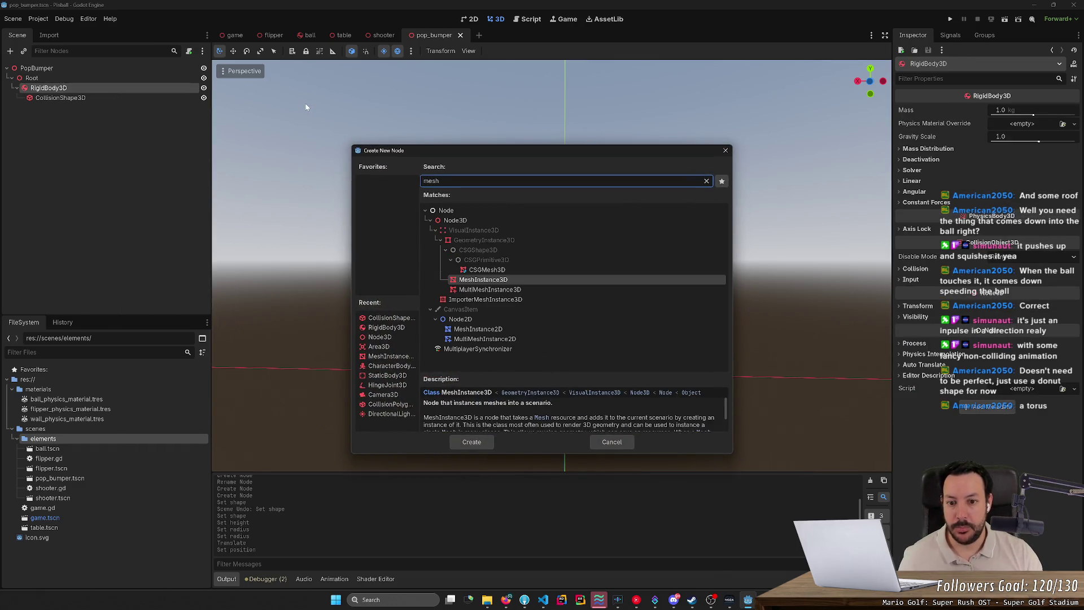
{"action": "key", "text": "Return"}
{"action": "left_click", "coordinate": [1023, 111]}
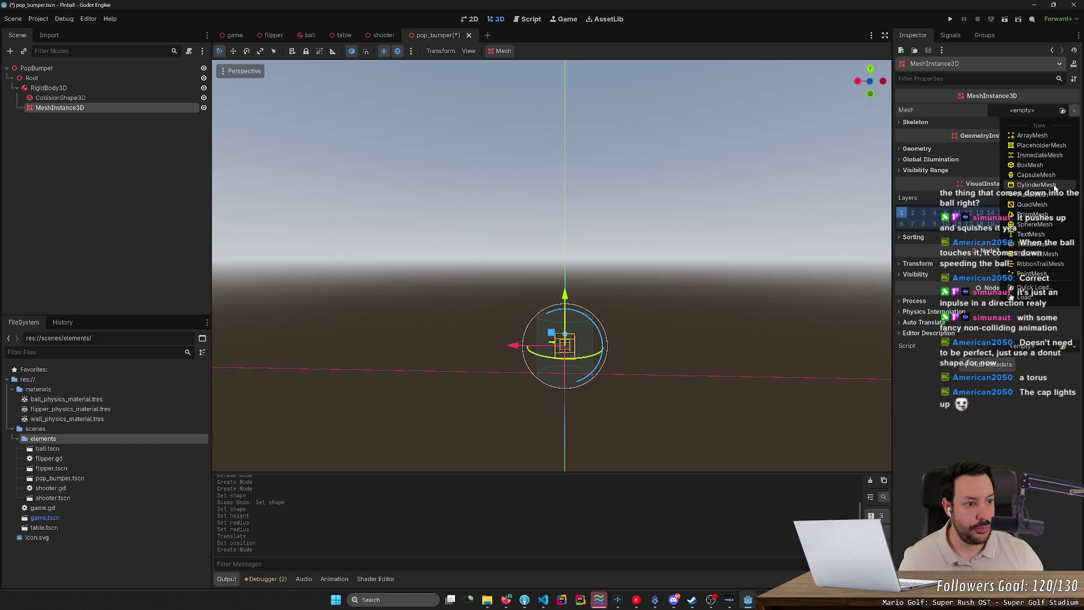
{"action": "left_click", "coordinate": [1054, 187]}
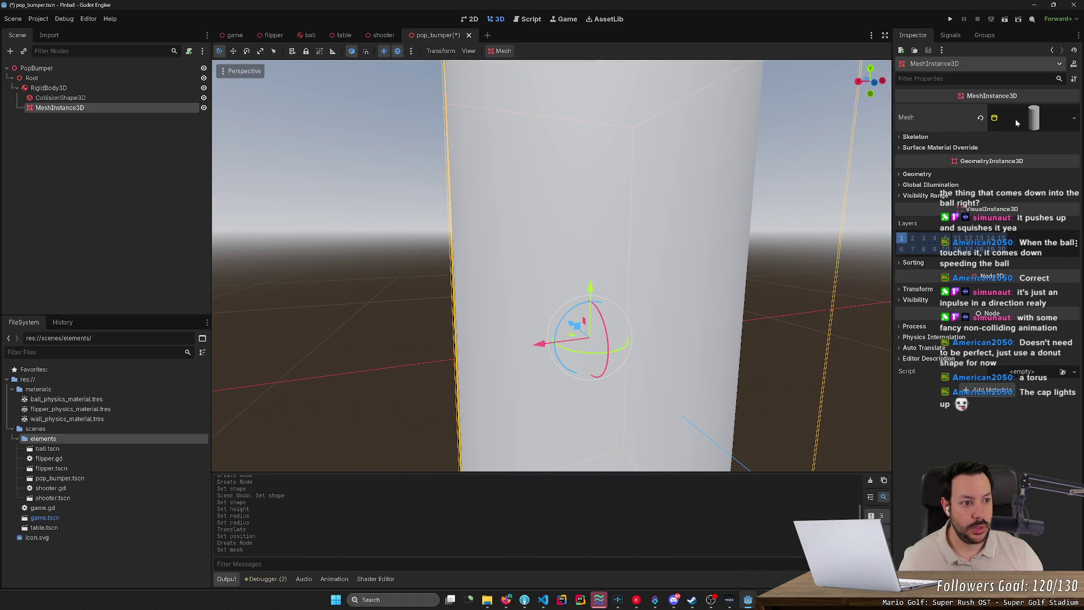
Drag the cylinder mesh's top radius to zero and widen its bottom radius
{"action": "left_click", "coordinate": [1021, 119]}
{"action": "left_click_drag", "start_coordinate": [996, 209], "coordinate": [963, 209]}
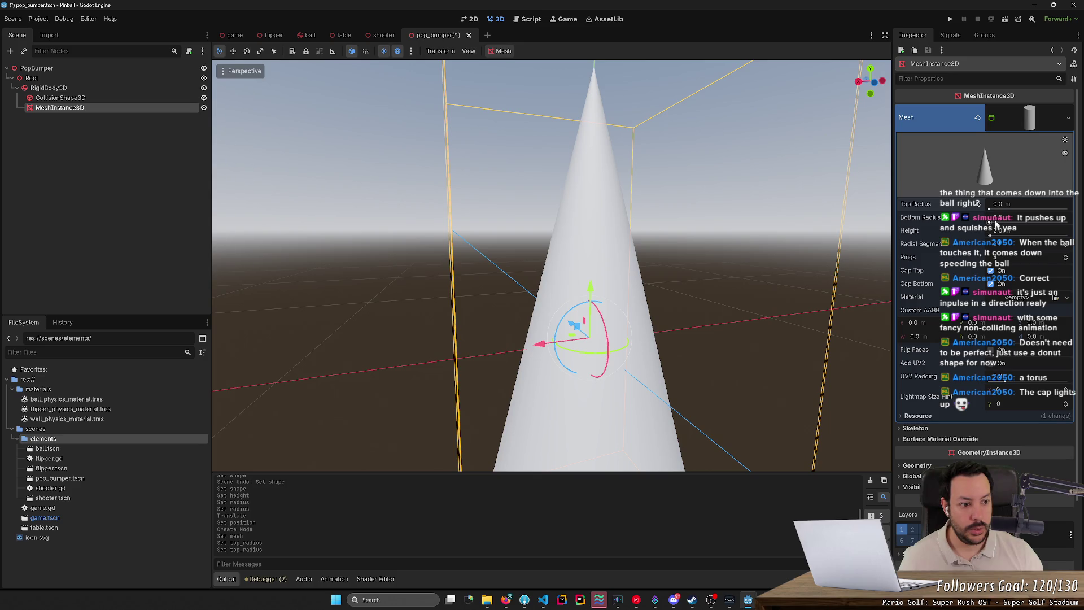
{"action": "mouse_move", "coordinate": [989, 222]}
{"action": "left_mouse_down"}
{"action": "mouse_move", "coordinate": [966, 222]}
{"action": "mouse_move", "coordinate": [990, 223]}
{"action": "mouse_move", "coordinate": [977, 223]}
{"action": "mouse_move", "coordinate": [971, 232]}
{"action": "mouse_move", "coordinate": [989, 236]}
{"action": "mouse_move", "coordinate": [977, 236]}
{"action": "left_mouse_up"}
{"action": "scroll", "coordinate": [590, 338], "scroll_direction": "up", "scroll_amount": 5}
{"action": "scroll", "coordinate": [552, 354], "scroll_direction": "up", "scroll_amount": 3}
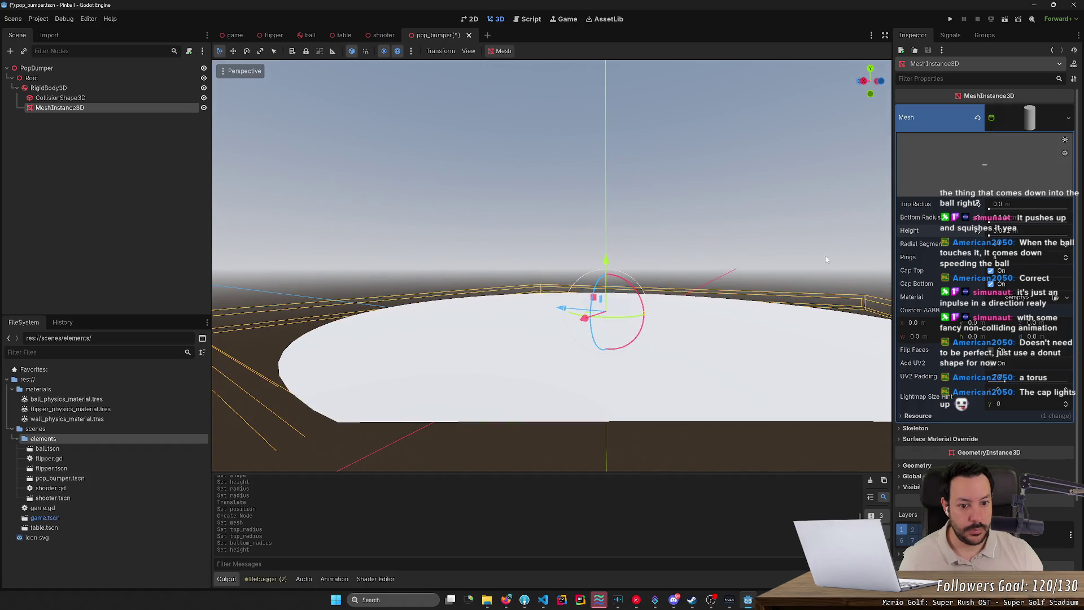
{"action": "left_click", "coordinate": [998, 204]}
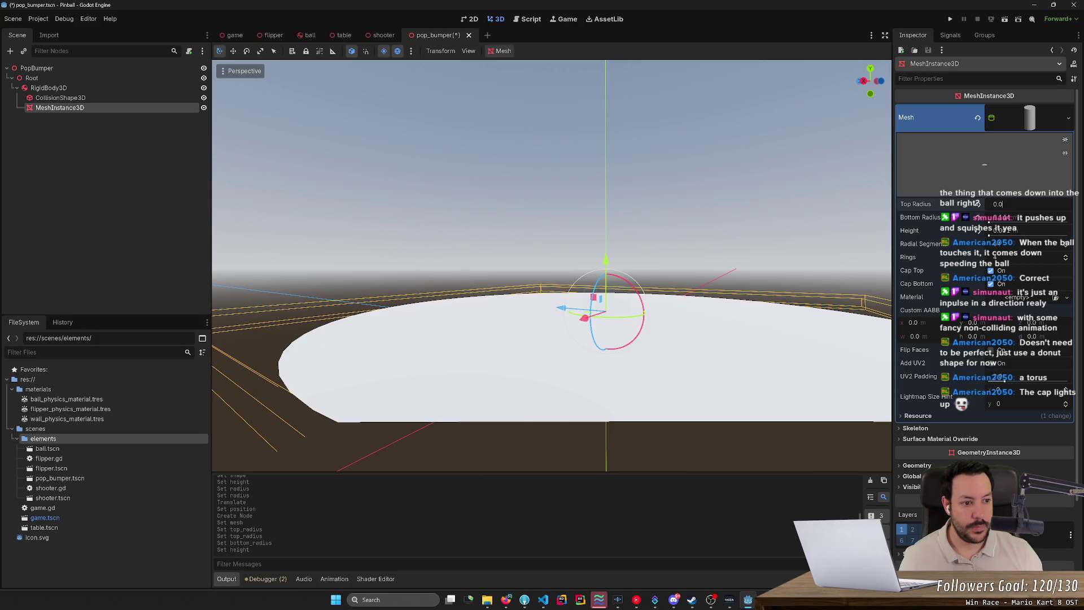
Set the cap mesh's top radius to 0.01 and bottom radius to about 0.3
{"action": "type", "text": "1"}
{"action": "key", "text": "Return"}
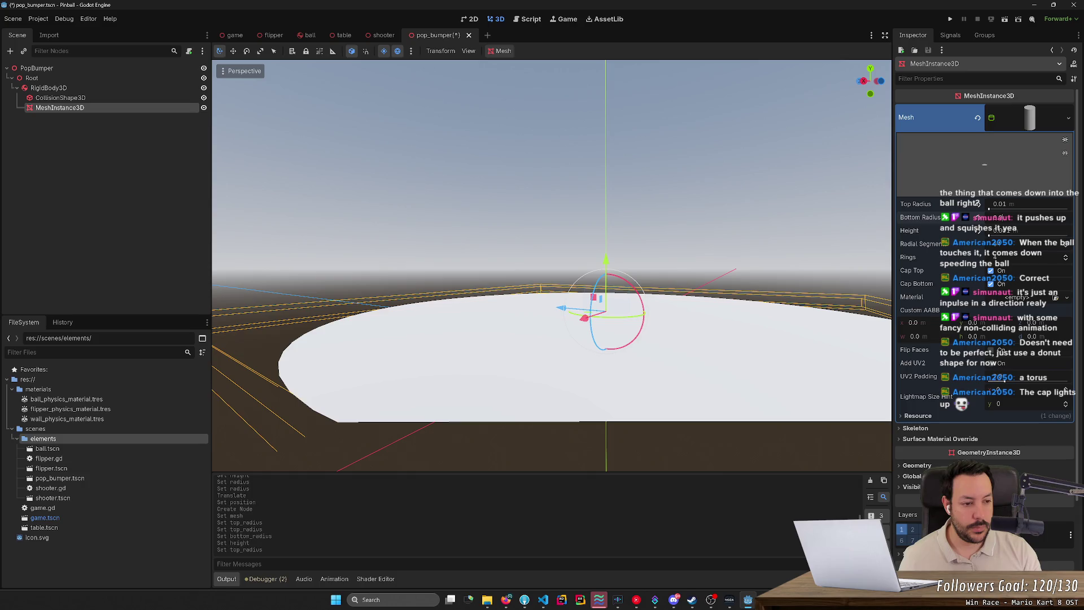
{"action": "key", "text": "Return"}
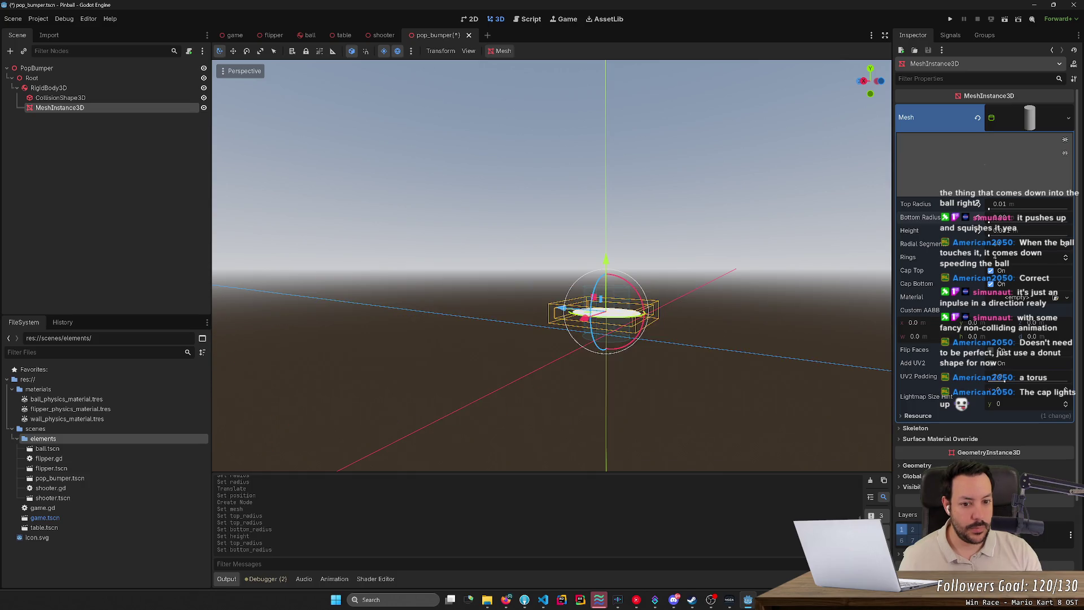
{"action": "type", "text": "0.3"}
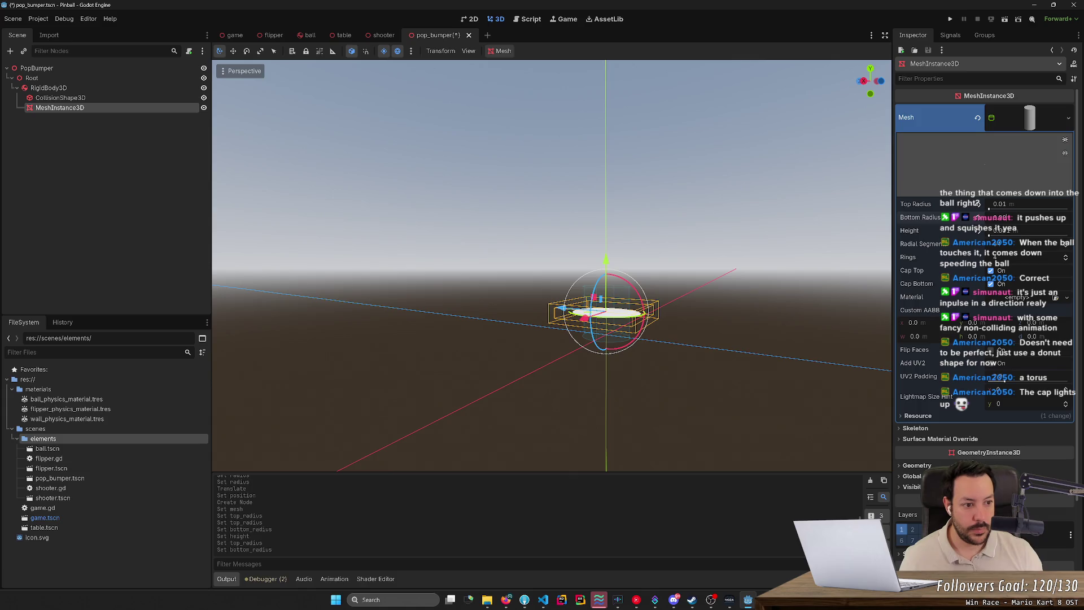
{"action": "key", "text": "Return"}
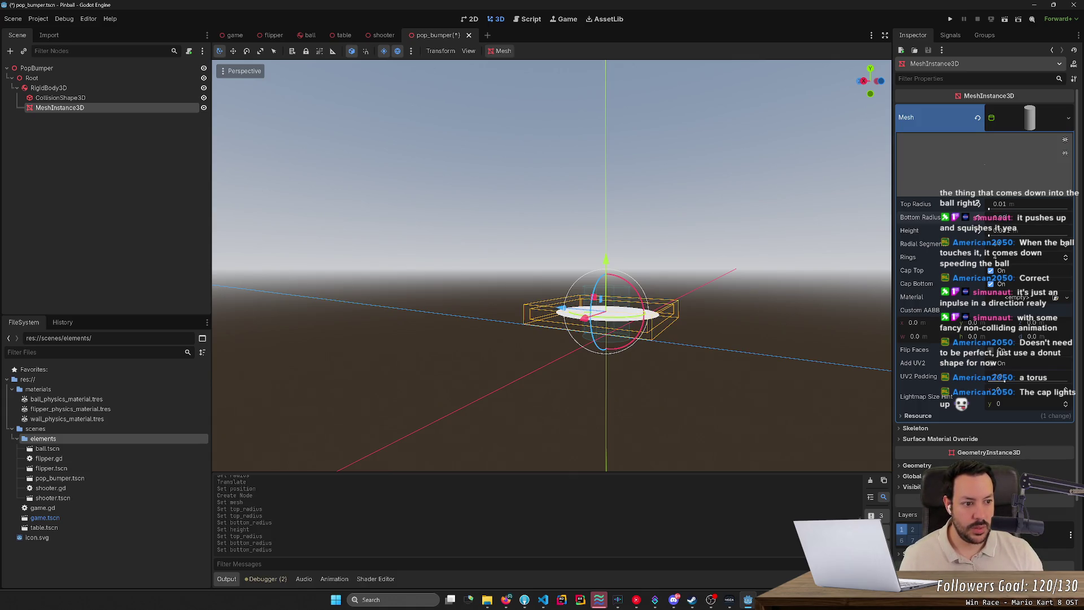
{"action": "key", "text": "Return"}
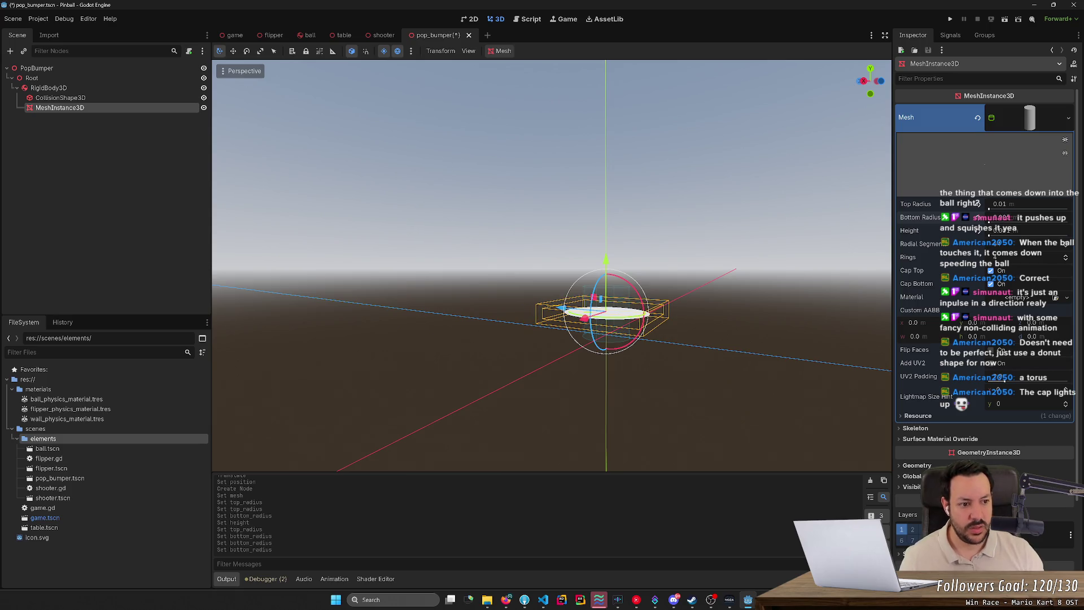
Raise the mesh above the collision cylinder and increase its height into a dome
{"action": "mouse_move", "coordinate": [608, 261]}
{"action": "left_mouse_down"}
{"action": "mouse_move", "coordinate": [599, 93]}
{"action": "mouse_move", "coordinate": [637, 181]}
{"action": "mouse_move", "coordinate": [715, 226]}
{"action": "left_mouse_up"}
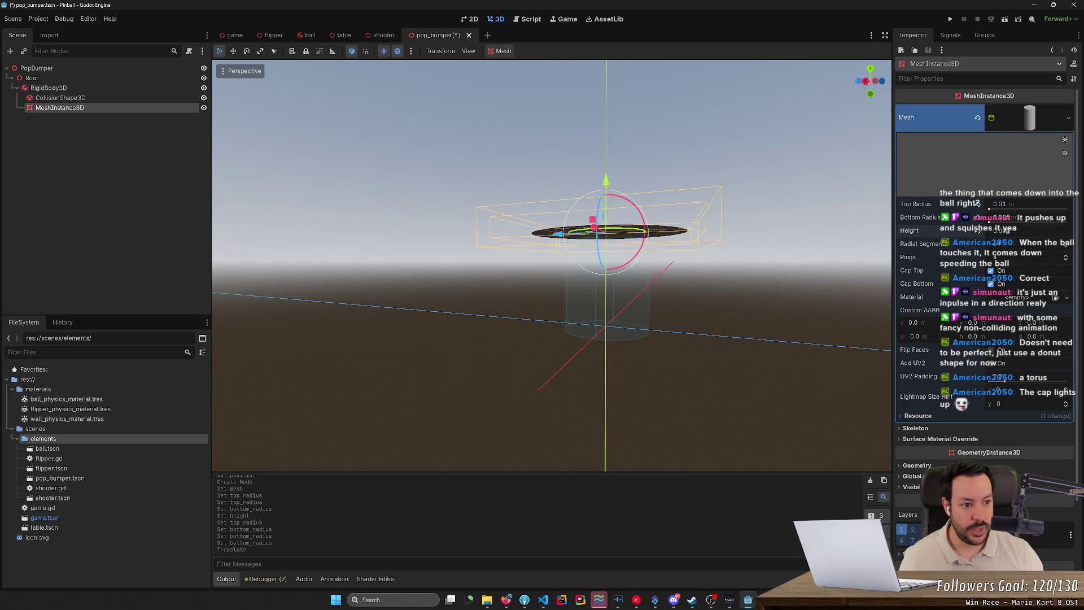
{"action": "left_click_drag", "start_coordinate": [999, 231], "coordinate": [1011, 231]}
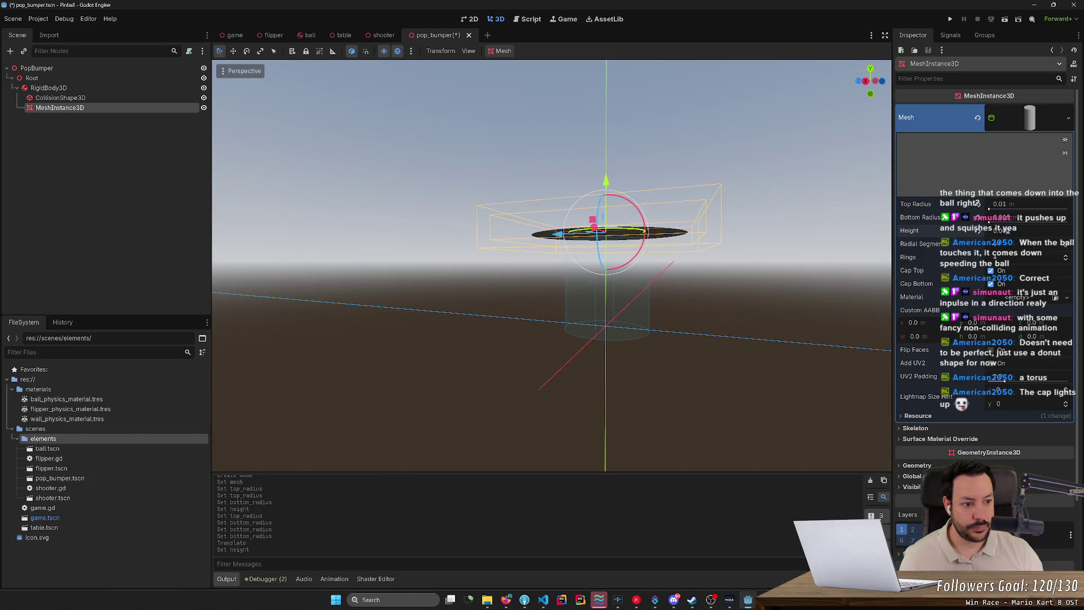
{"action": "left_click_drag", "start_coordinate": [1000, 230], "coordinate": [1011, 230]}
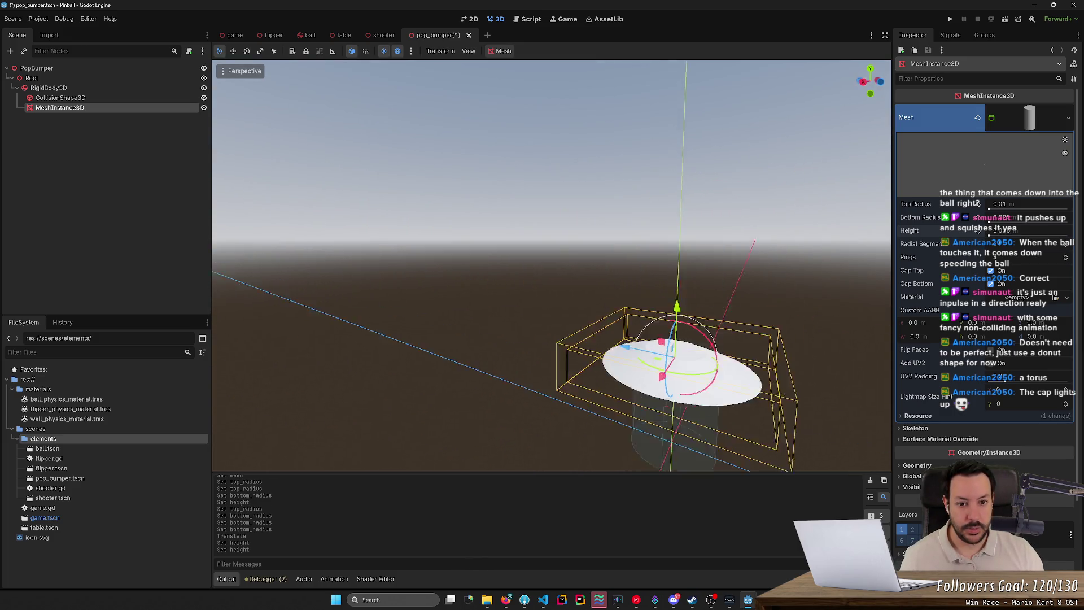
{"action": "left_click", "coordinate": [60, 98]}
{"action": "left_click_drag", "start_coordinate": [531, 293], "coordinate": [538, 298]}
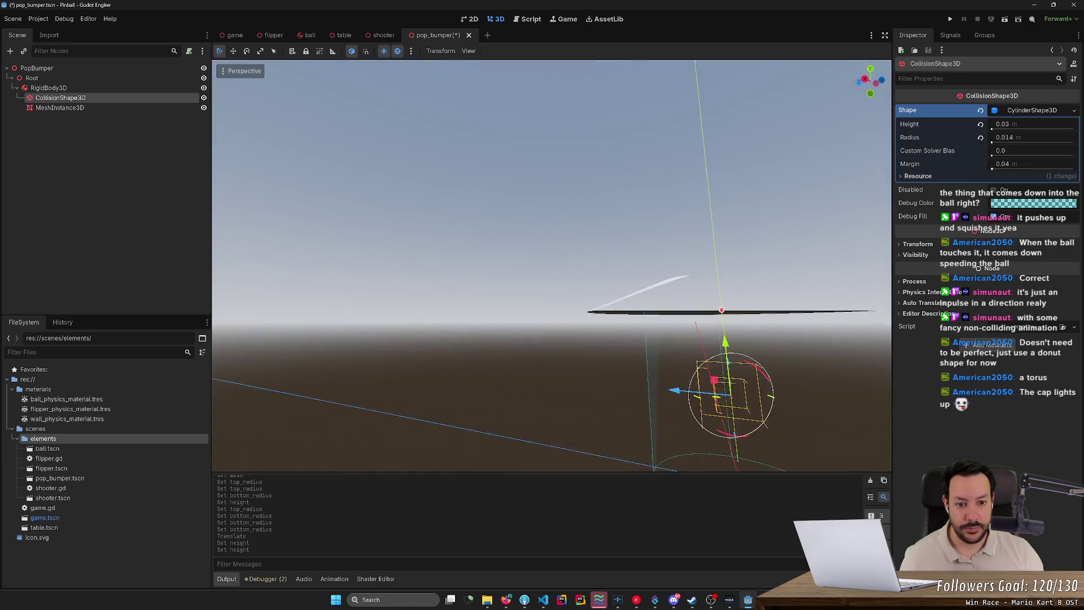
Nudge the cap mesh along Y until it rests on the collision cylinder
{"action": "key", "text": "f"}
{"action": "left_click", "coordinate": [536, 237]}
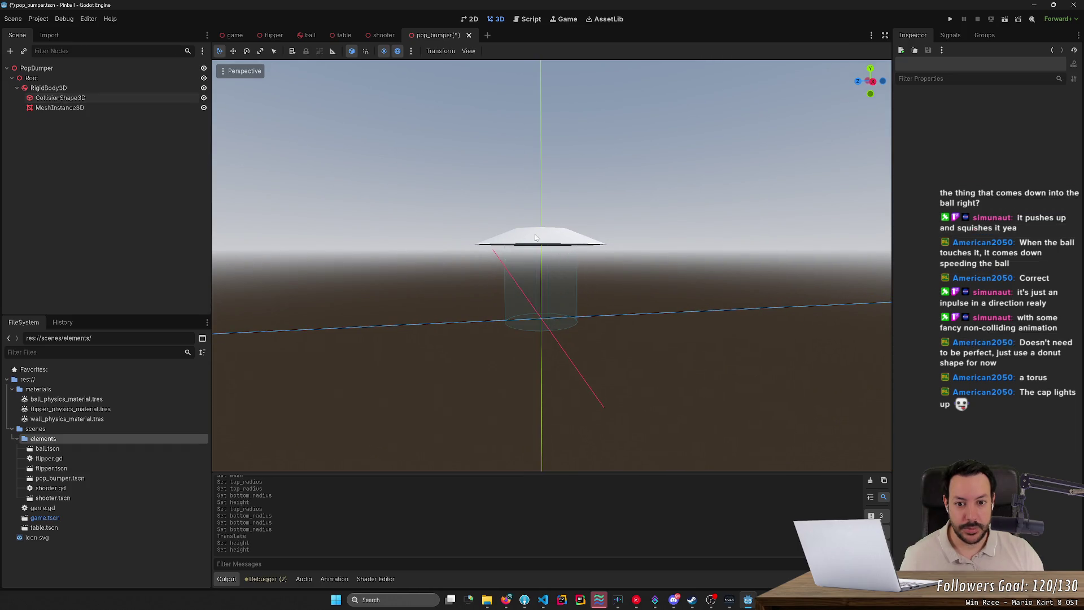
{"action": "left_click", "coordinate": [158, 107]}
{"action": "mouse_move", "coordinate": [552, 189]}
{"action": "left_mouse_down"}
{"action": "mouse_move", "coordinate": [545, 177]}
{"action": "mouse_move", "coordinate": [543, 192]}
{"action": "left_mouse_up"}
{"action": "right_click", "coordinate": [583, 169]}
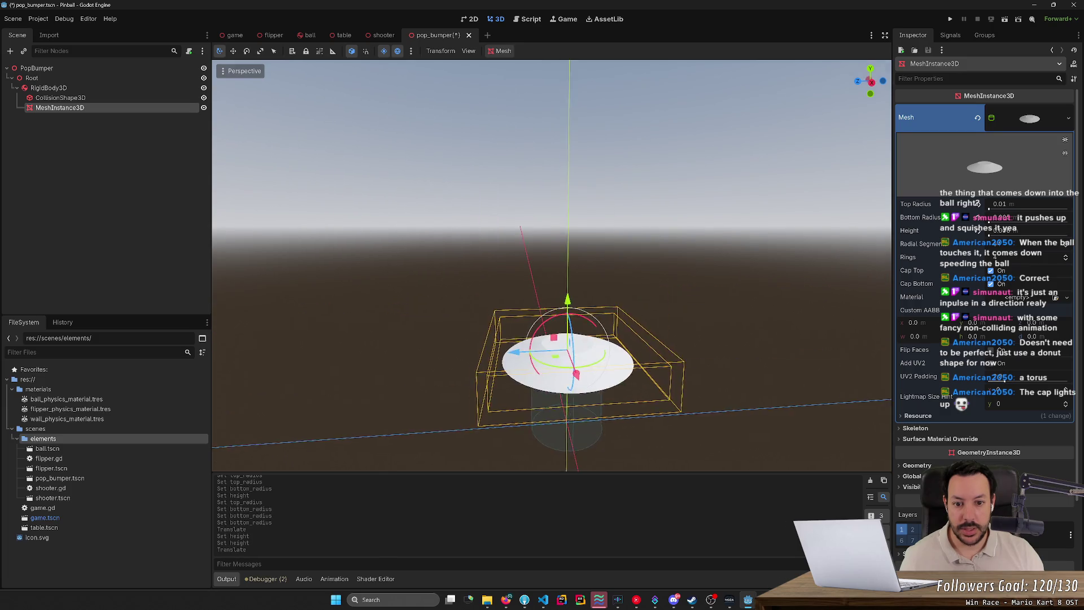
{"action": "key", "text": "w"}
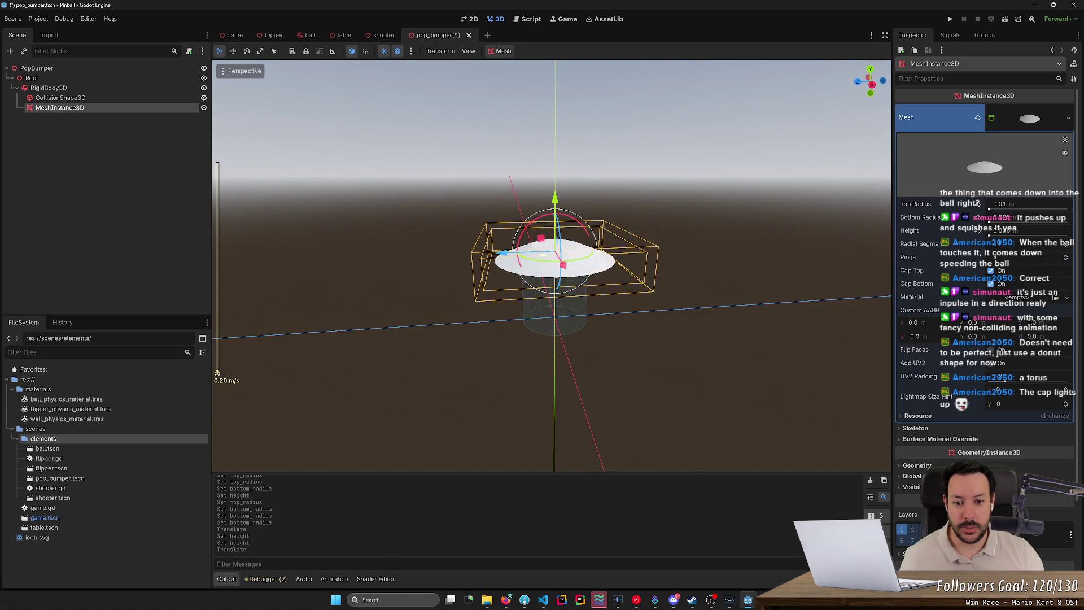
{"action": "mouse_move", "coordinate": [569, 229]}
{"action": "left_mouse_down"}
{"action": "mouse_move", "coordinate": [565, 208]}
{"action": "mouse_move", "coordinate": [569, 226]}
{"action": "left_mouse_up"}
{"action": "left_click", "coordinate": [690, 245]}
{"action": "mouse_move", "coordinate": [690, 245]}
{"action": "left_mouse_down"}
{"action": "mouse_move", "coordinate": [627, 255]}
{"action": "mouse_move", "coordinate": [694, 238]}
{"action": "left_mouse_up"}
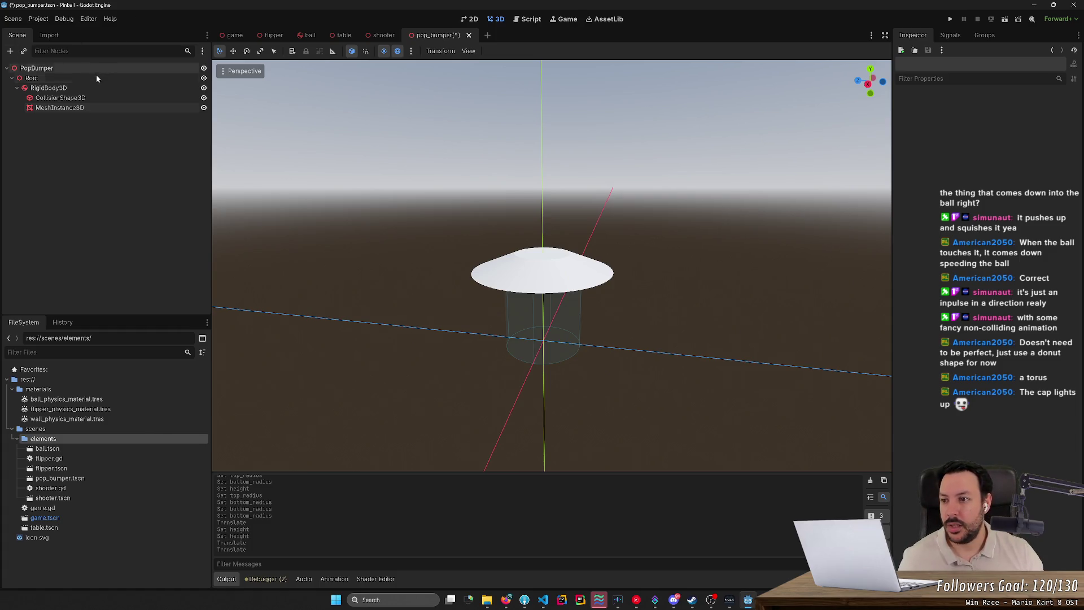
{"action": "left_click", "coordinate": [92, 107]}
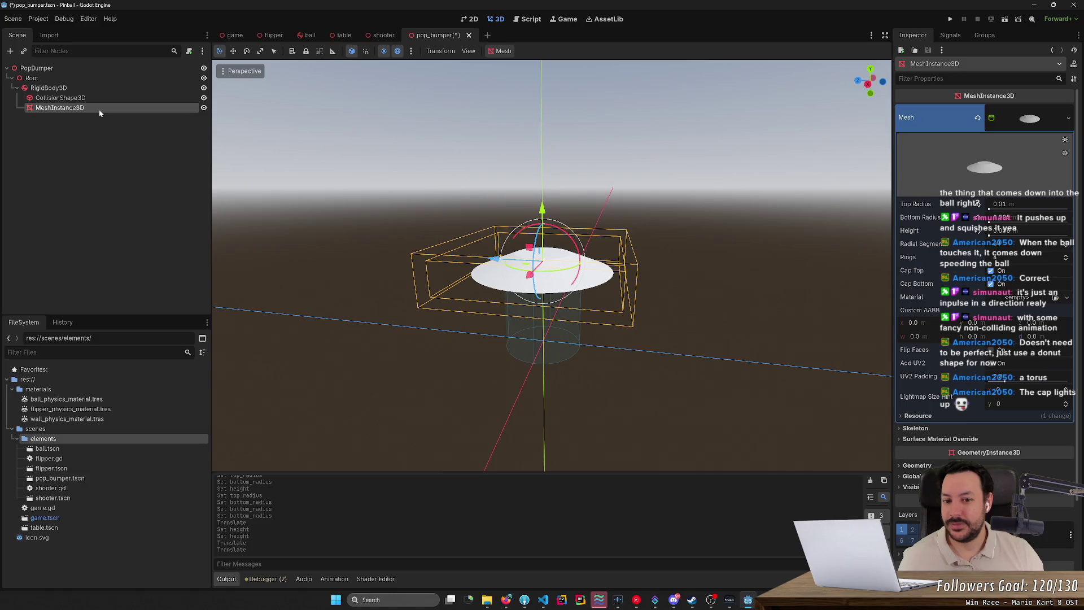
Move the mesh node directly under Root, save, and rename it CapMesh
{"action": "key", "text": "ctrl+s"}
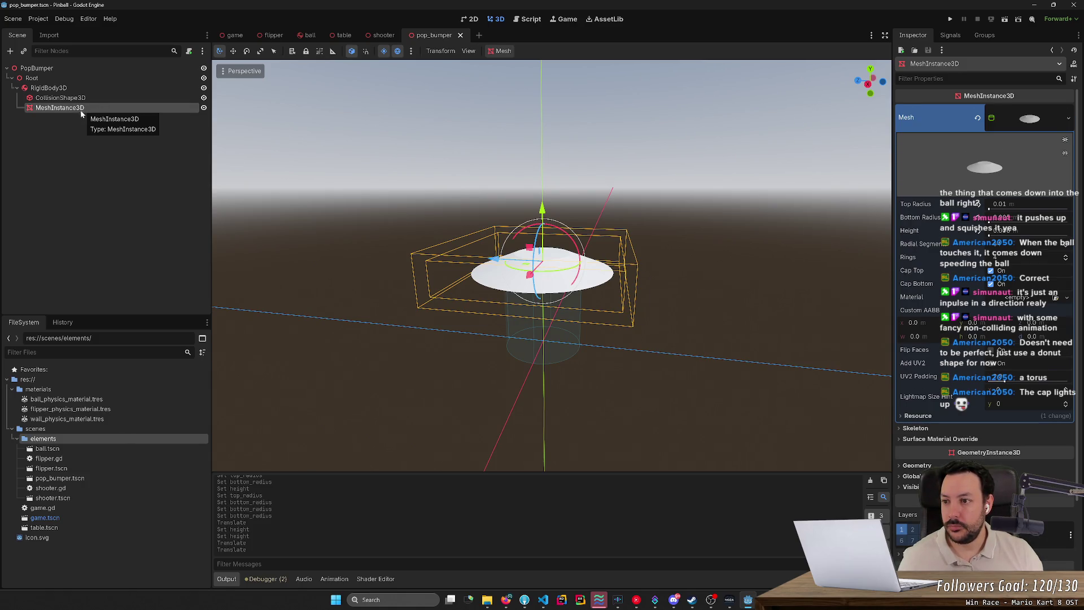
{"action": "left_click_drag", "start_coordinate": [79, 111], "coordinate": [93, 82]}
{"action": "key", "text": "ctrl+s"}
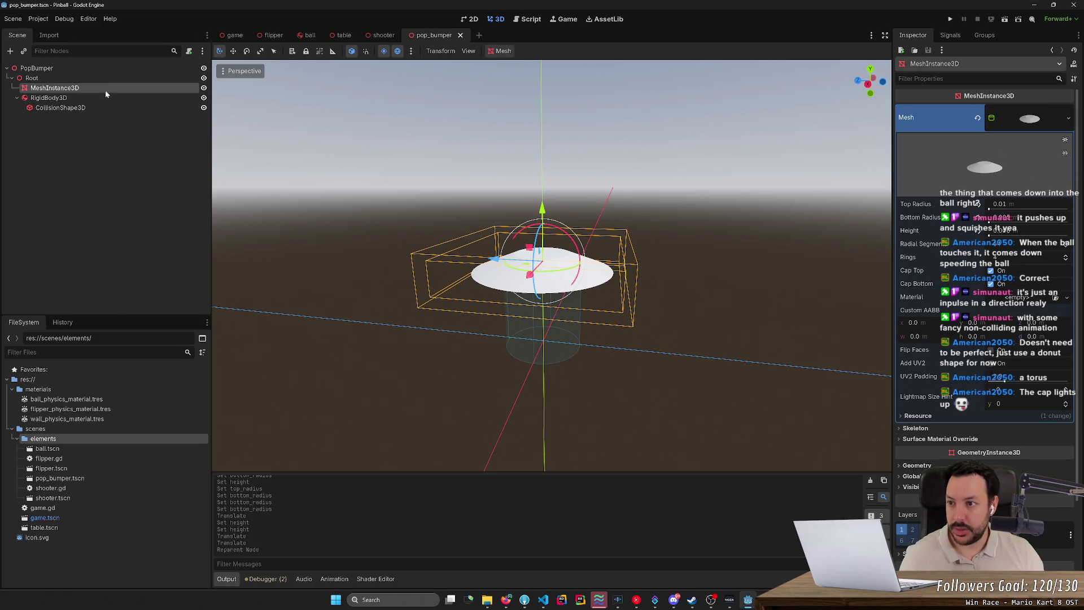
{"action": "double_click", "coordinate": [104, 90]}
{"action": "type", "text": "Cap"}
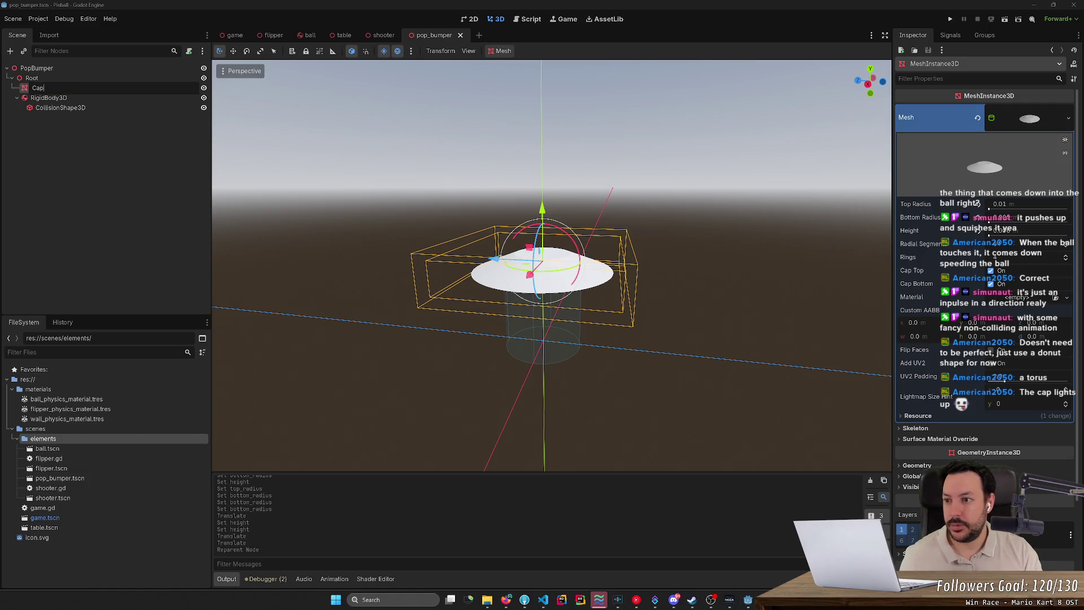
{"action": "type", "text": "Mesh"}
{"action": "key", "text": "Return"}
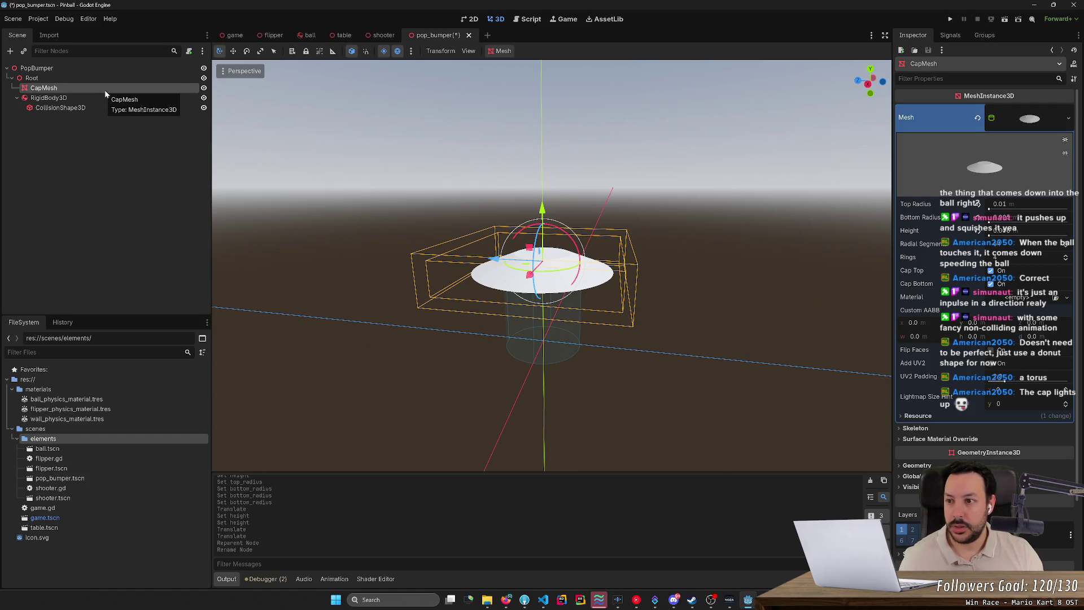
Paste a copy of CapMesh under CollisionShape3D and rename it CylinderMesh
{"action": "key", "text": "ctrl+c"}
{"action": "key", "text": "ctrl+v"}
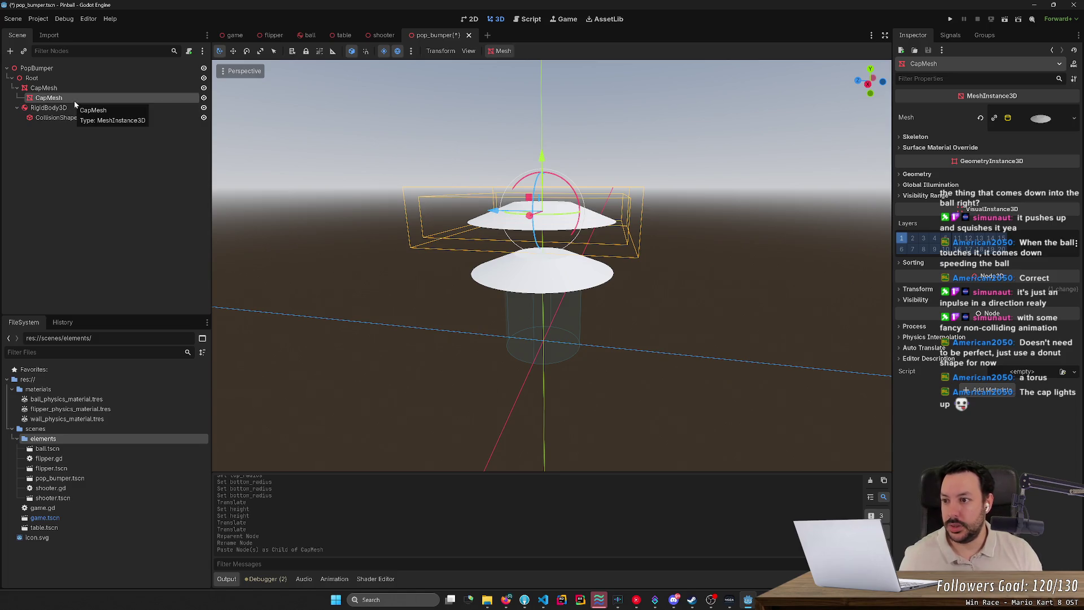
{"action": "key", "text": "Delete"}
{"action": "key", "text": "Return"}
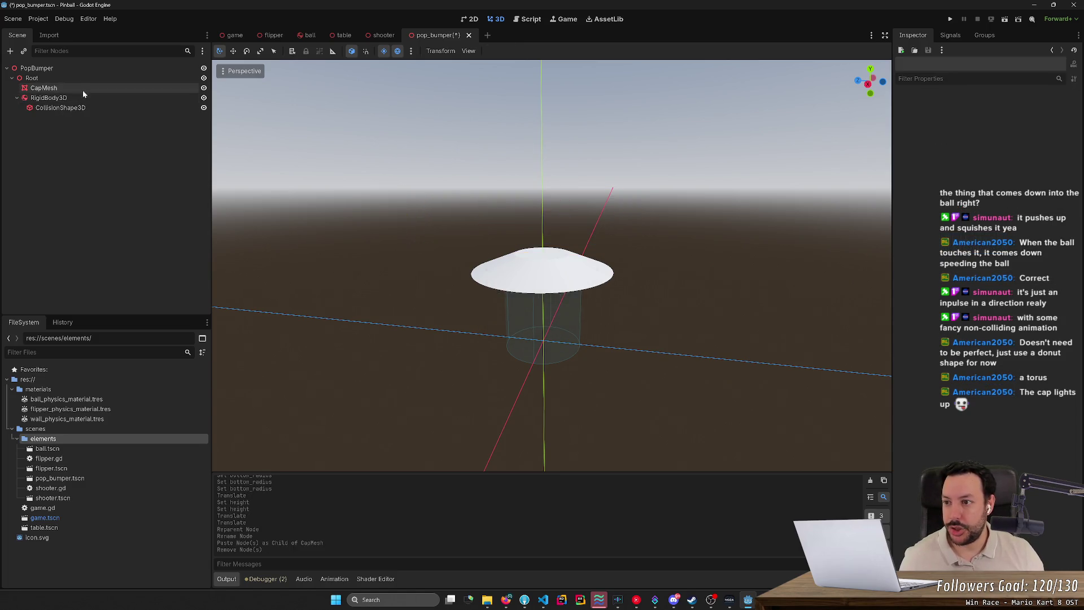
{"action": "left_click", "coordinate": [77, 108]}
{"action": "key", "text": "ctrl+v"}
{"action": "key", "text": "F2"}
{"action": "type", "text": "Cy"}
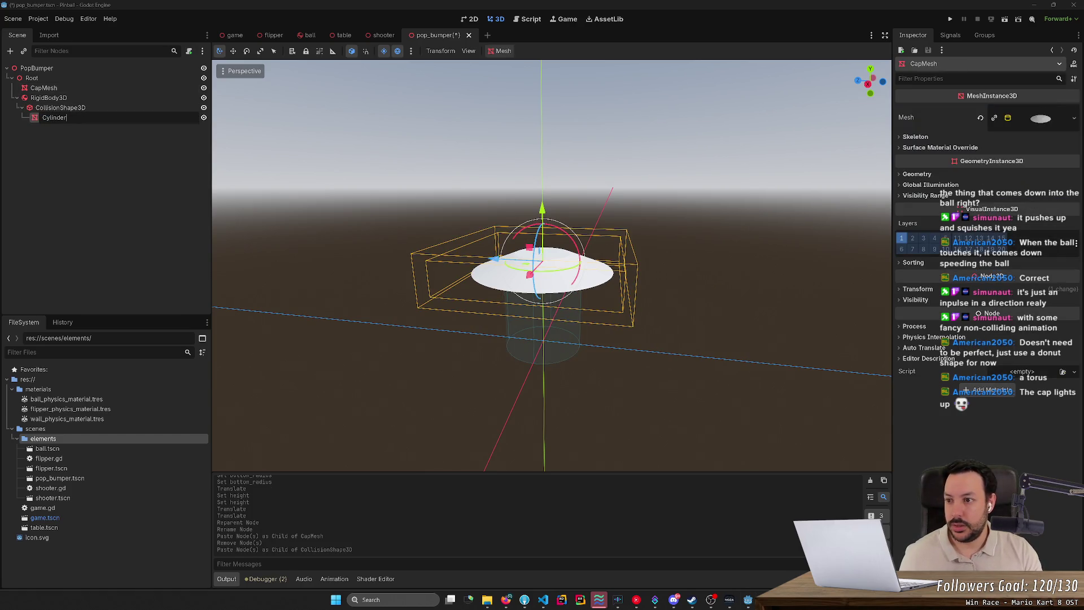
{"action": "key", "text": "Return"}
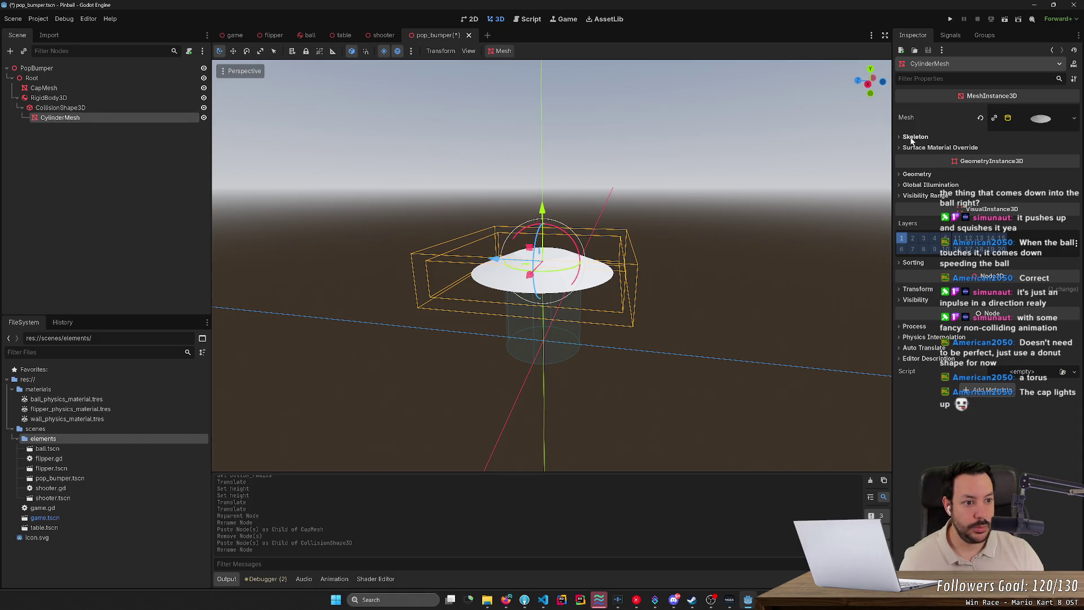
Compare CylinderMesh with the collision shape, then set its top radius to 0.025
{"action": "left_click", "coordinate": [1041, 119]}
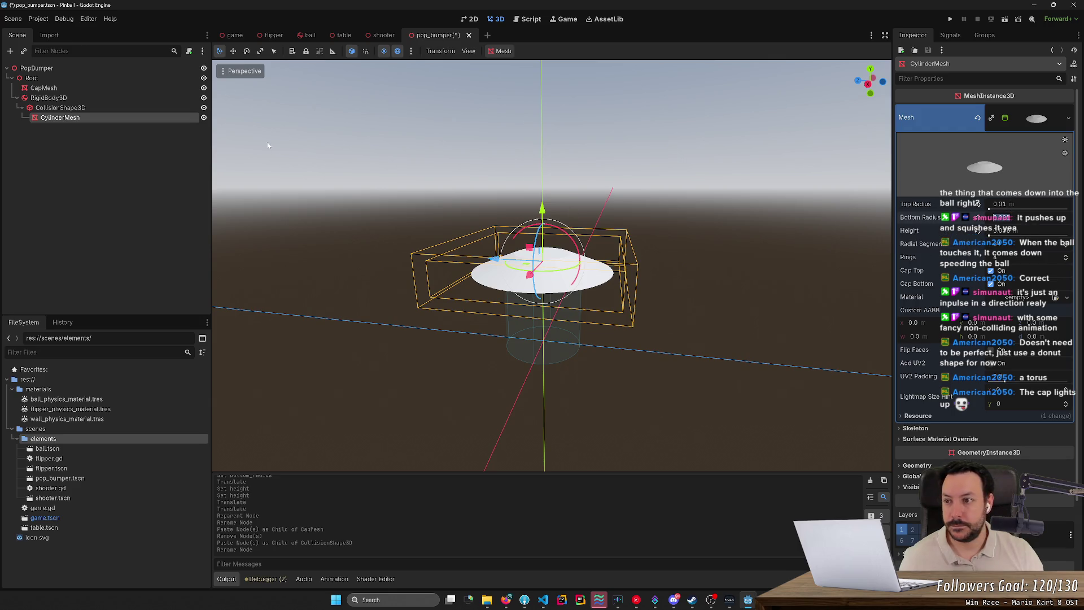
{"action": "left_click", "coordinate": [130, 106]}
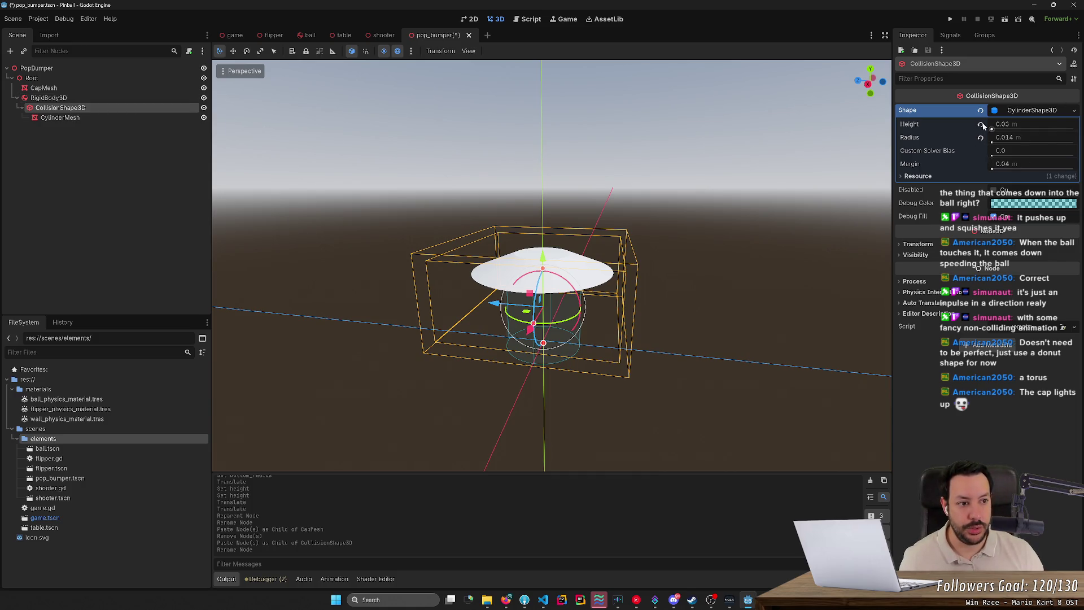
{"action": "left_click", "coordinate": [74, 120]}
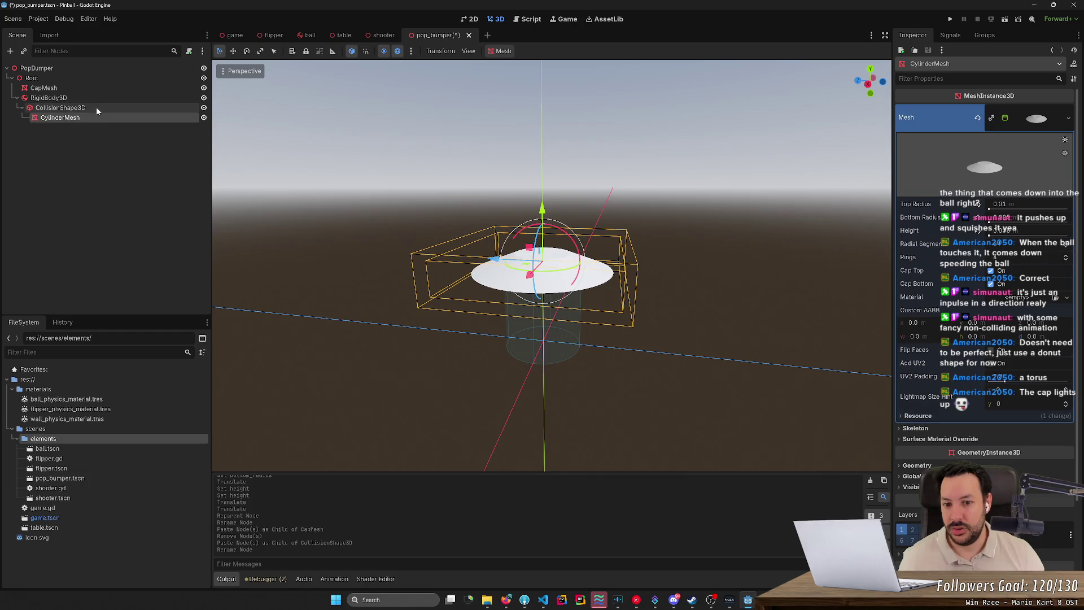
{"action": "left_click", "coordinate": [67, 109]}
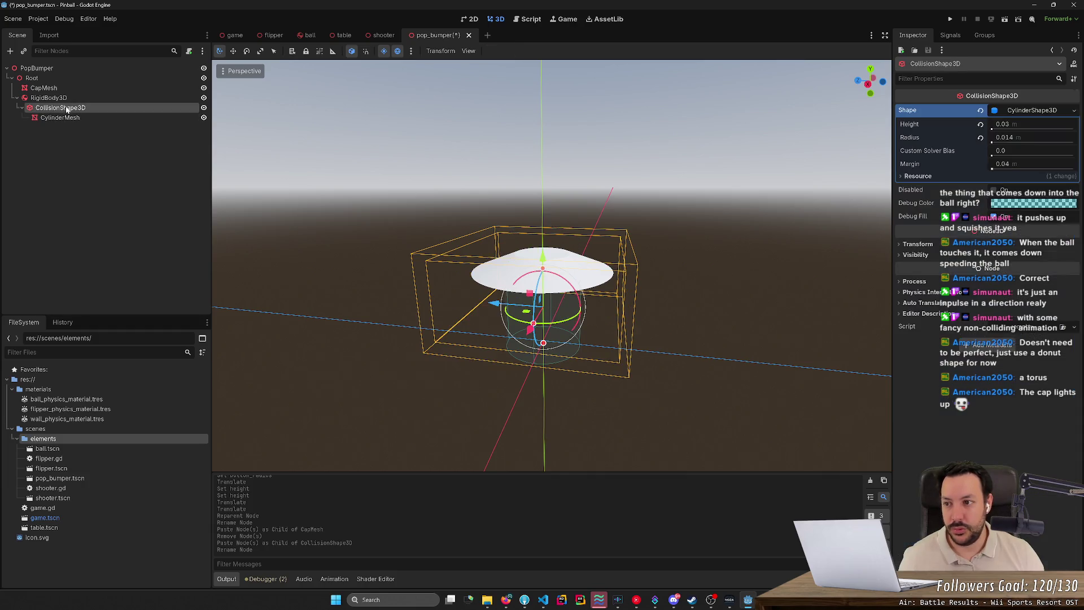
{"action": "left_click", "coordinate": [65, 118]}
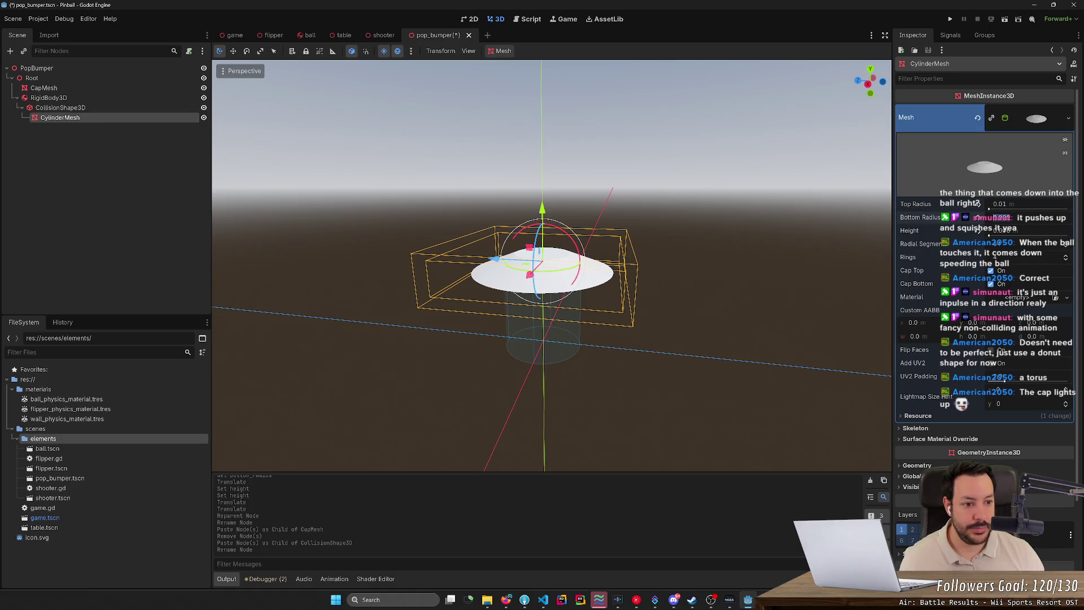
{"action": "left_click", "coordinate": [1042, 205]}
{"action": "type", "text": "0.025"}
{"action": "key", "text": "Return"}
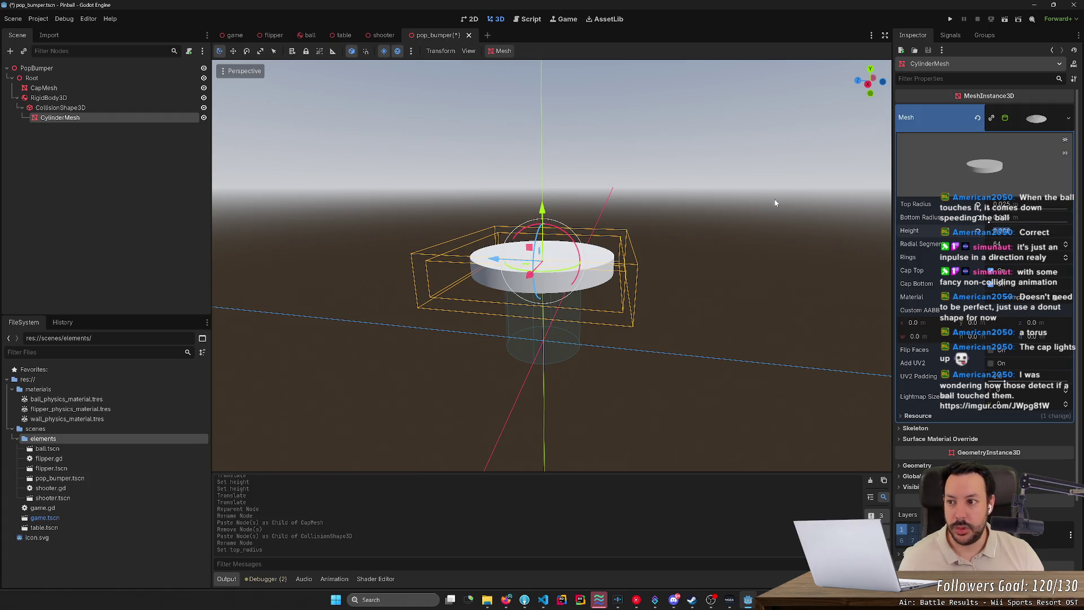
Move the cylinder body down and set its height to 0.03, then 0.028
{"action": "scroll", "coordinate": [991, 406], "scroll_direction": "down", "scroll_amount": 4}
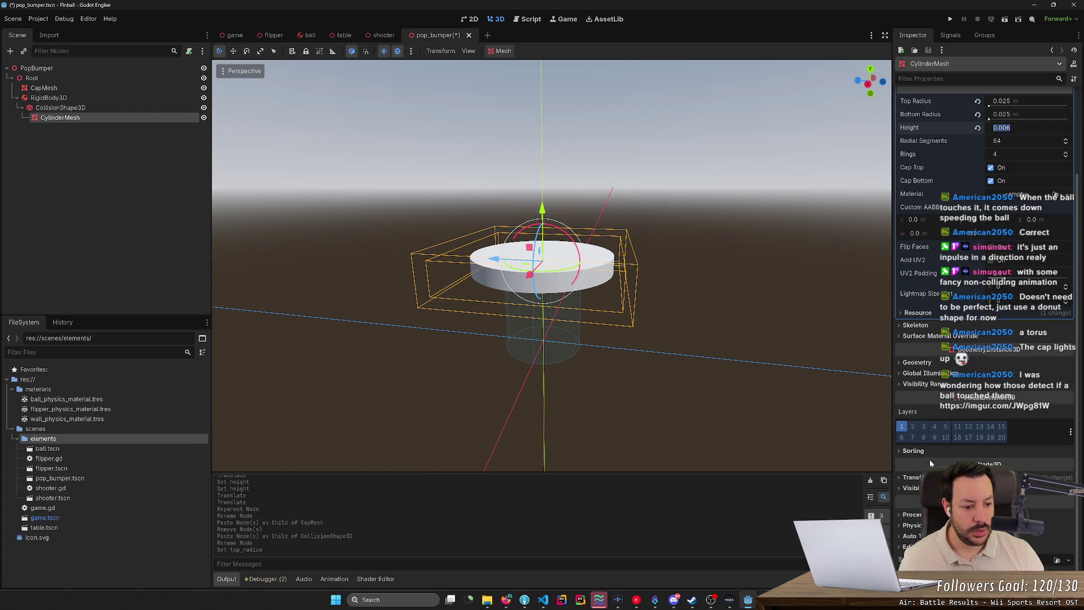
{"action": "left_click", "coordinate": [913, 477]}
{"action": "left_click_drag", "start_coordinate": [972, 500], "coordinate": [960, 501]}
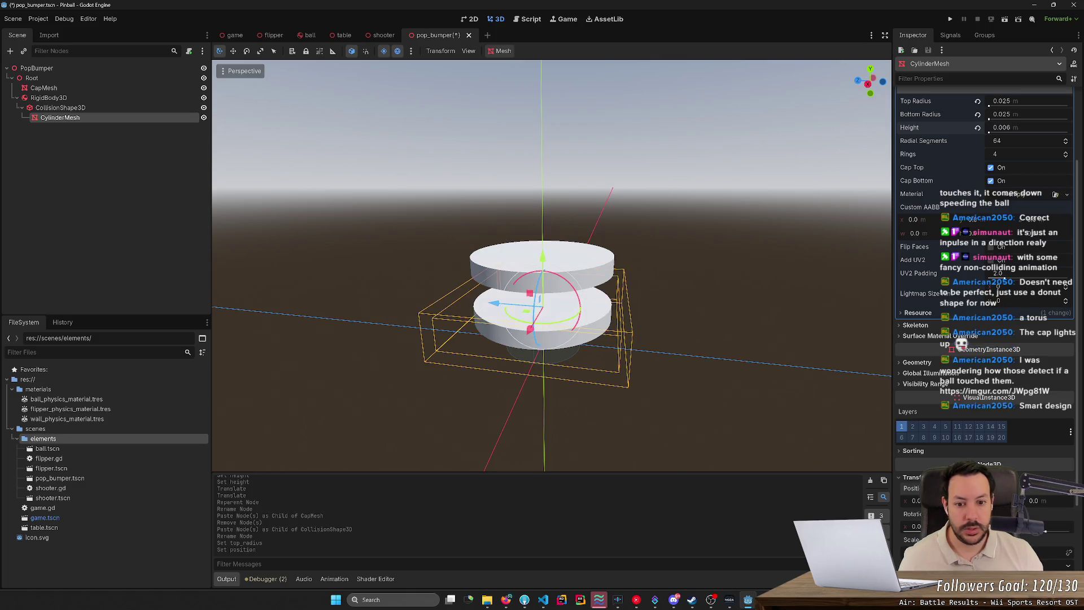
{"action": "left_click", "coordinate": [999, 129]}
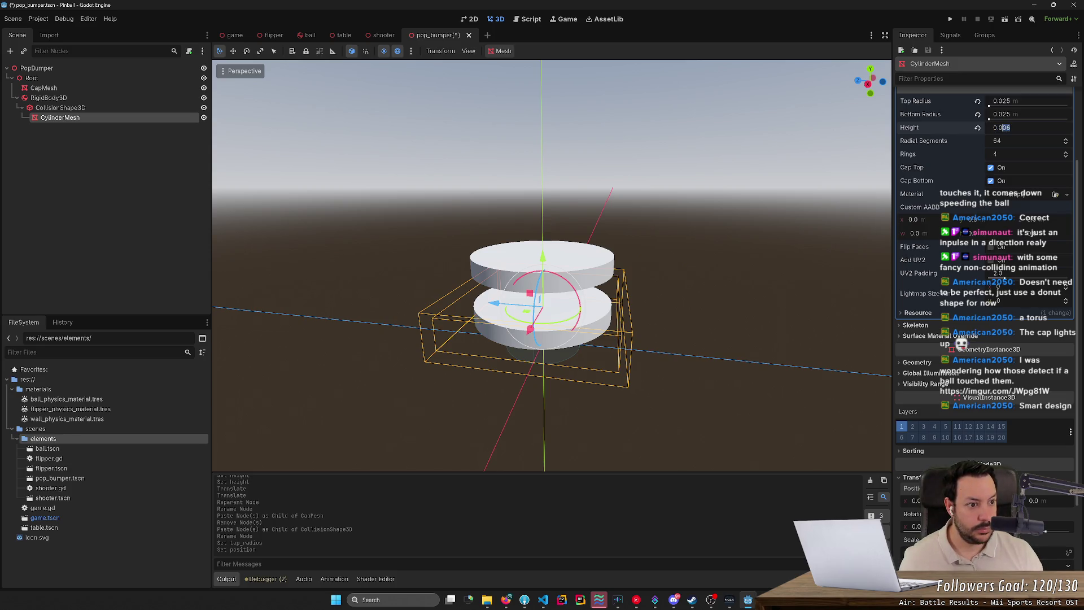
{"action": "type", "text": "3"}
{"action": "key", "text": "Return"}
{"action": "left_click", "coordinate": [1002, 127]}
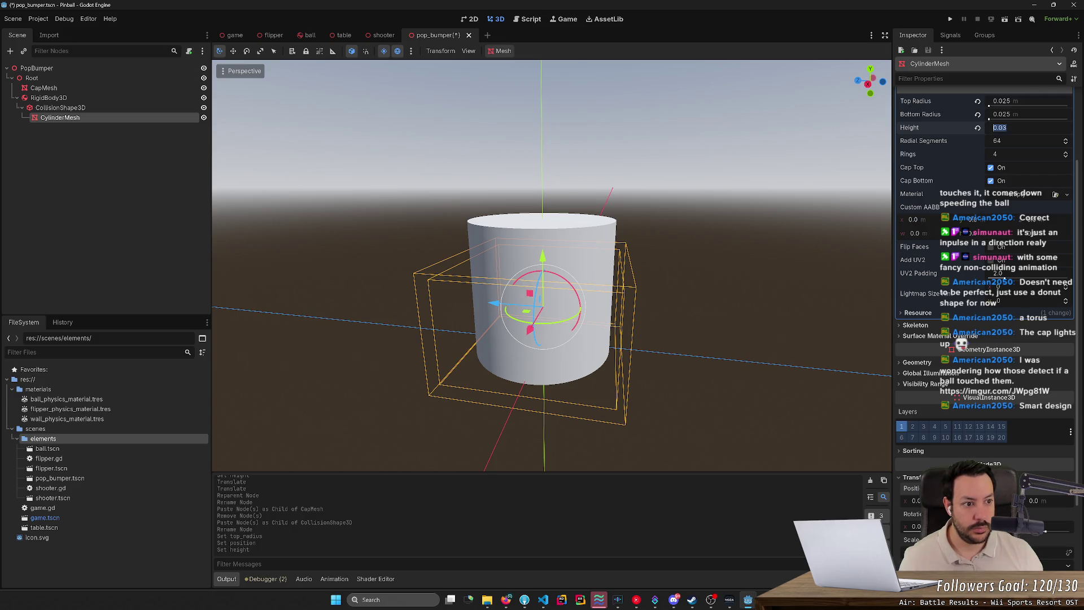
{"action": "type", "text": "28"}
{"action": "key", "text": "Return"}
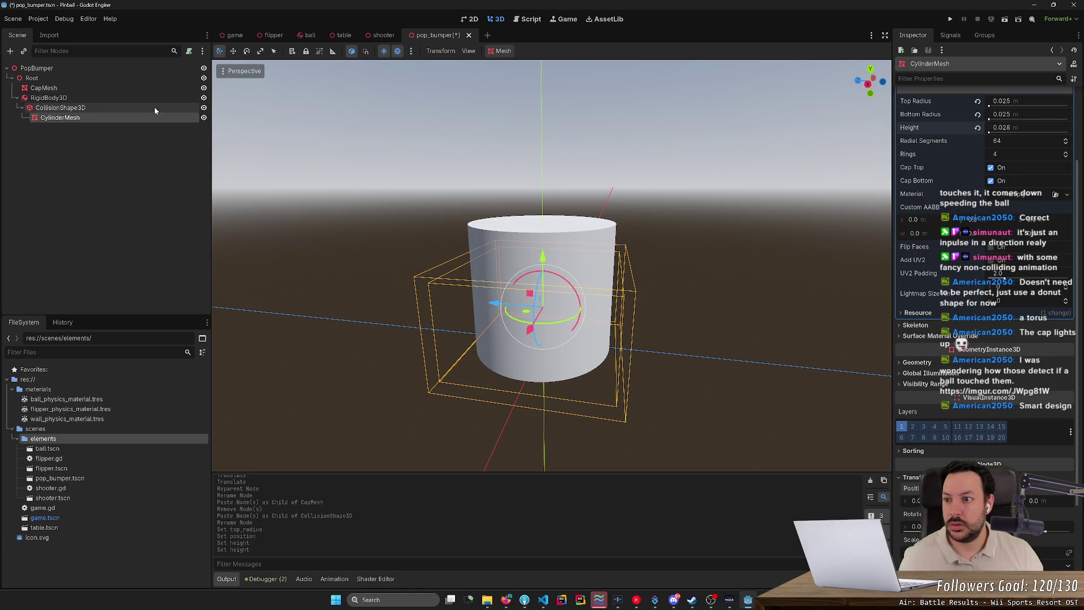
Check the collision shape's size, undo the stray move and height edits, and save
{"action": "left_click", "coordinate": [154, 106]}
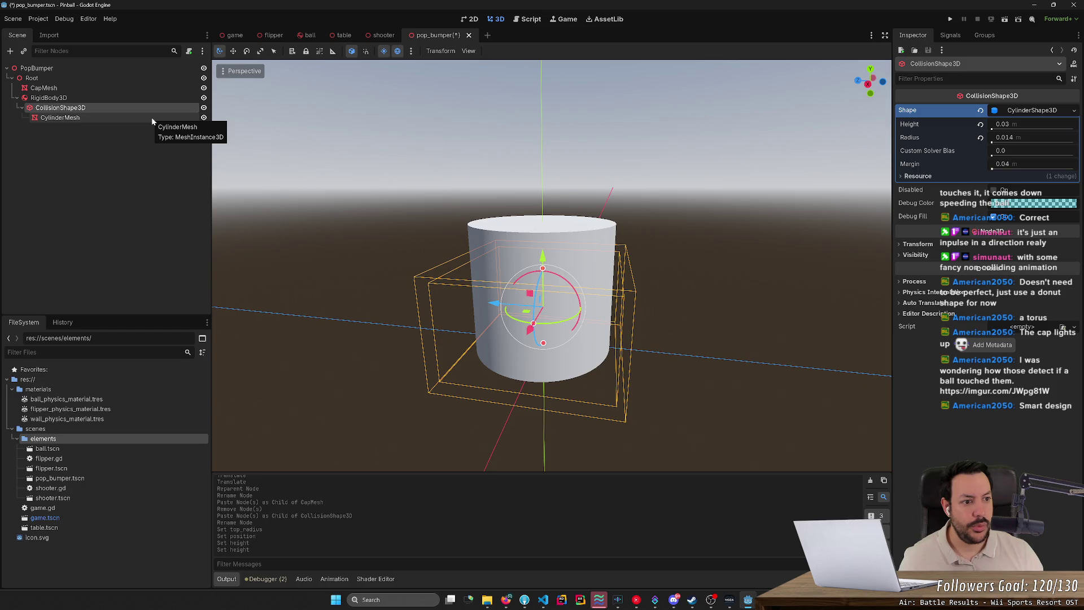
{"action": "left_click", "coordinate": [151, 118]}
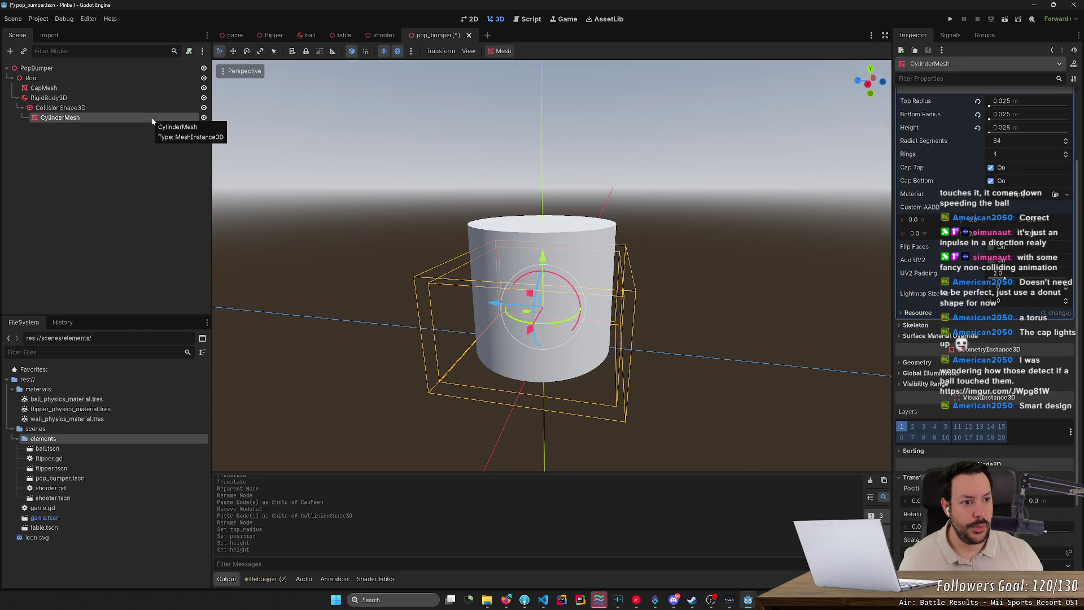
{"action": "mouse_move", "coordinate": [542, 282]}
{"action": "left_mouse_down"}
{"action": "mouse_move", "coordinate": [543, 203]}
{"action": "mouse_move", "coordinate": [574, 282]}
{"action": "left_mouse_up"}
{"action": "left_click_drag", "start_coordinate": [546, 339], "coordinate": [412, 353]}
{"action": "key", "text": "ctrl+z"}
{"action": "key", "text": "ctrl+z"}
{"action": "key", "text": "ctrl+z"}
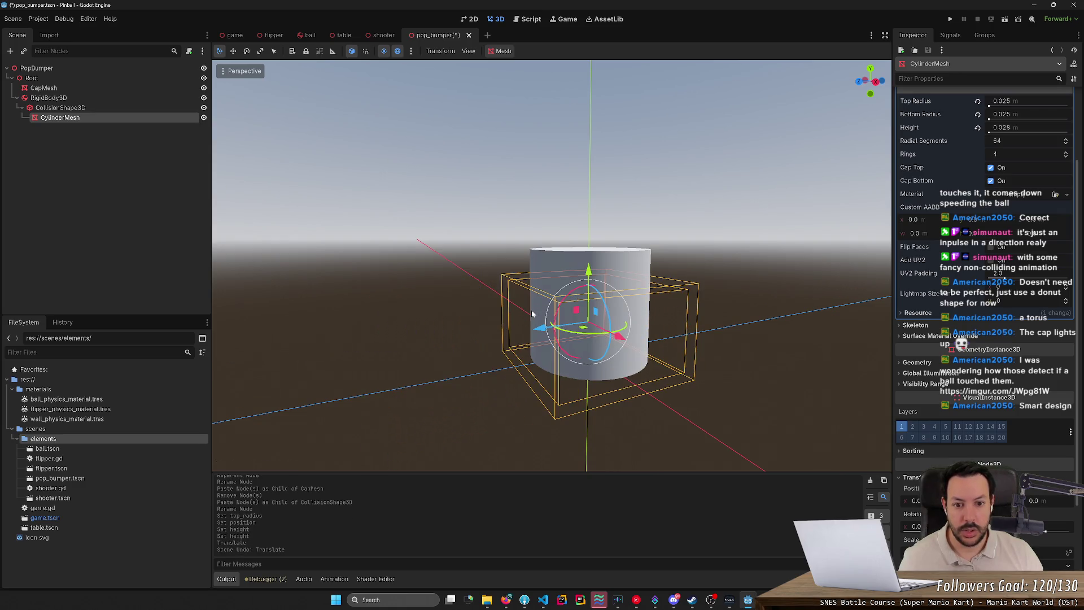
{"action": "key", "text": "ctrl+z"}
{"action": "key", "text": "ctrl+z"}
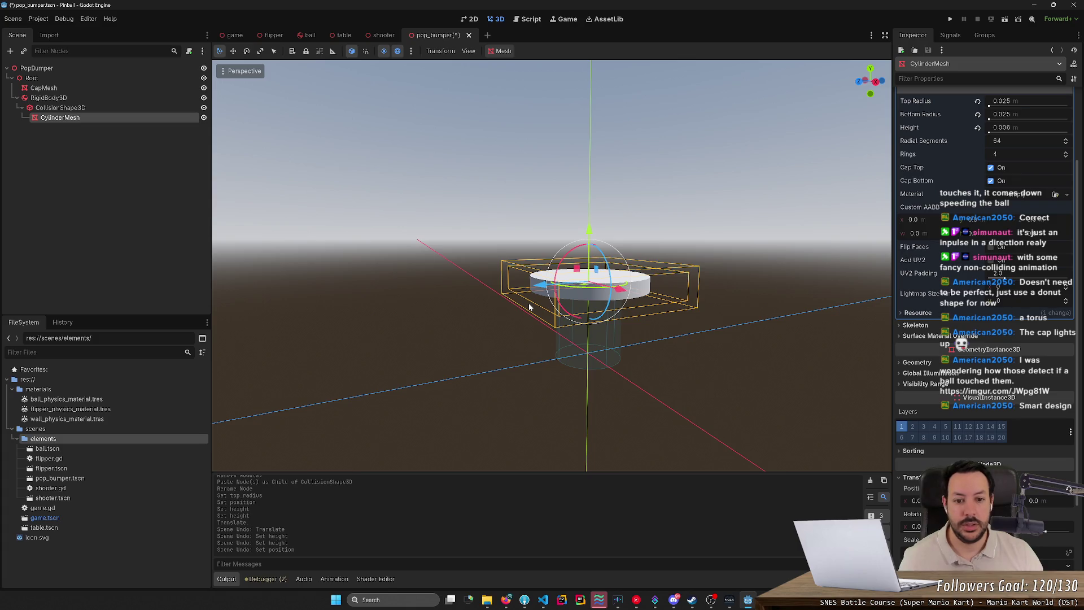
{"action": "scroll", "coordinate": [1011, 169], "scroll_direction": "up", "scroll_amount": 3}
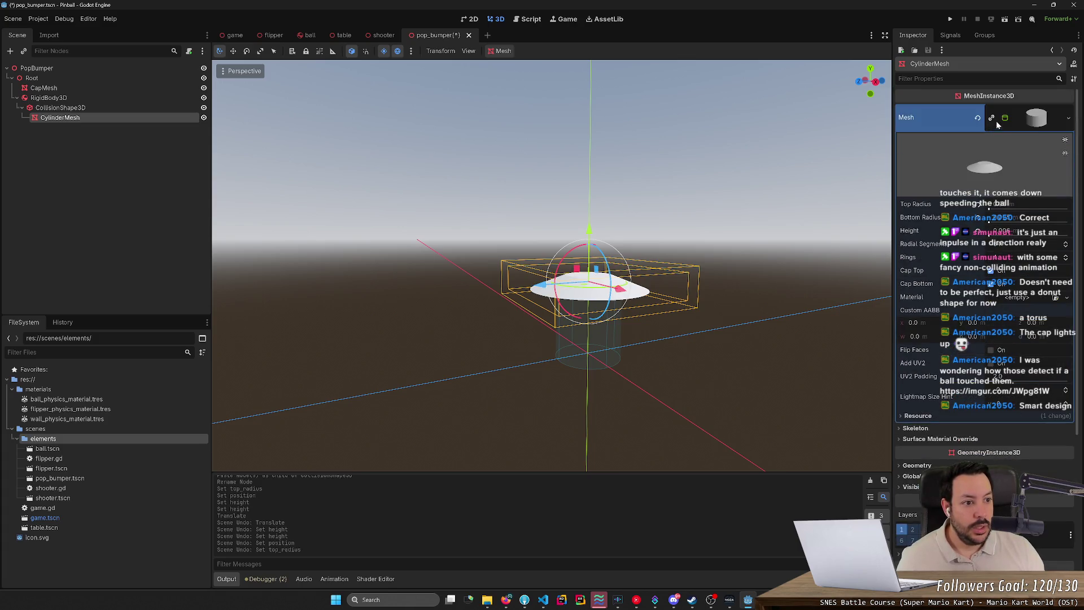
{"action": "key", "text": "ctrl+s"}
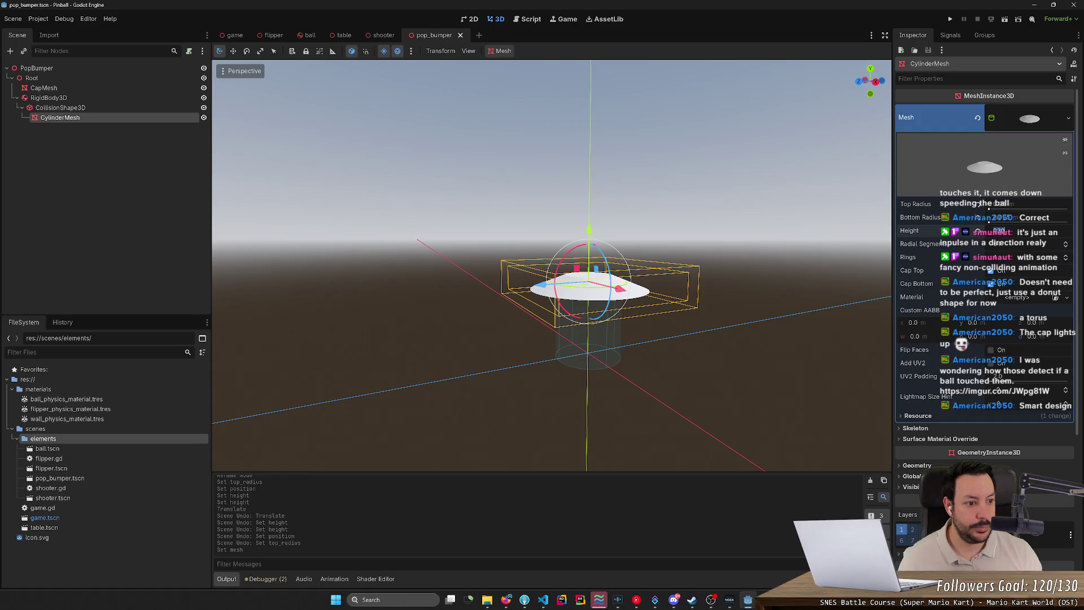
Lower the body mesh below the cap
{"action": "left_click_drag", "start_coordinate": [1000, 230], "coordinate": [1011, 230]}
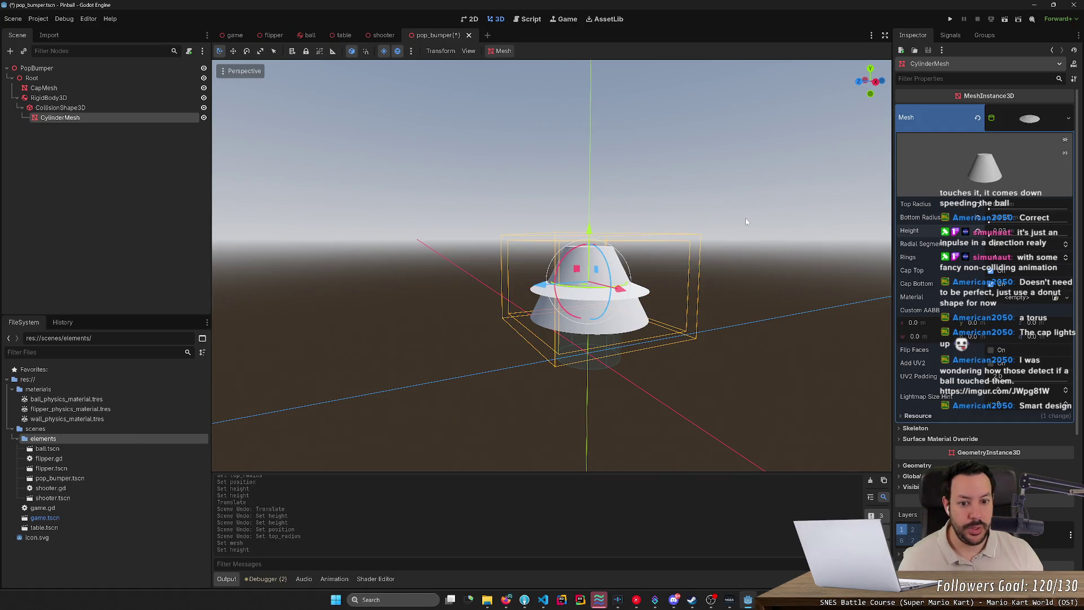
{"action": "scroll", "coordinate": [995, 340], "scroll_direction": "down", "scroll_amount": 5}
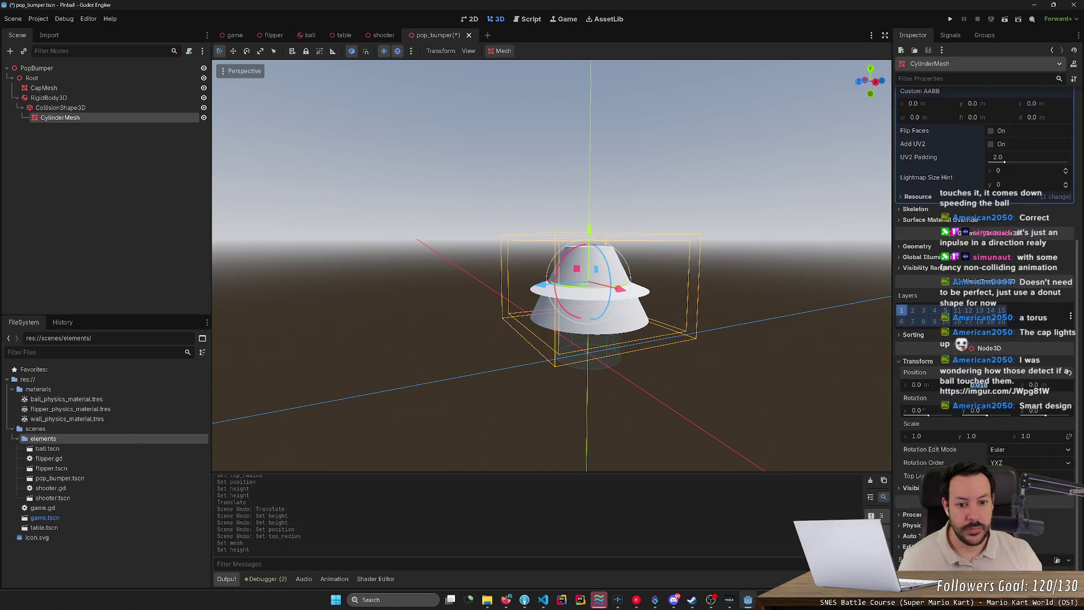
{"action": "left_click_drag", "start_coordinate": [983, 384], "coordinate": [998, 352]}
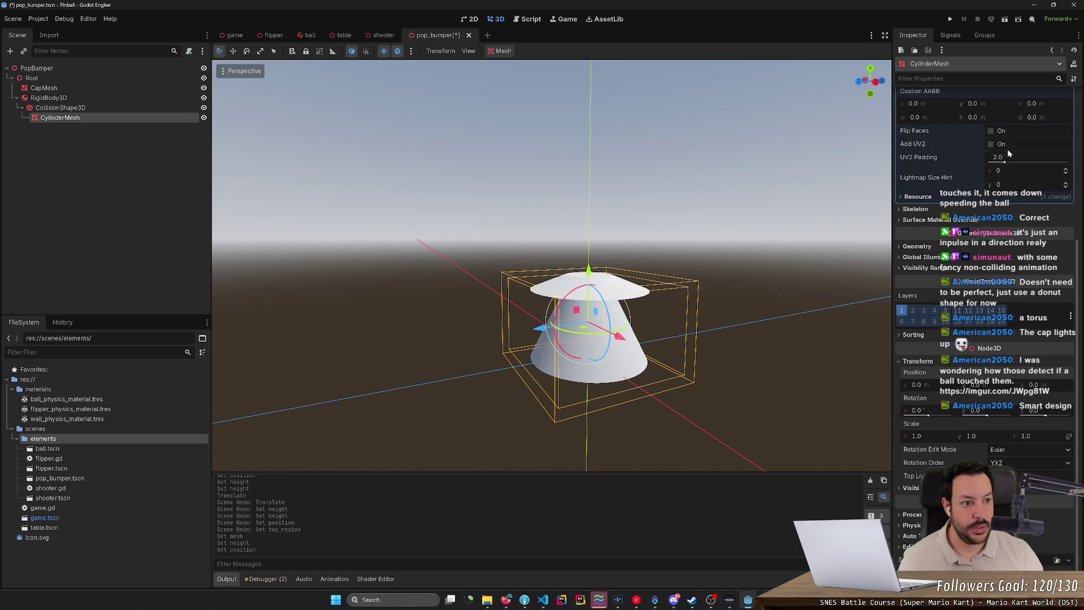
{"action": "scroll", "coordinate": [994, 161], "scroll_direction": "up", "scroll_amount": 5}
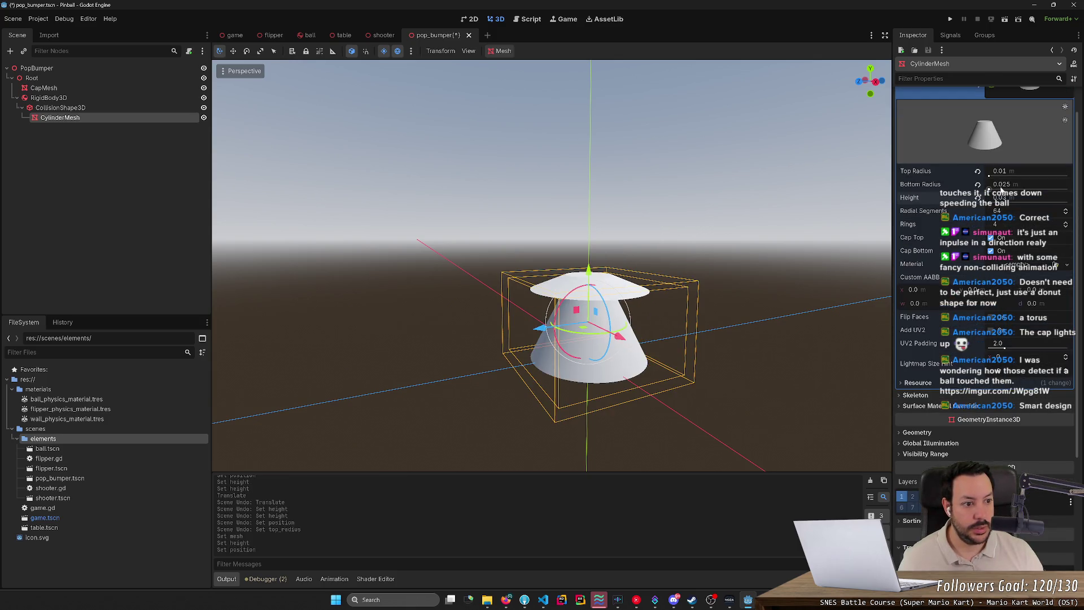
Set the body mesh's bottom and top radii both to 0.014
{"action": "left_click", "coordinate": [1003, 184]}
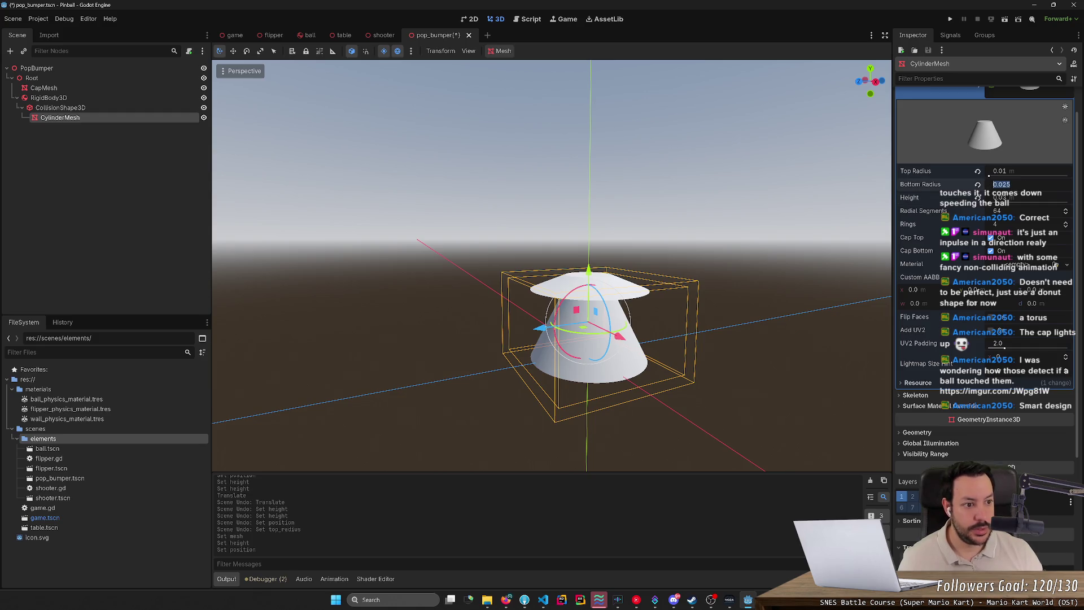
{"action": "scroll", "coordinate": [1028, 141], "scroll_direction": "down", "scroll_amount": 3}
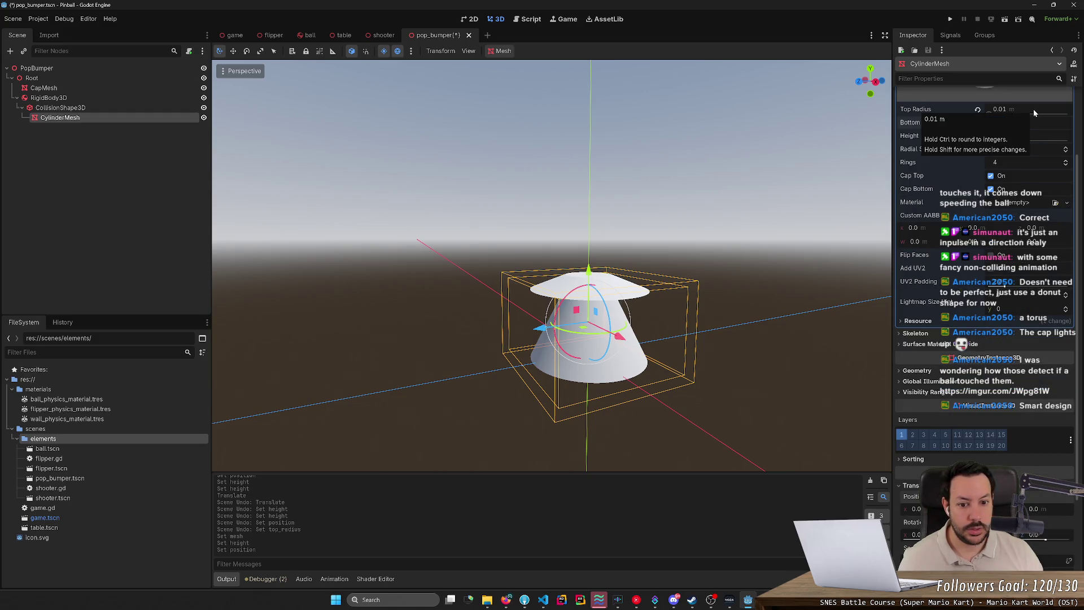
{"action": "type", "text": "0.01"}
{"action": "key", "text": "Return"}
{"action": "left_click", "coordinate": [994, 123]}
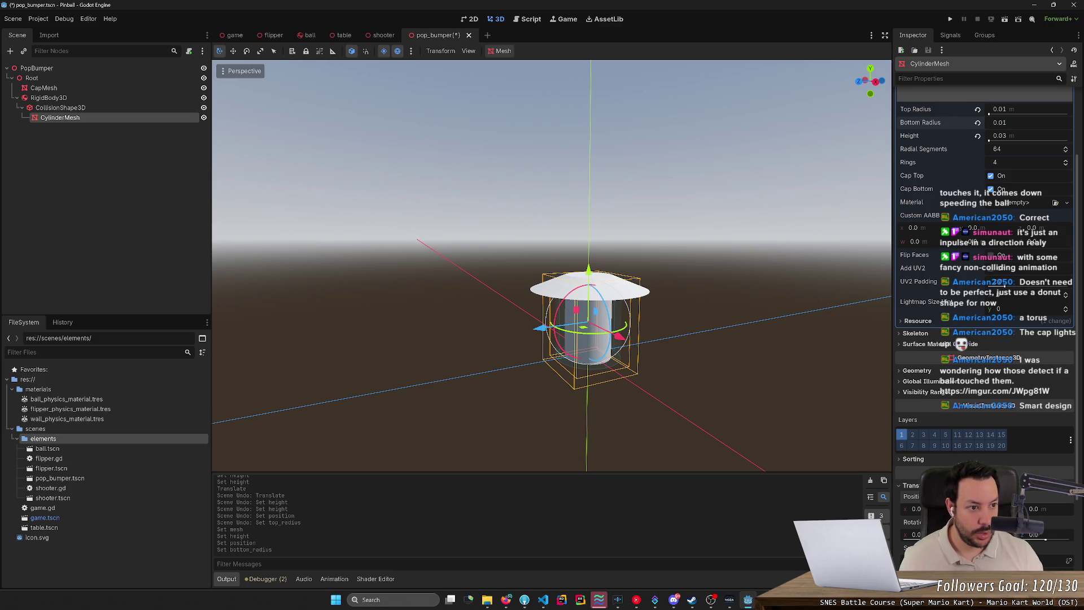
{"action": "key", "text": "Return"}
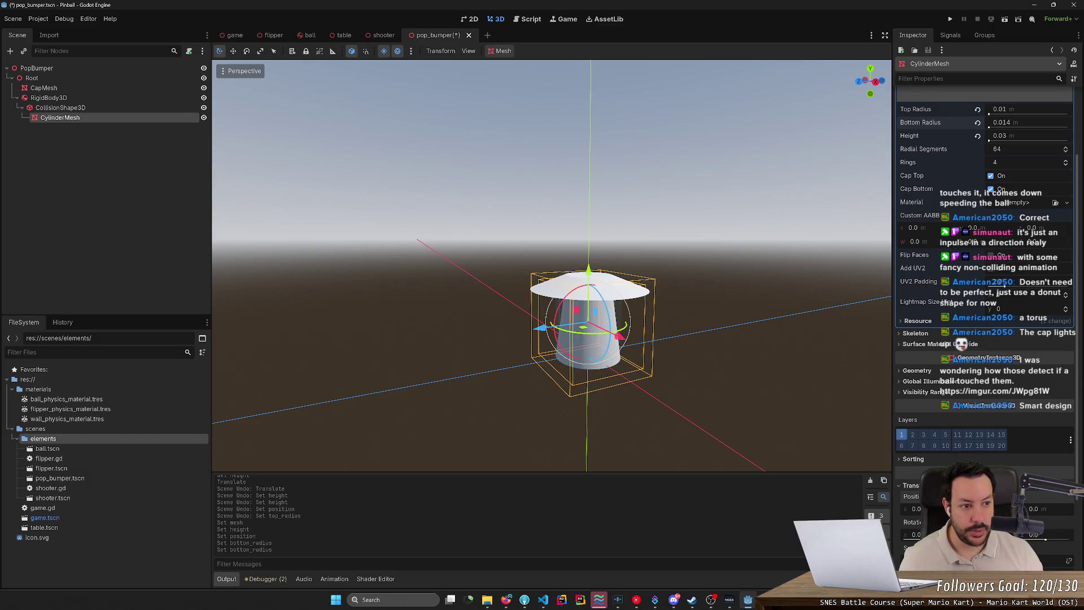
{"action": "left_click", "coordinate": [999, 109]}
{"action": "type", "text": "0.014"}
{"action": "key", "text": "Return"}
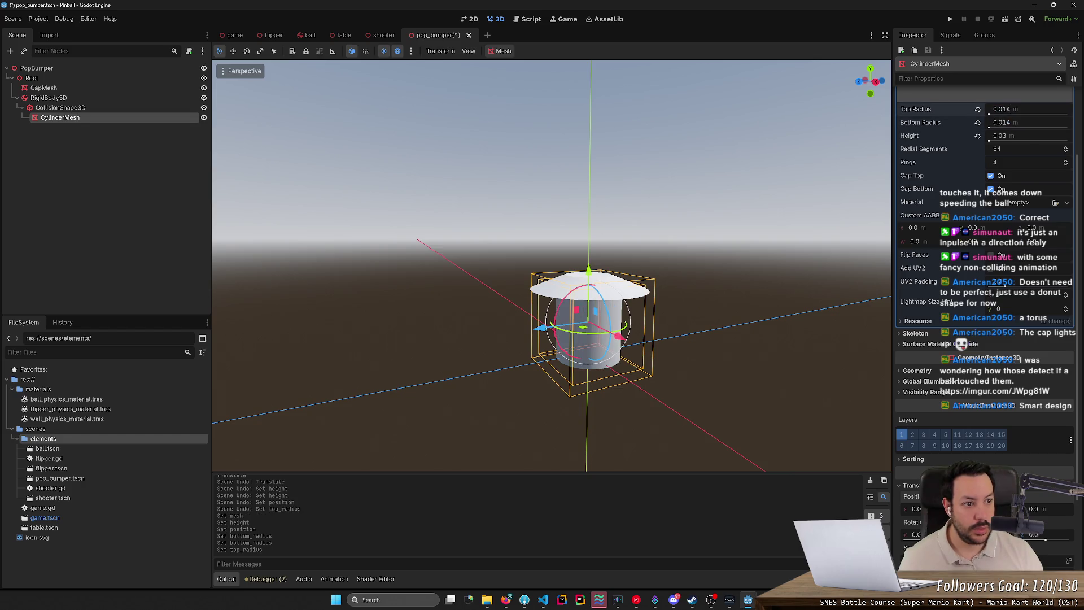
{"action": "left_click", "coordinate": [1009, 109]}
{"action": "left_click", "coordinate": [1009, 109]}
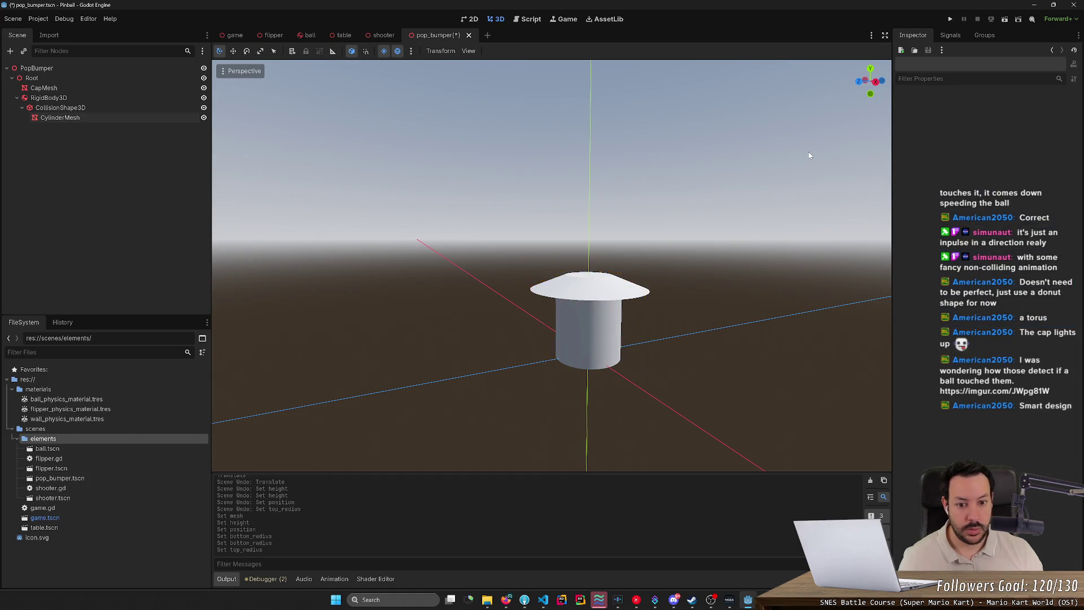
Save the pop_bumper scene and compare it with the pop bumper cutaway reference image
{"action": "key", "text": "ctrl+s"}
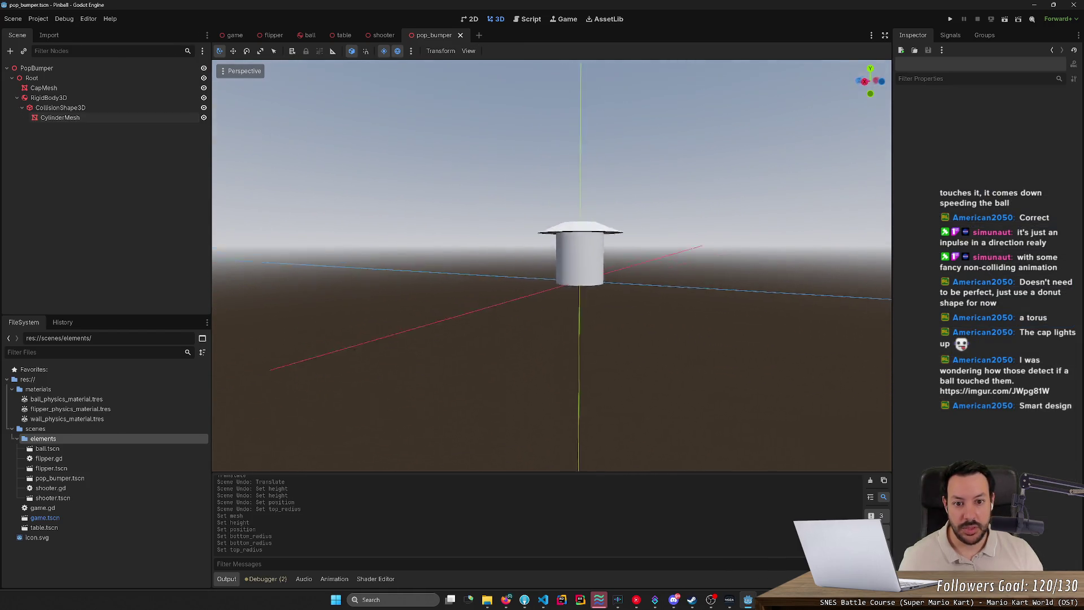
{"action": "scroll", "coordinate": [552, 265], "scroll_direction": "down", "scroll_amount": 2}
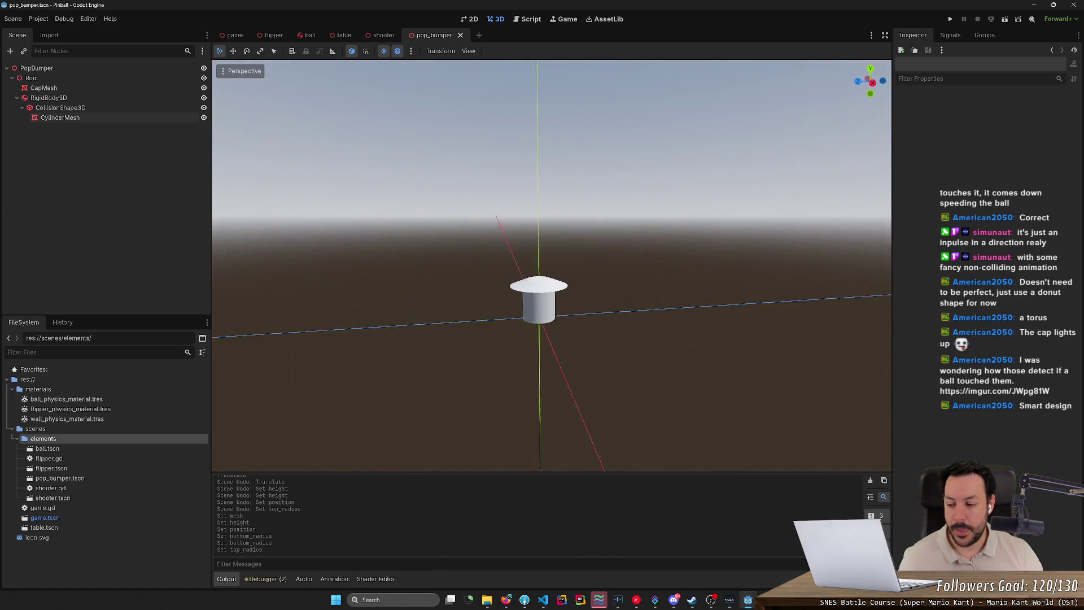
{"action": "key", "text": "alt+Tab"}
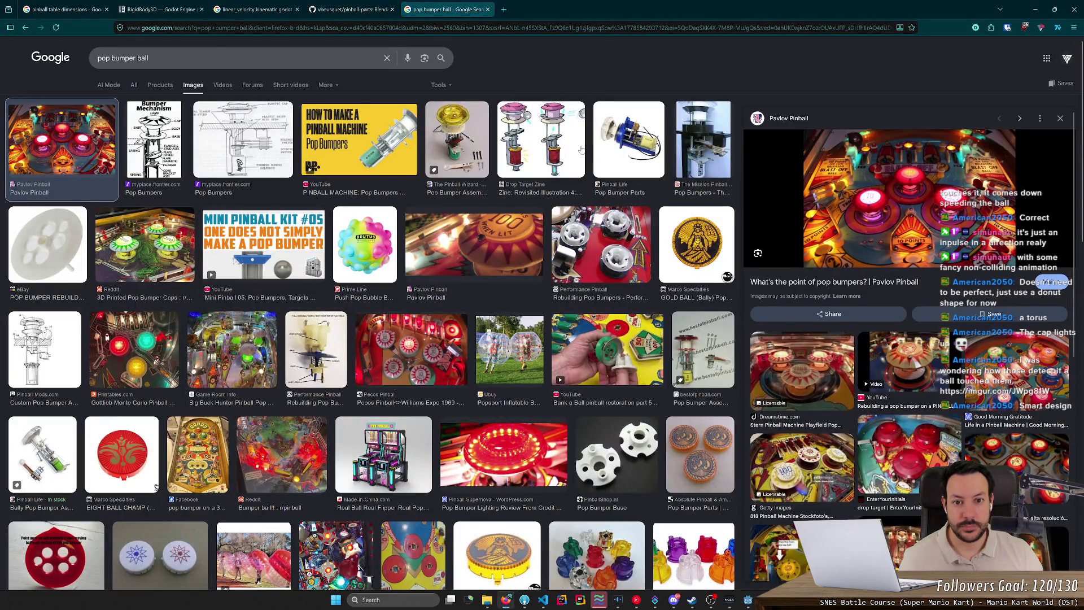
{"action": "left_click", "coordinate": [576, 150]}
{"action": "key", "text": "alt+Tab"}
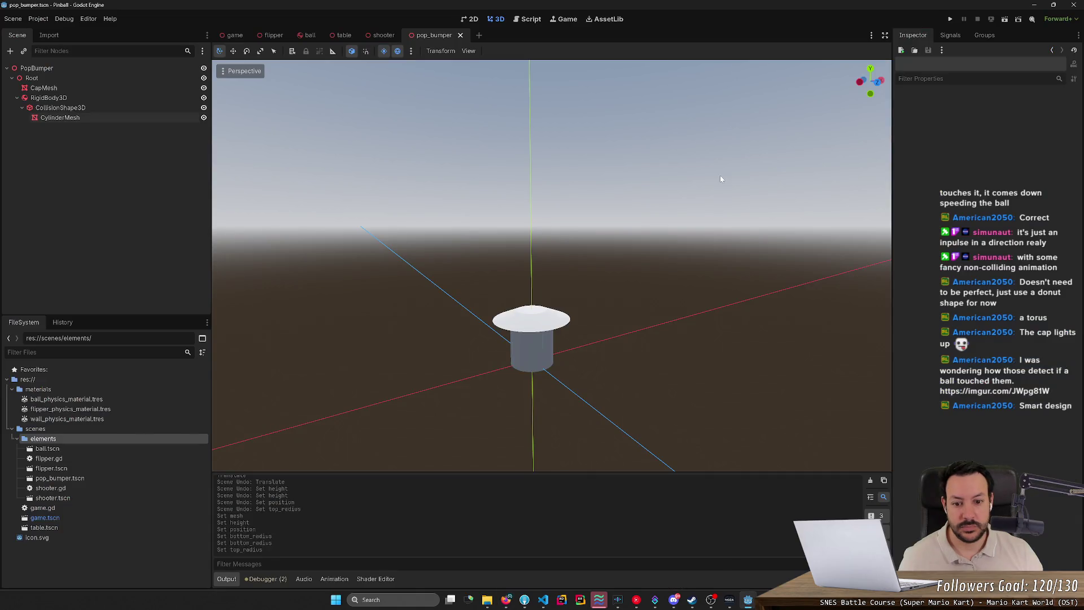
{"action": "key", "text": "alt+Tab"}
{"action": "key", "text": "alt+Tab"}
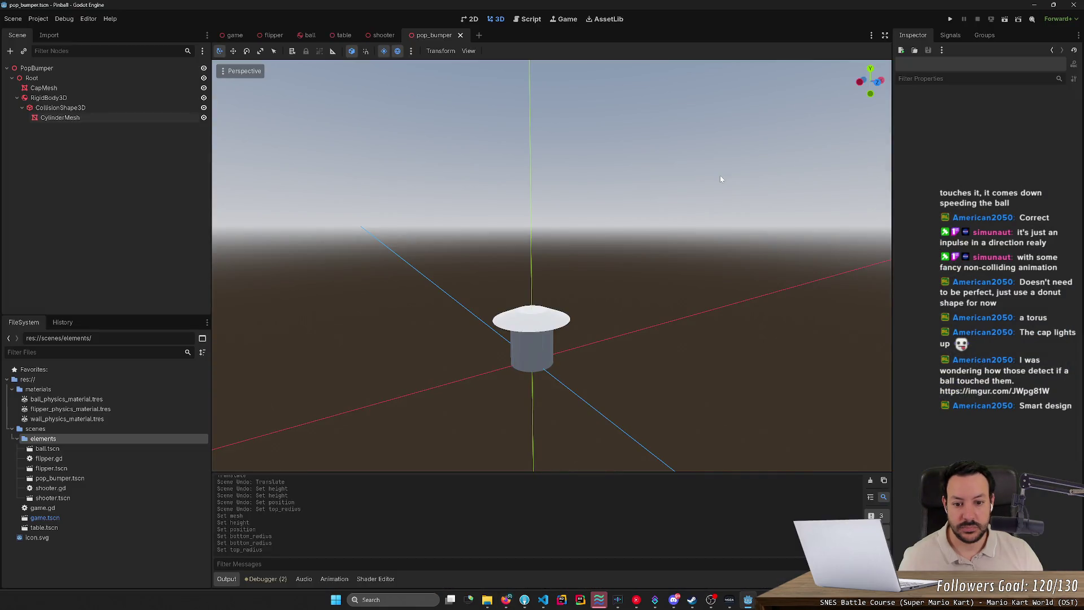
{"action": "key", "text": "alt+Tab"}
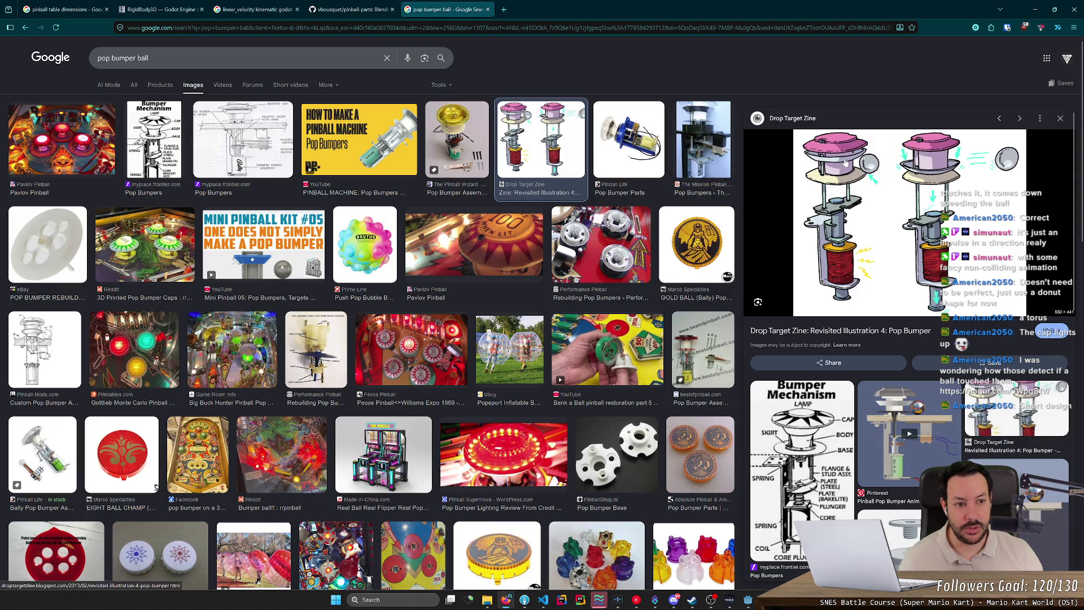
{"action": "key", "text": "alt+Tab"}
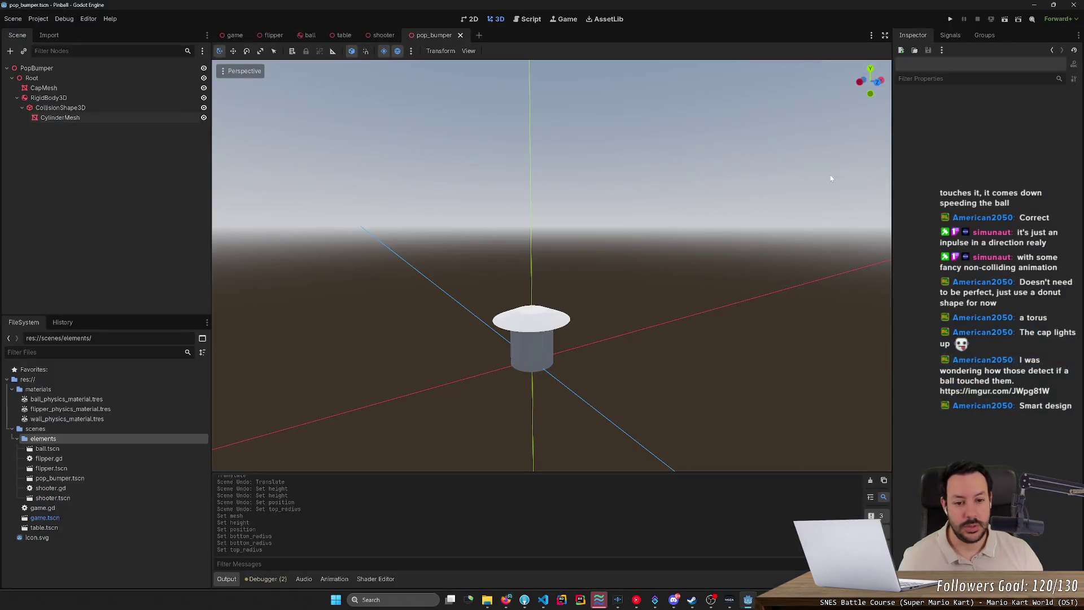
Search the web for 'pinball parts' in a new browser tab
{"action": "key", "text": "alt+Tab"}
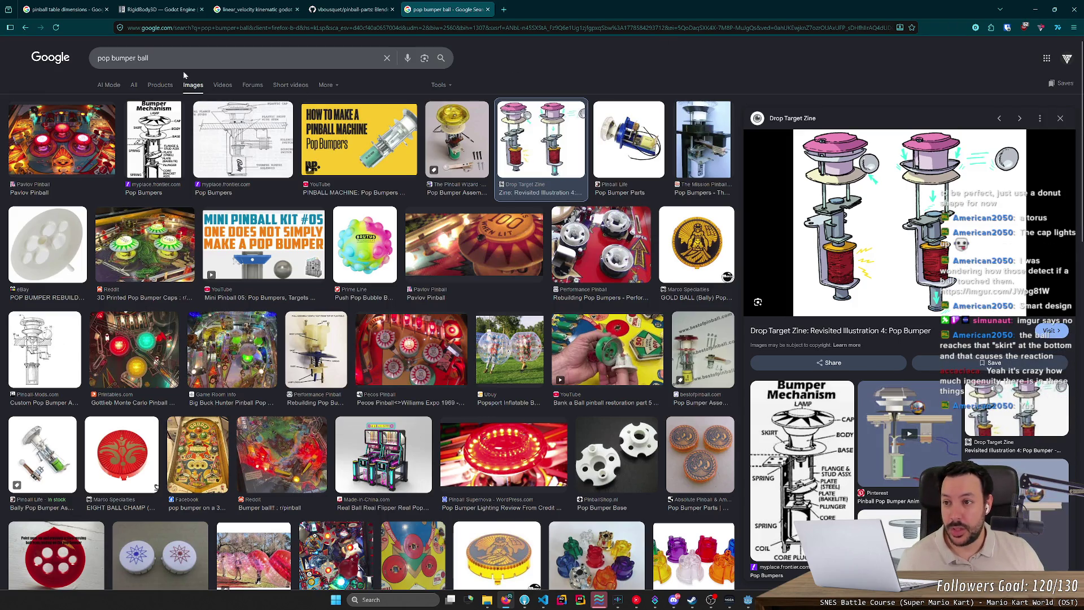
{"action": "left_click", "coordinate": [501, 10]}
{"action": "type", "text": "pinball parts"}
{"action": "key", "text": "Return"}
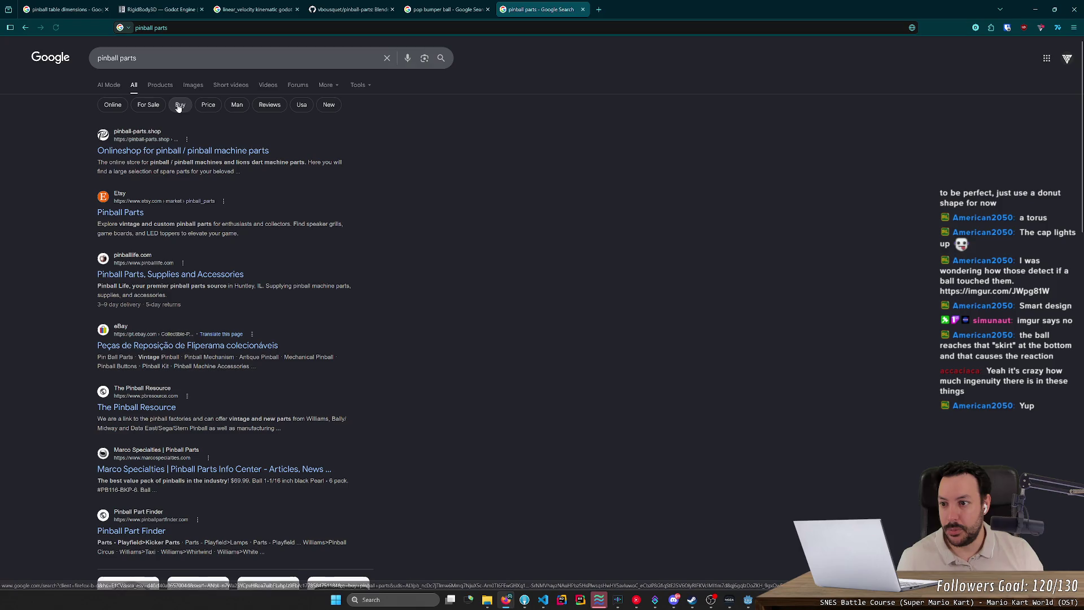
Switch to Google Images results for 'pinball parts' and scroll through them
{"action": "left_click", "coordinate": [163, 85]}
{"action": "left_click", "coordinate": [193, 86]}
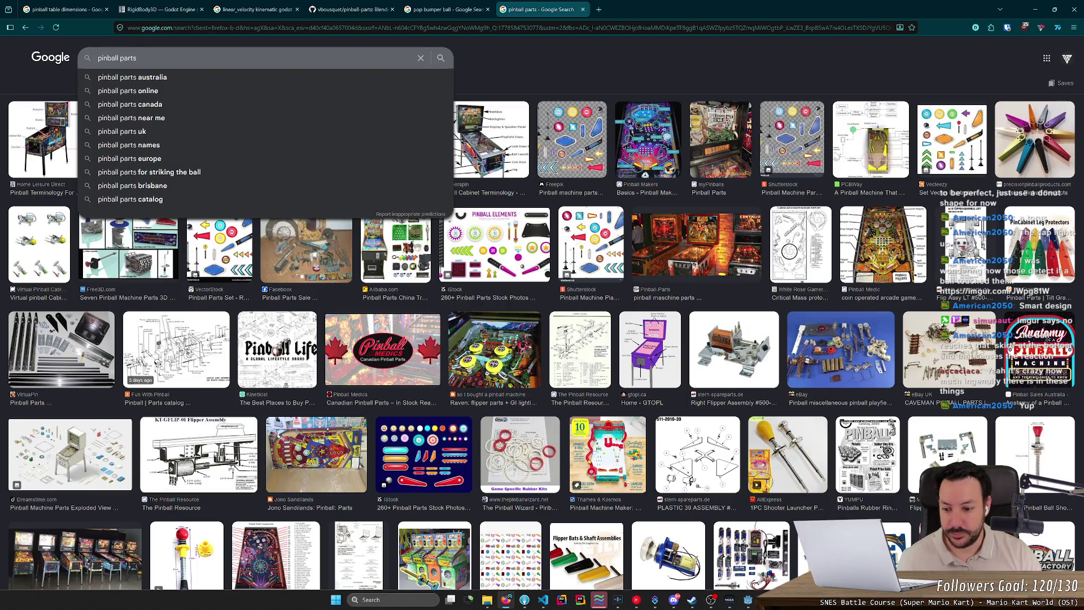
{"action": "scroll", "coordinate": [303, 442], "scroll_direction": "down", "scroll_amount": 4}
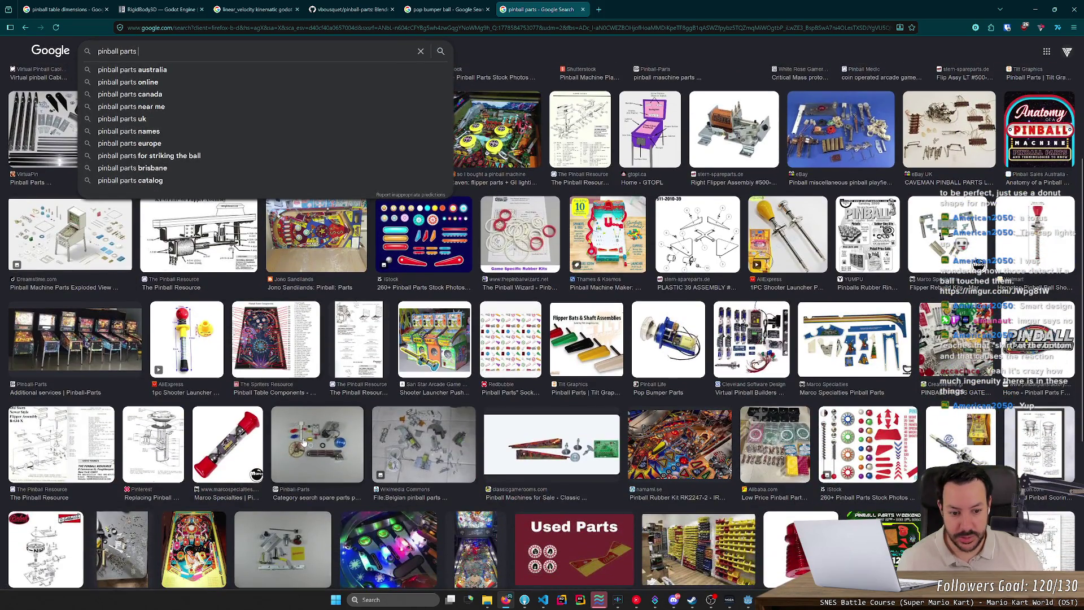
{"action": "scroll", "coordinate": [304, 442], "scroll_direction": "down", "scroll_amount": 2}
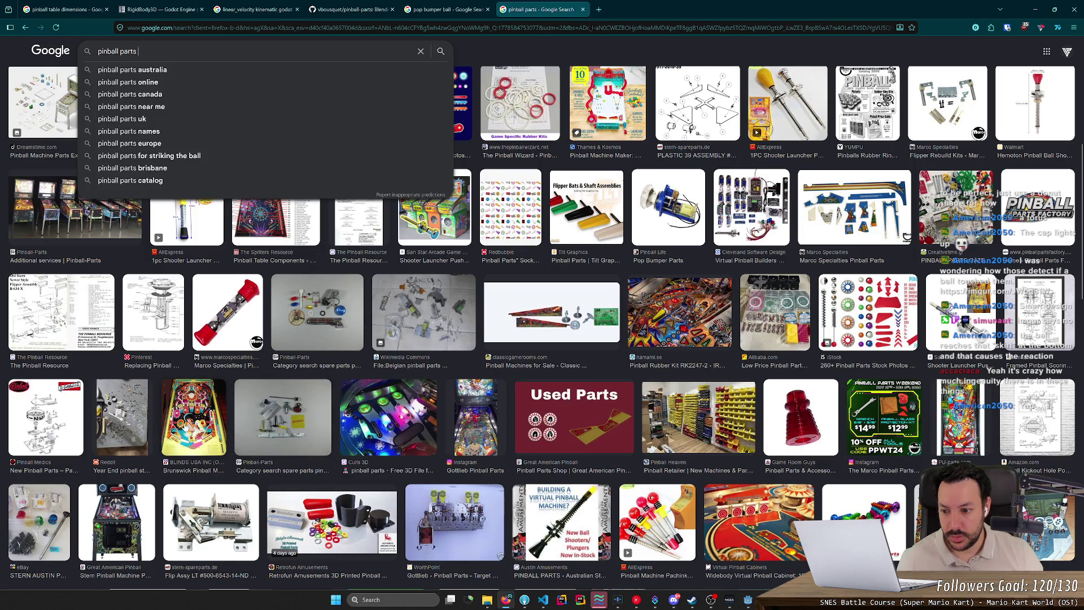
{"action": "scroll", "coordinate": [187, 429], "scroll_direction": "up", "scroll_amount": 6}
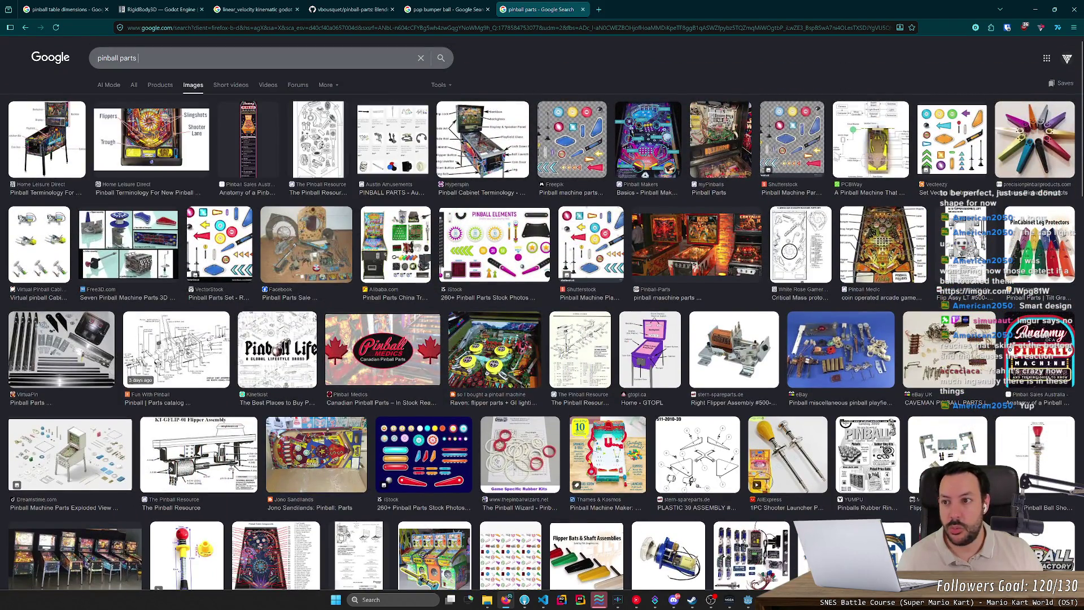
Search images for 'pinball parts name' and browse the results
{"action": "type", "text": "name"}
{"action": "key", "text": "Return"}
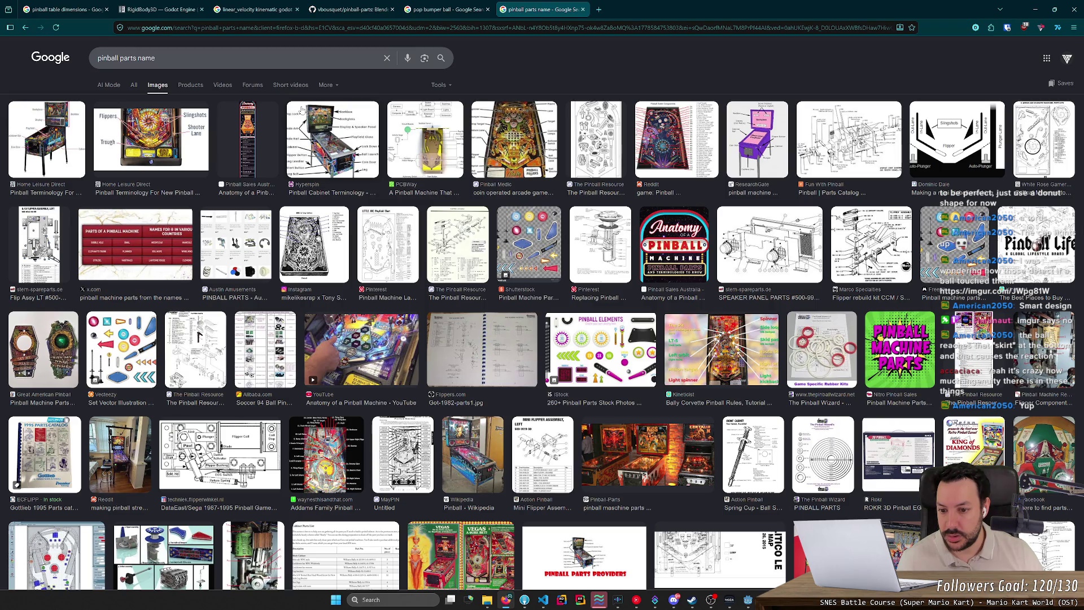
{"action": "scroll", "coordinate": [304, 112], "scroll_direction": "down", "scroll_amount": 2}
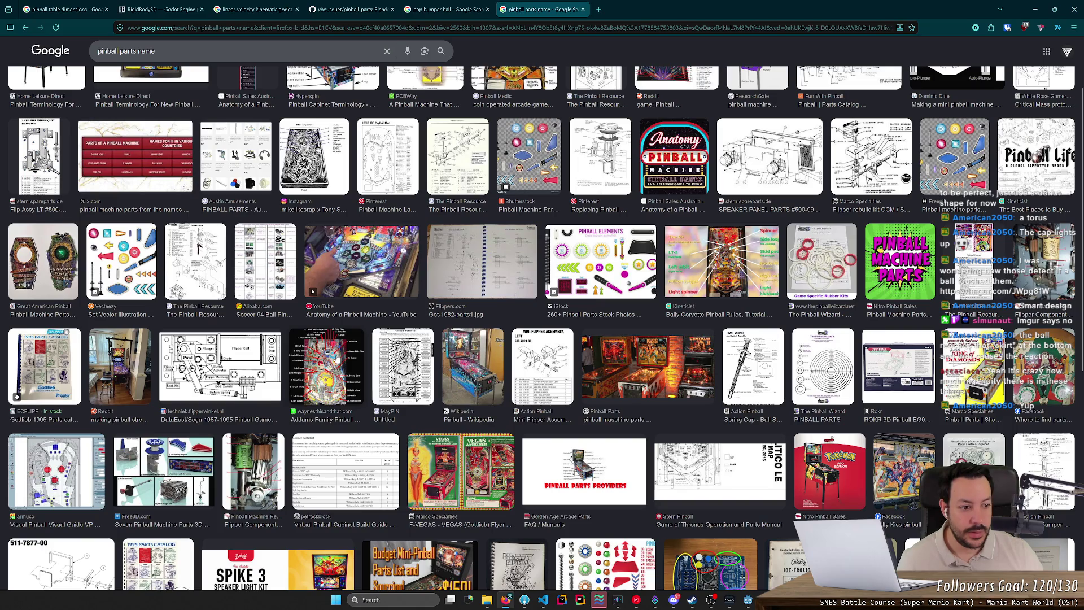
{"action": "scroll", "coordinate": [337, 358], "scroll_direction": "down", "scroll_amount": 5}
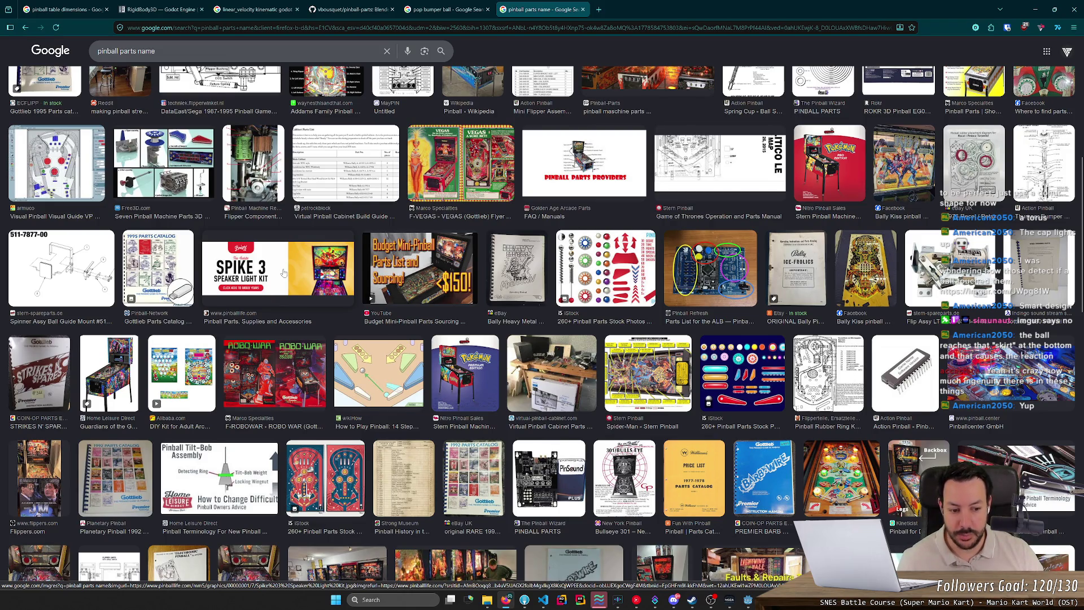
{"action": "scroll", "coordinate": [284, 273], "scroll_direction": "down", "scroll_amount": 2}
{"action": "scroll", "coordinate": [263, 291], "scroll_direction": "down", "scroll_amount": 3}
{"action": "scroll", "coordinate": [262, 292], "scroll_direction": "up", "scroll_amount": 6}
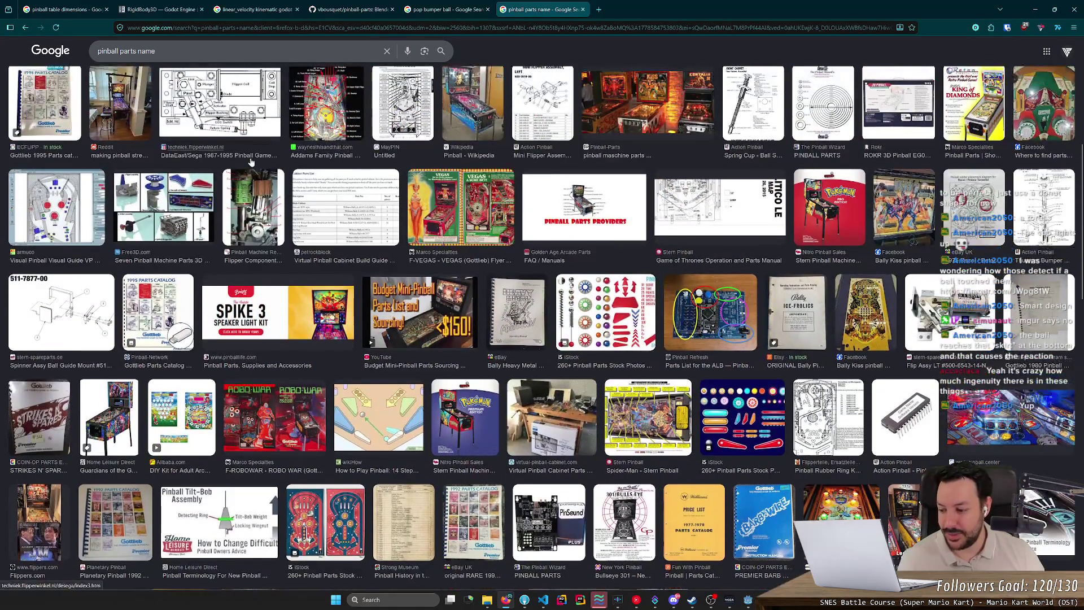
{"action": "scroll", "coordinate": [252, 162], "scroll_direction": "up", "scroll_amount": 6}
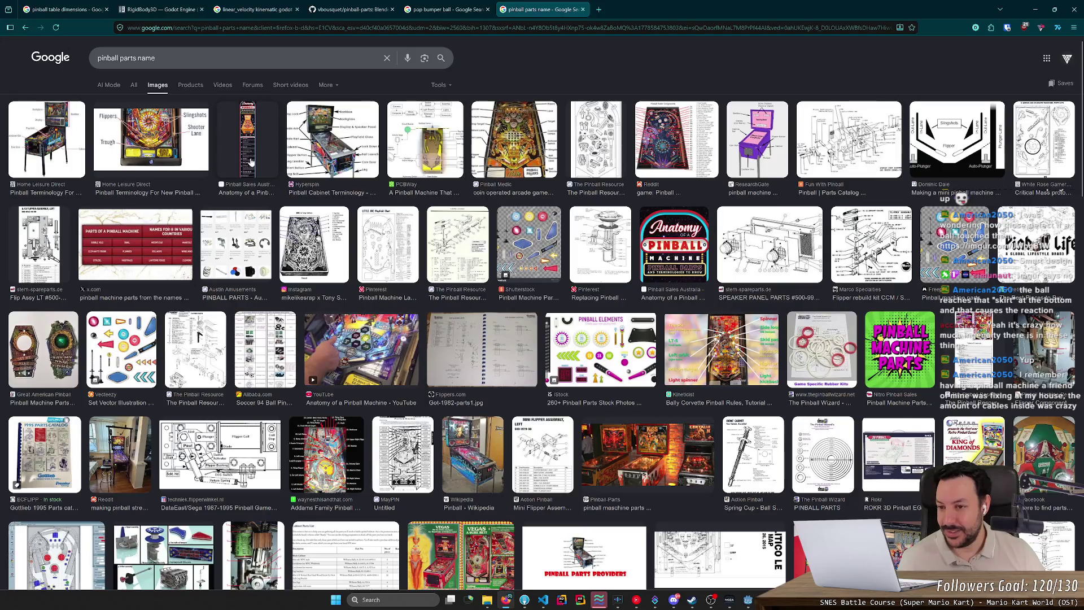
Change the image search to 'pinball parts cable'
{"action": "left_click", "coordinate": [186, 58]}
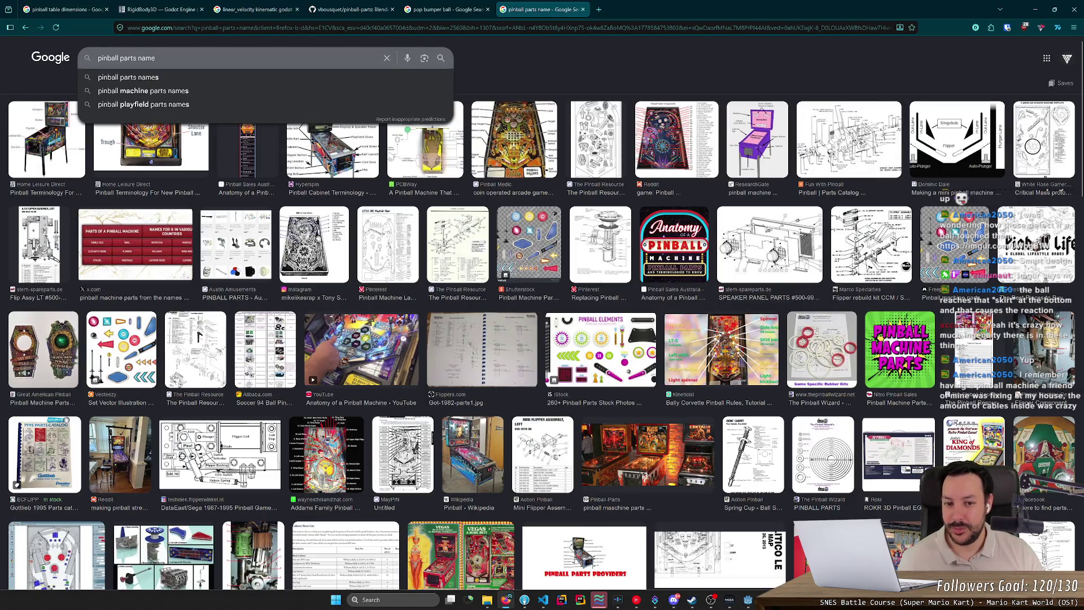
{"action": "key", "text": "BackSpace"}
{"action": "key", "text": "BackSpace"}
{"action": "key", "text": "BackSpace"}
{"action": "type", "text": "cable"}
{"action": "key", "text": "Return"}
Run a new image search for 'pinball table inside'
{"action": "key", "text": "ctrl+shift+Left"}
{"action": "key", "text": "ctrl+shift+Left"}
{"action": "key", "text": "BackSpace"}
{"action": "type", "text": "table inside"}
{"action": "key", "text": "Return"}
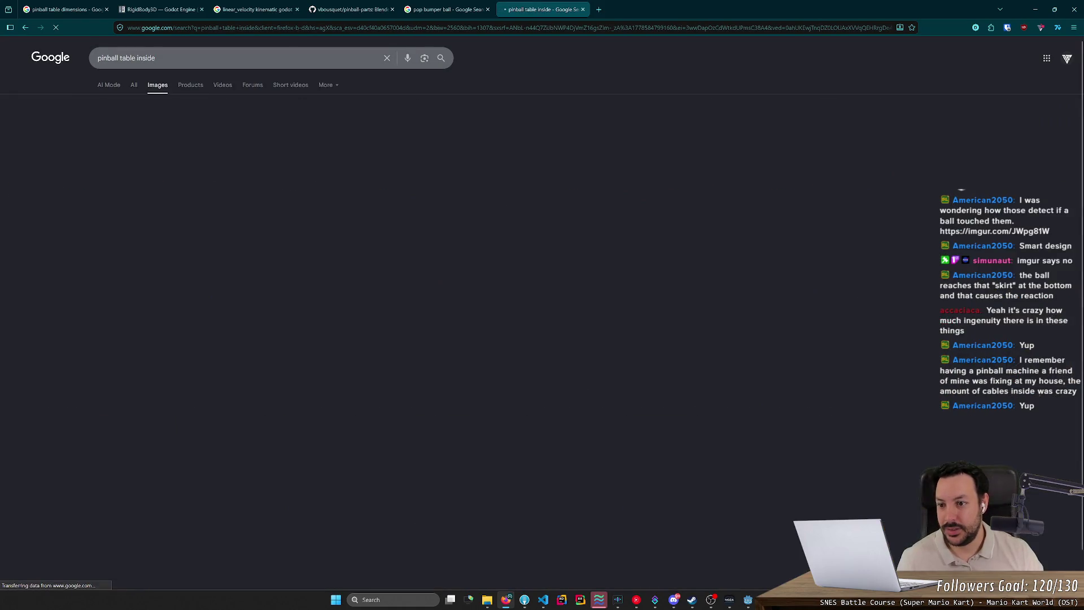
Preview pinball-internals images from Pinball Factories, Reddit, NESDev and Facebook
{"action": "left_click", "coordinate": [260, 141]}
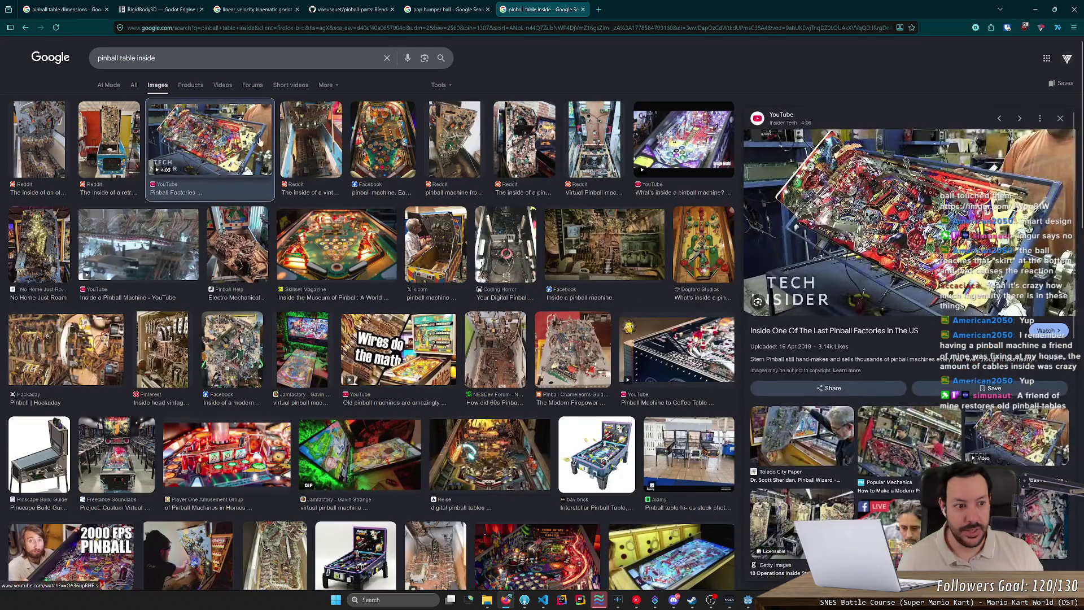
{"action": "left_click", "coordinate": [27, 141]}
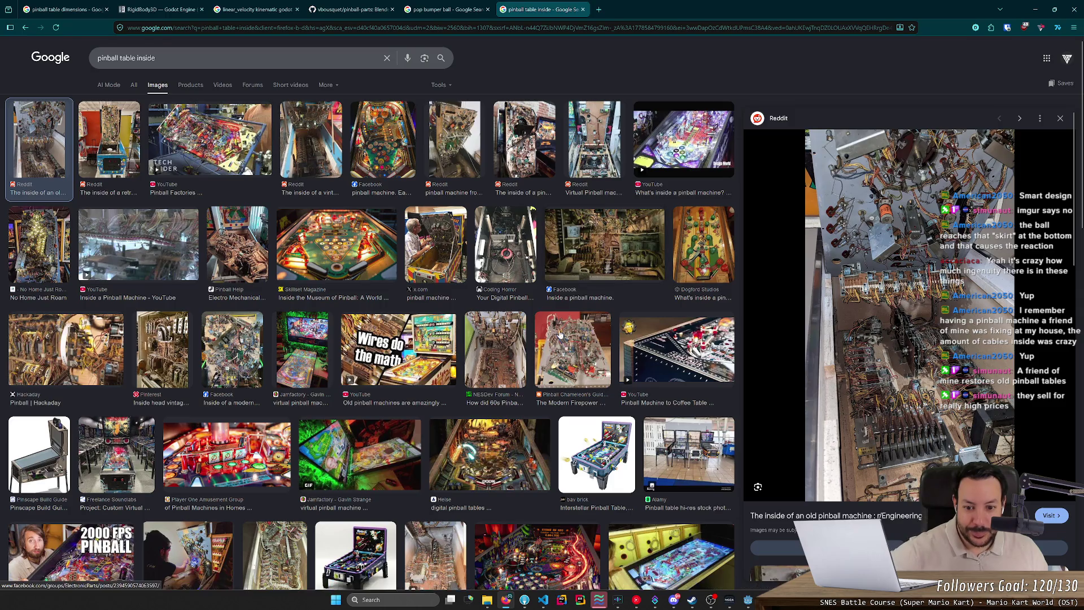
{"action": "left_click", "coordinate": [515, 338]}
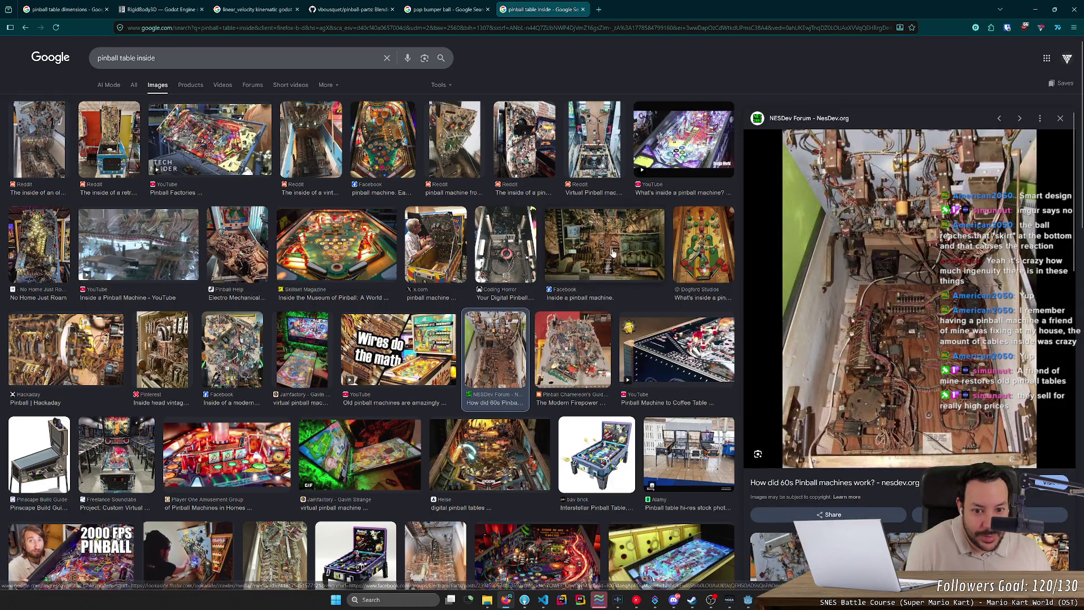
{"action": "left_click", "coordinate": [614, 253]}
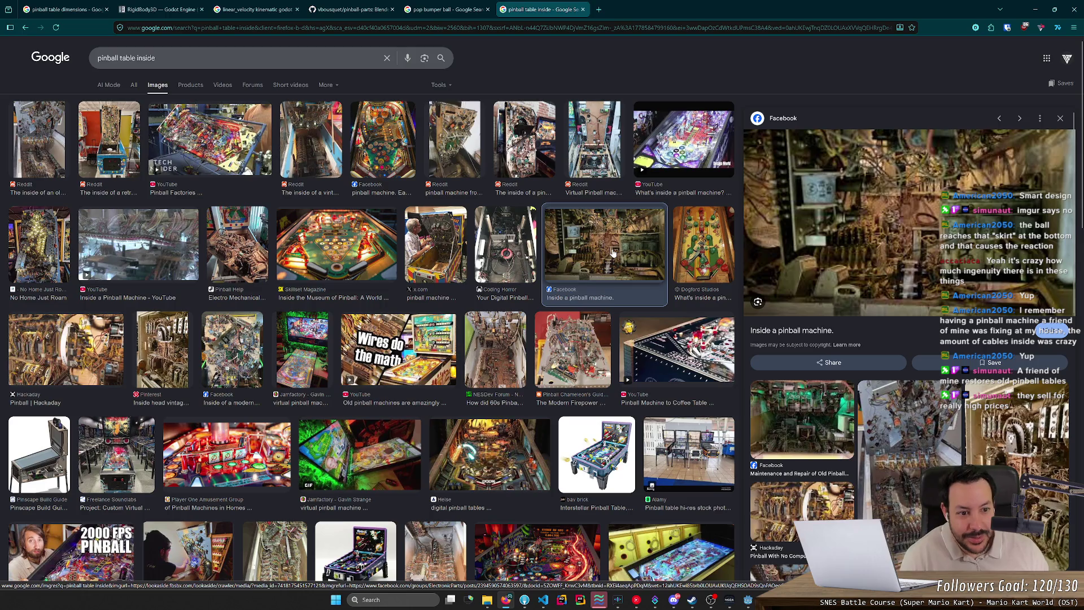
Close the 'pinball table inside' tab and minimize Firefox to return to Godot
{"action": "scroll", "coordinate": [442, 326], "scroll_direction": "down", "scroll_amount": 2}
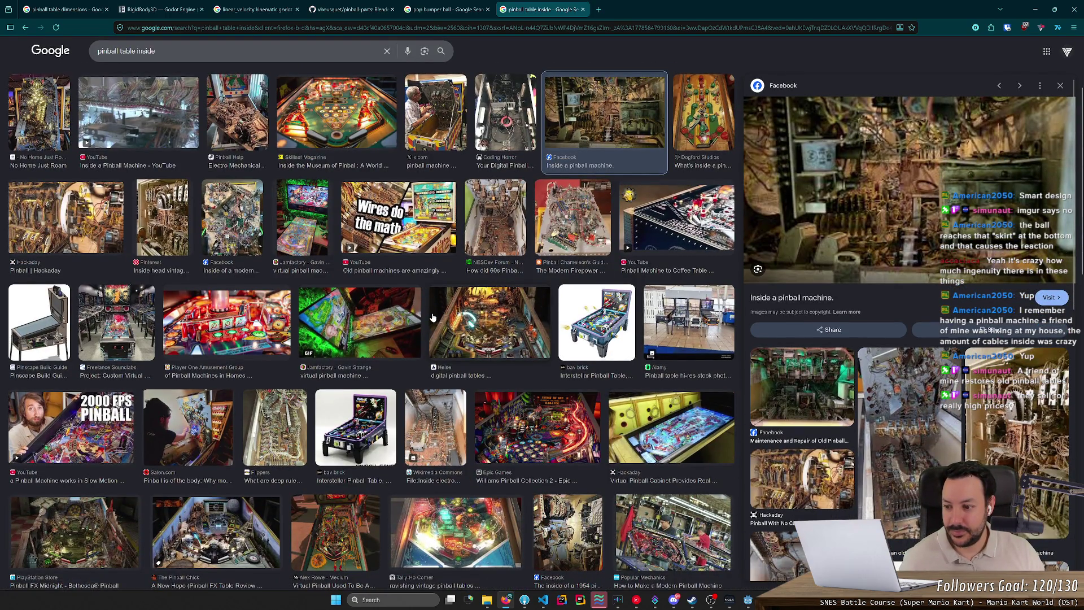
{"action": "scroll", "coordinate": [433, 317], "scroll_direction": "down", "scroll_amount": 3}
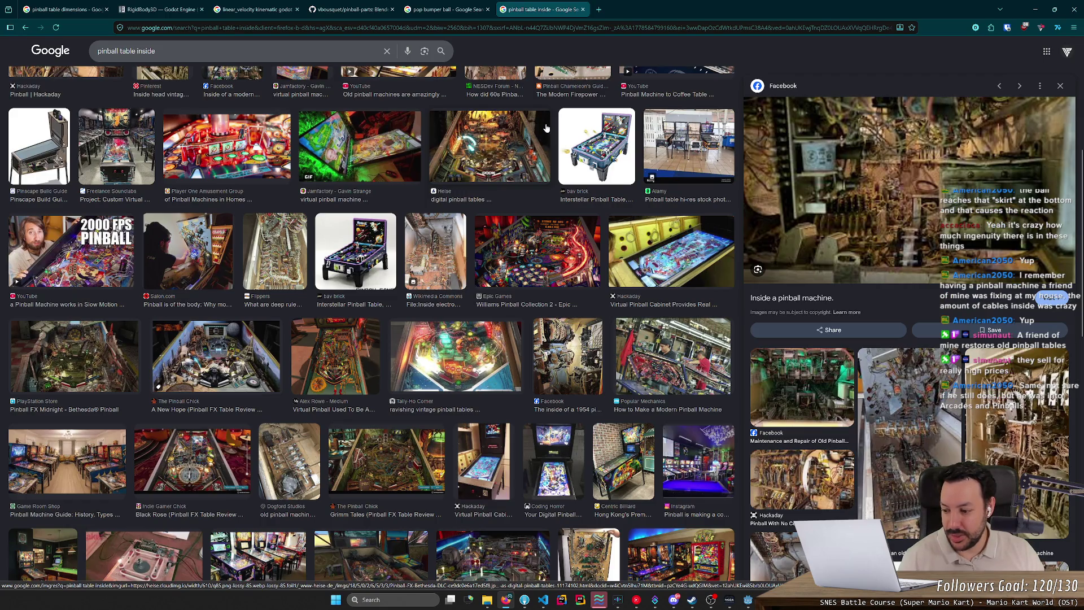
{"action": "left_click", "coordinate": [582, 9]}
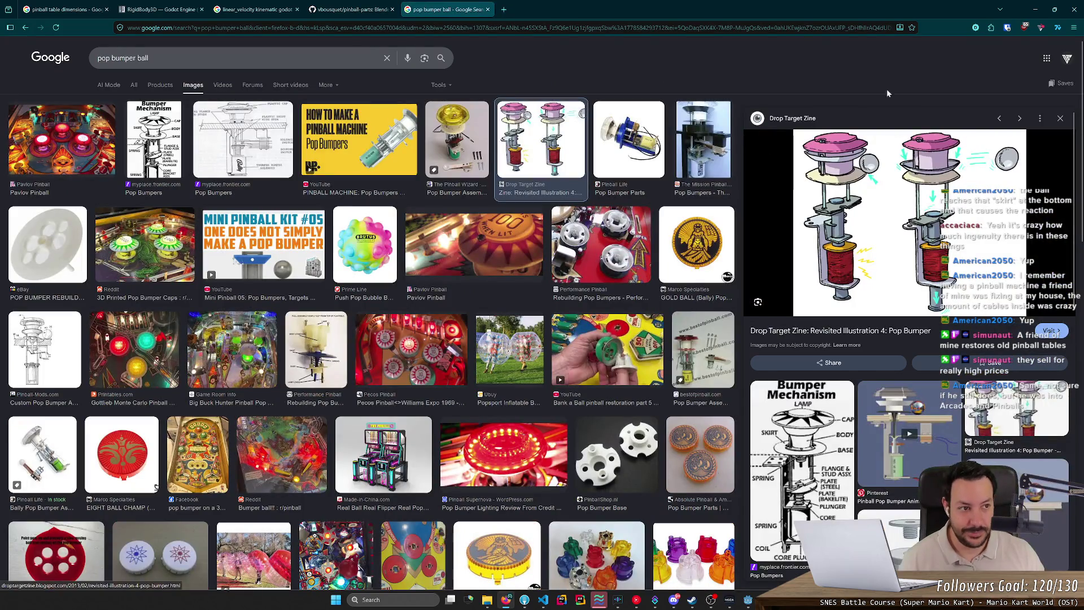
{"action": "left_click", "coordinate": [1035, 10]}
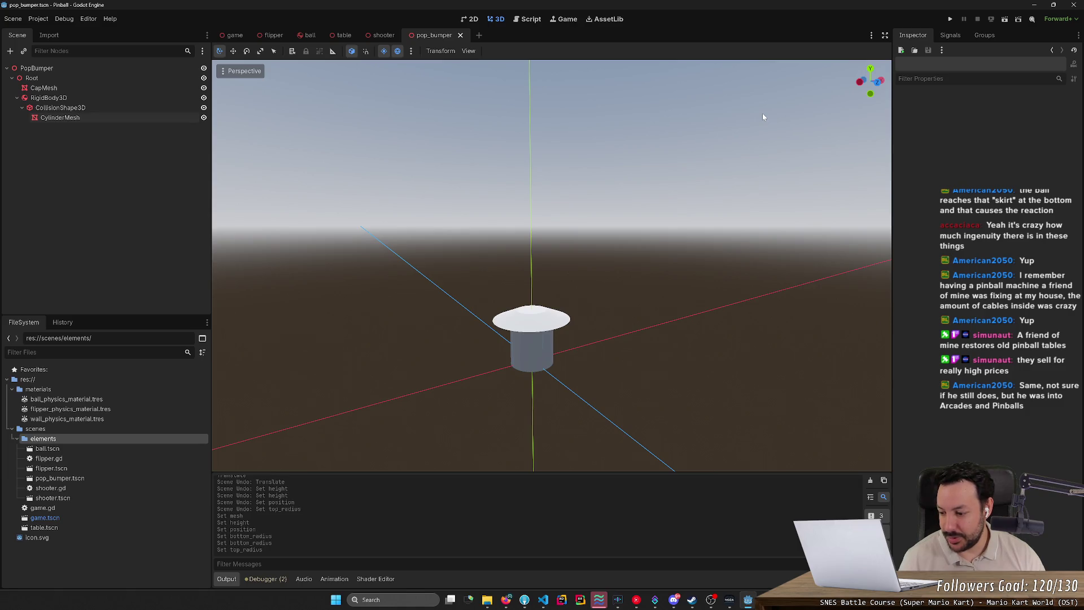
{"action": "left_click_drag", "start_coordinate": [762, 117], "coordinate": [446, 165]}
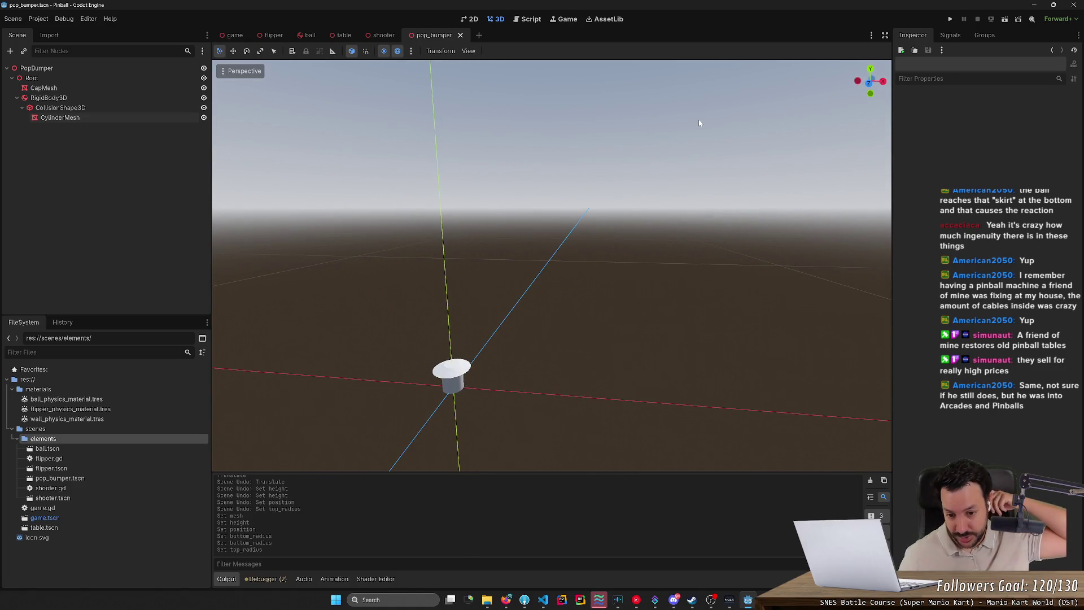
{"action": "left_click_drag", "start_coordinate": [699, 120], "coordinate": [633, 125]}
{"action": "scroll", "coordinate": [512, 322], "scroll_direction": "up", "scroll_amount": 5}
{"action": "left_click_drag", "start_coordinate": [717, 125], "coordinate": [711, 124]}
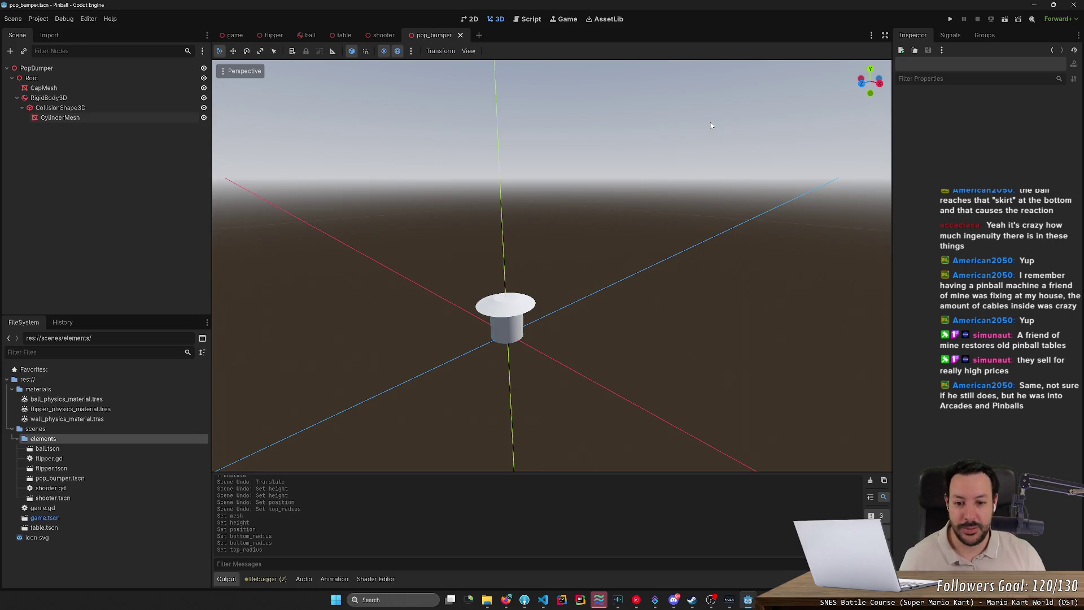
{"action": "scroll", "coordinate": [711, 125], "scroll_direction": "down", "scroll_amount": 2}
{"action": "scroll", "coordinate": [711, 125], "scroll_direction": "up", "scroll_amount": 5}
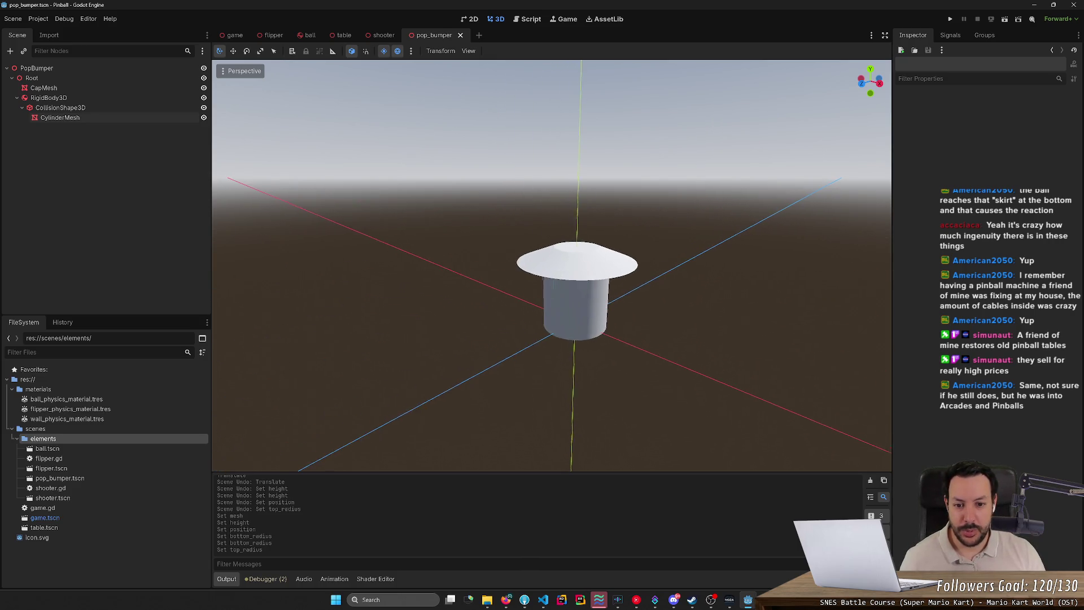
{"action": "key", "text": "q"}
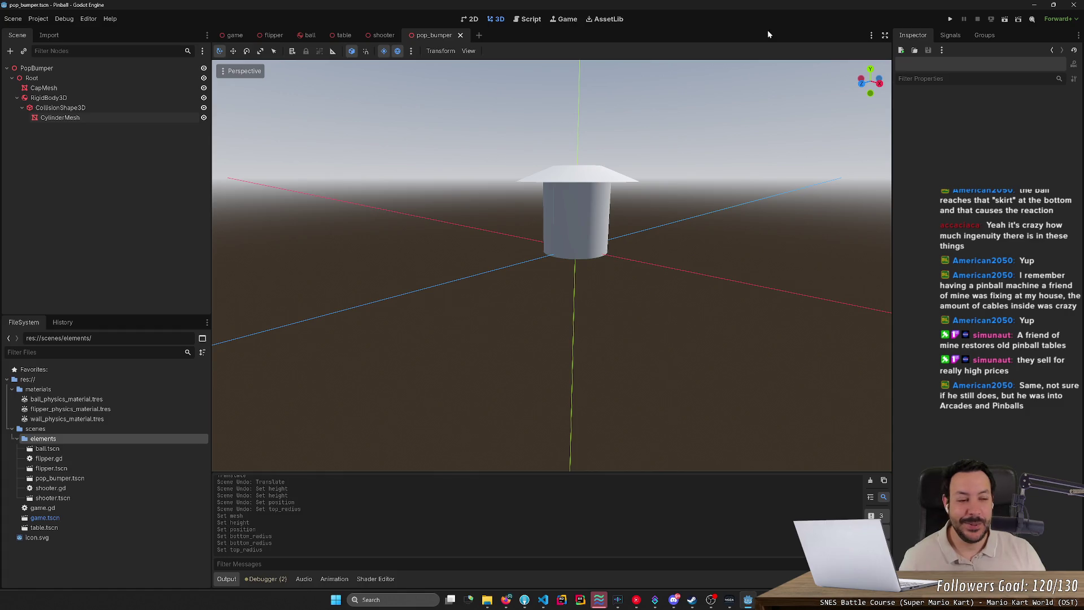
{"action": "key", "text": "e"}
{"action": "scroll", "coordinate": [766, 126], "scroll_direction": "down", "scroll_amount": 3}
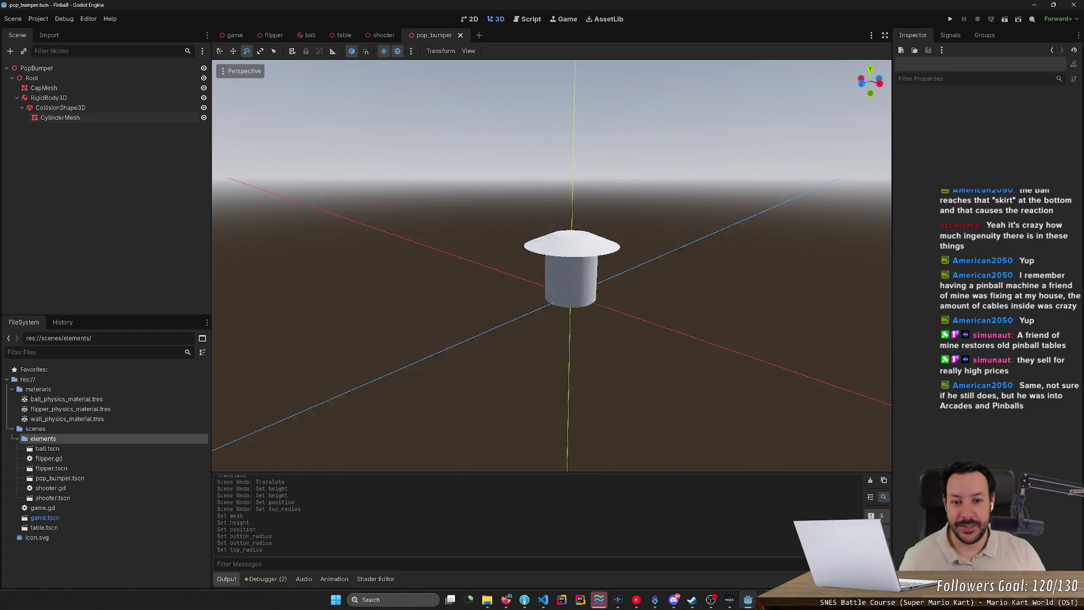